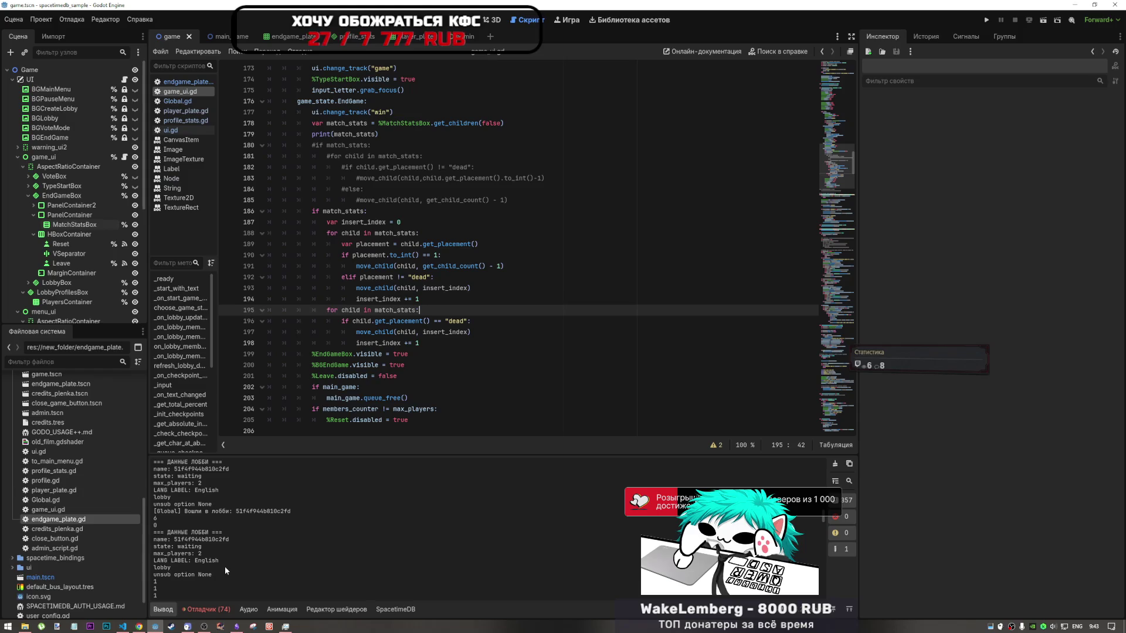
# Step: Select part of a line in the output log and scroll through the script
pyautogui.moveTo(212, 574); pyautogui.dragTo(169, 577)
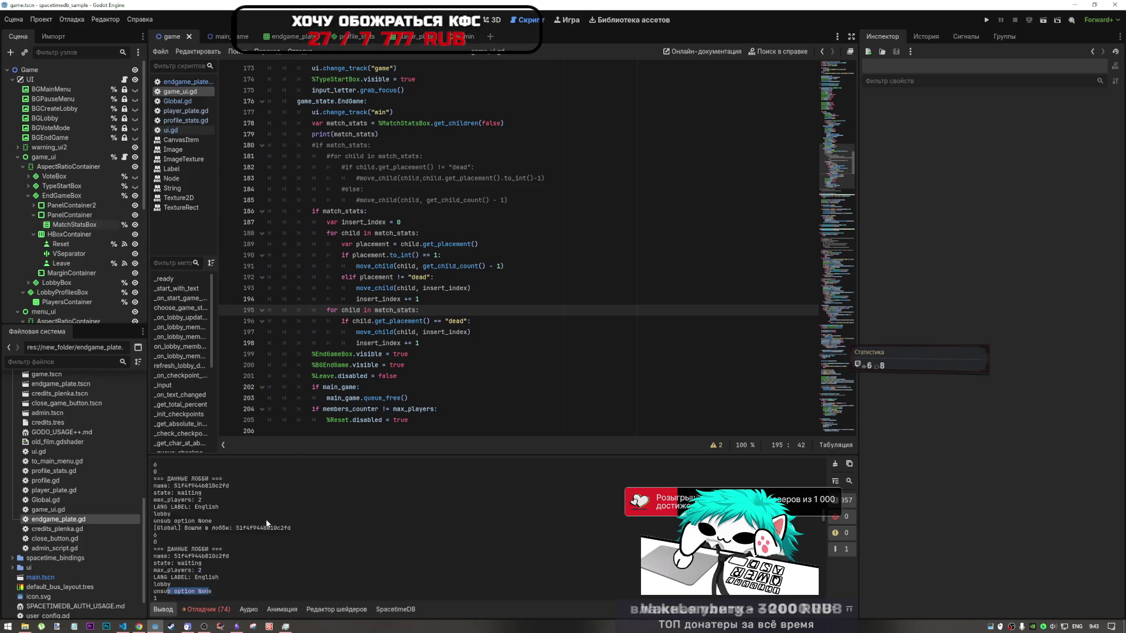
pyautogui.scroll(5, 268, 520)
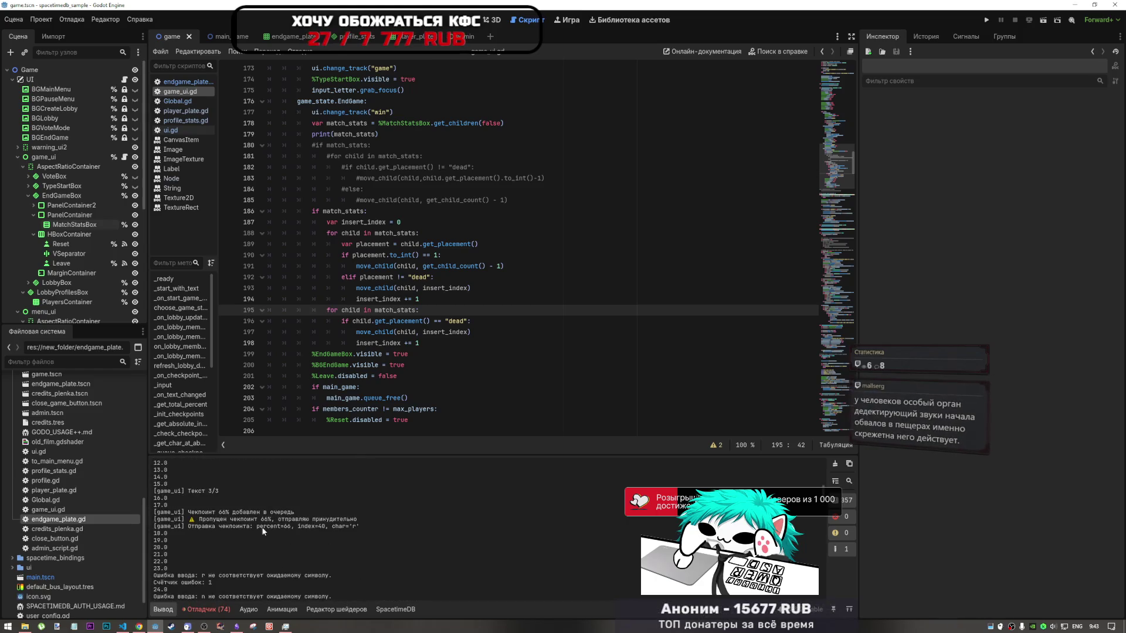
pyautogui.scroll(3, 216, 530)
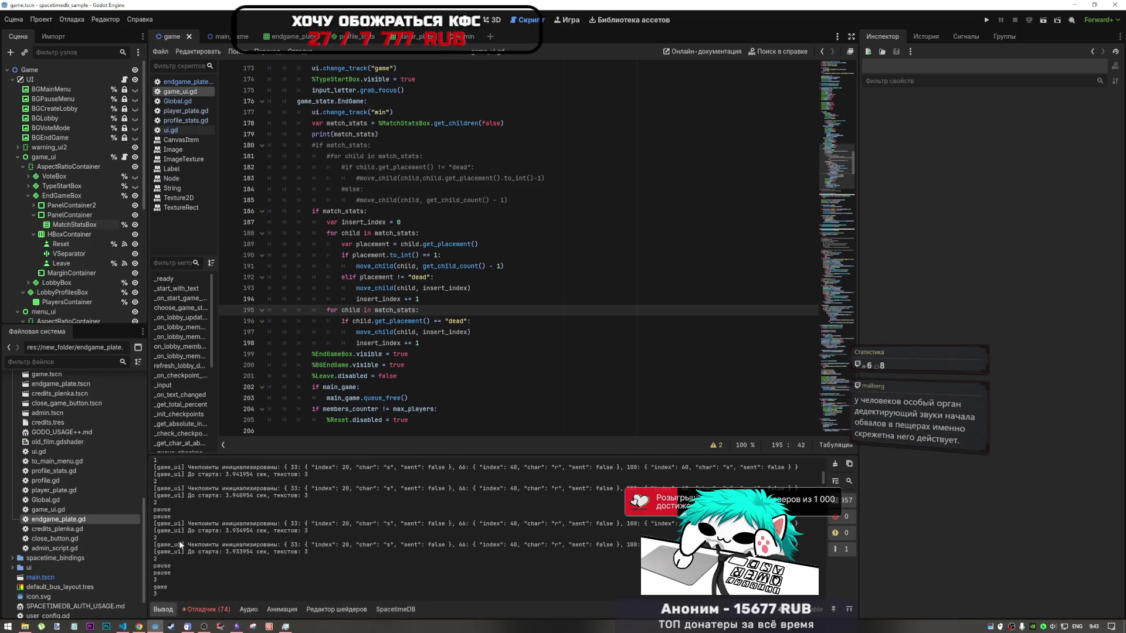
pyautogui.scroll(-2, 237, 540)
pyautogui.scroll(5, 238, 539)
pyautogui.scroll(-10, 237, 538)
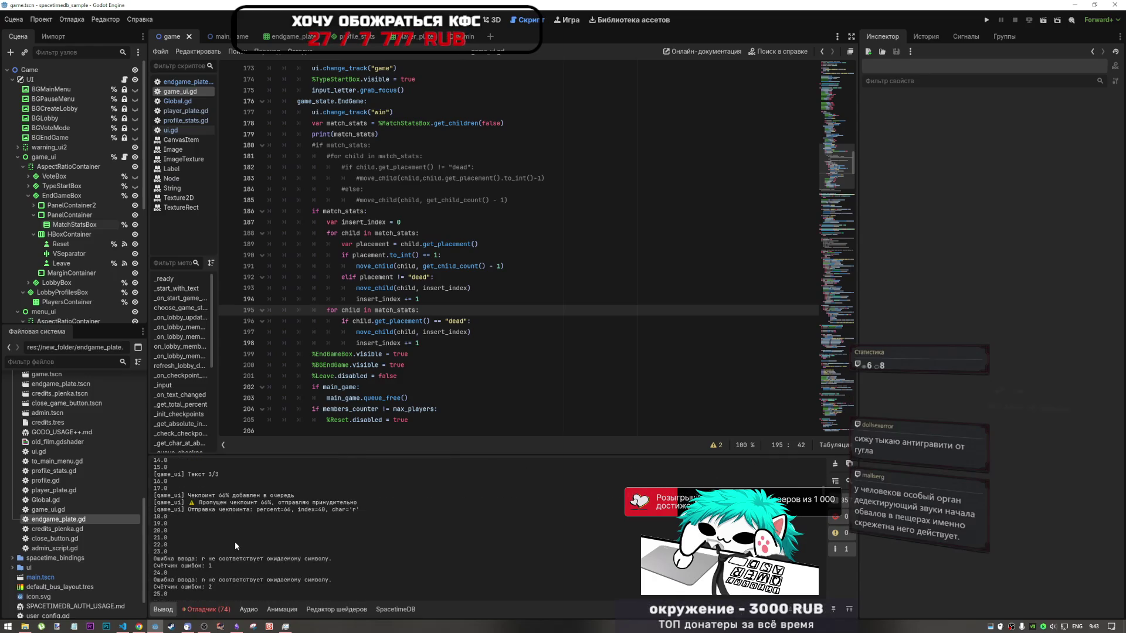
pyautogui.scroll(15, 230, 513)
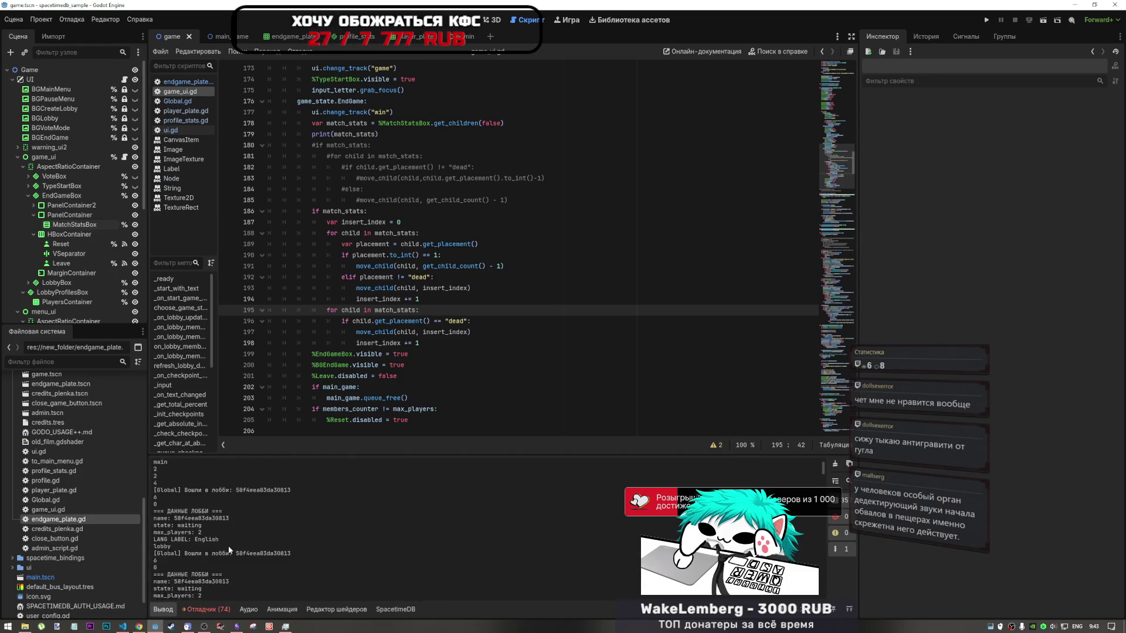
pyautogui.scroll(-1, 227, 545)
pyautogui.moveTo(186, 536); pyautogui.dragTo(221, 540)
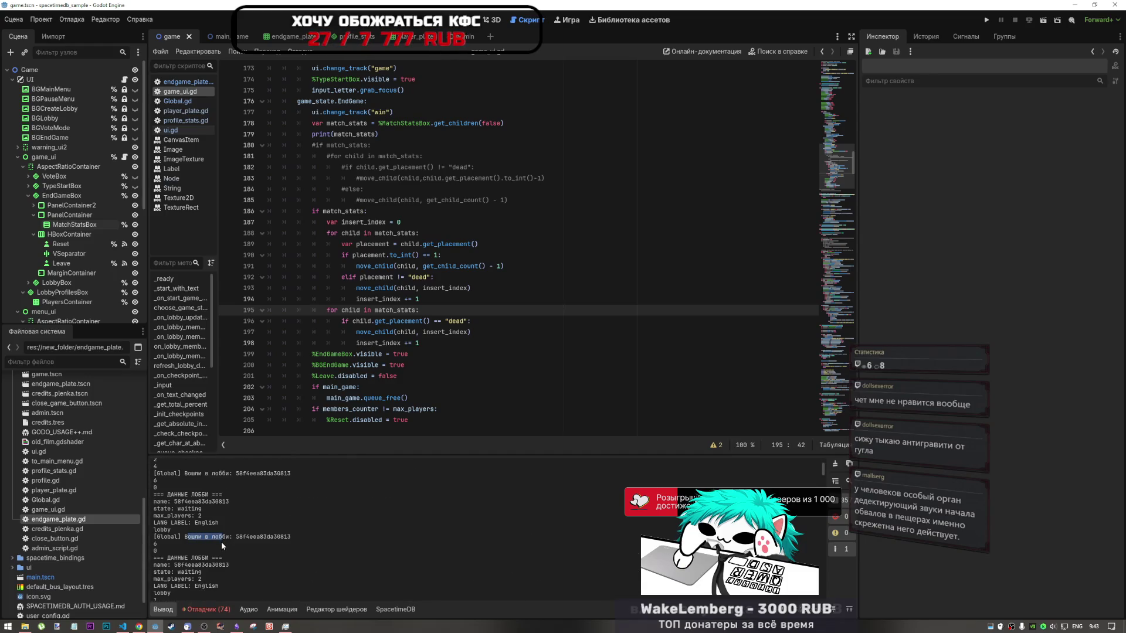
# Step: Scroll down and select the match_stats assignment and print call, then clear the selection
pyautogui.scroll(-3, 221, 540)
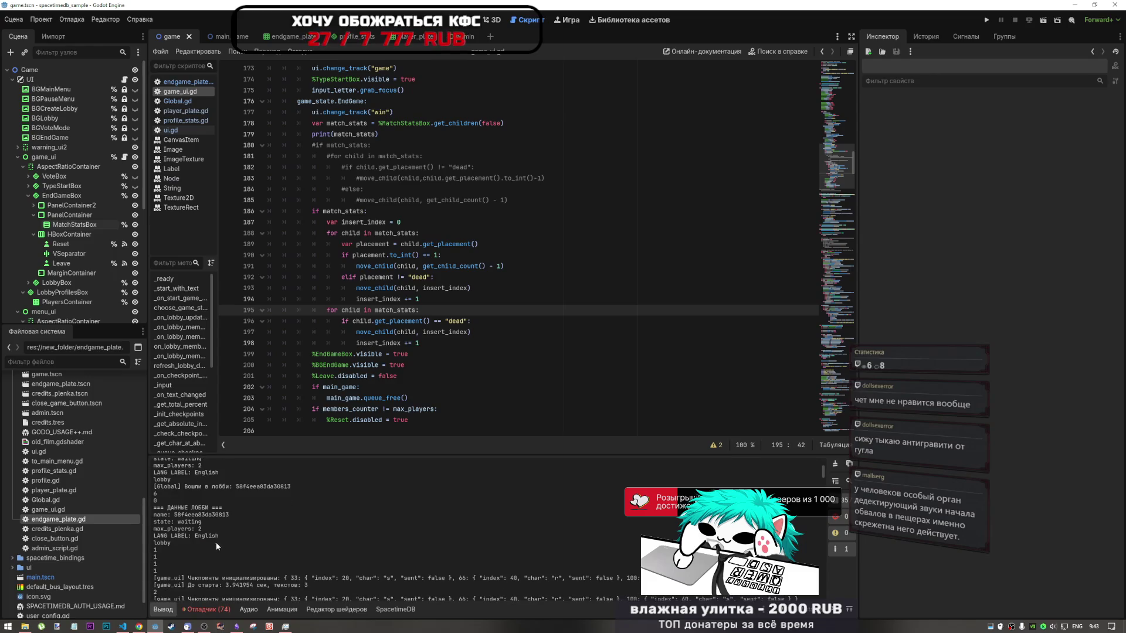
pyautogui.scroll(-2, 209, 543)
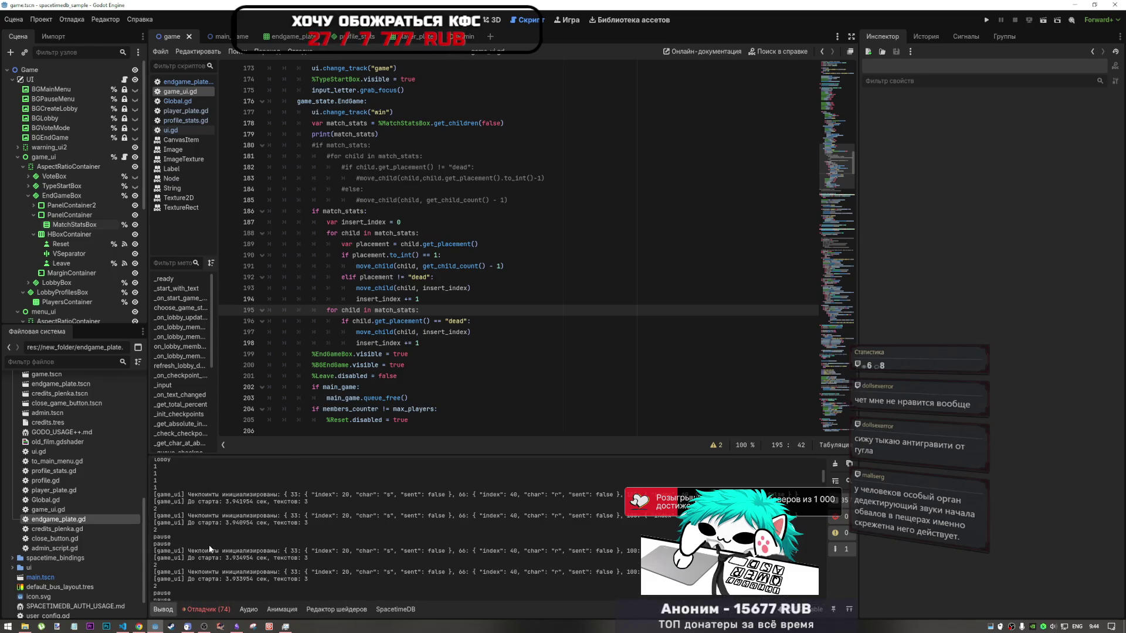
pyautogui.scroll(-2, 243, 518)
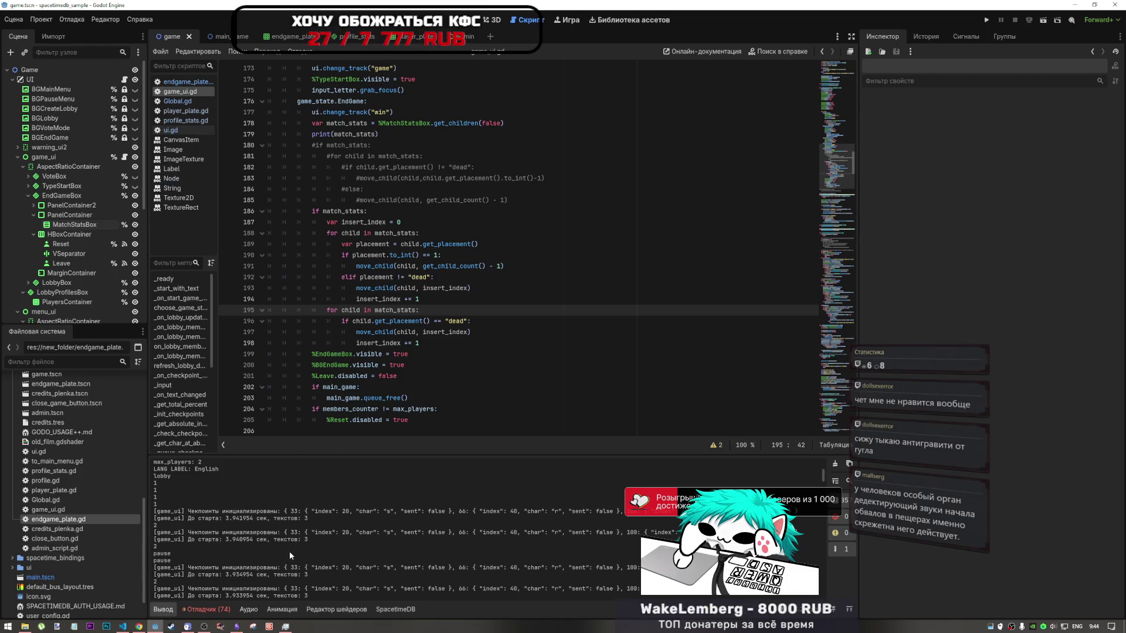
pyautogui.scroll(-3, 278, 557)
pyautogui.scroll(-3, 278, 557)
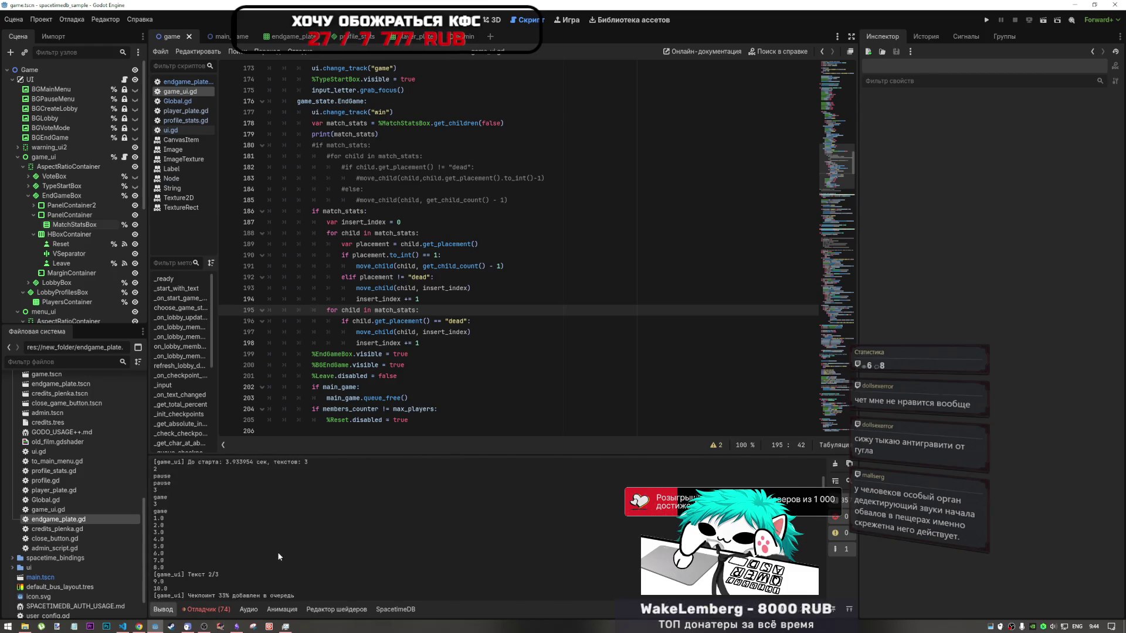
pyautogui.moveTo(334, 124); pyautogui.dragTo(335, 134)
pyautogui.click(336, 134)
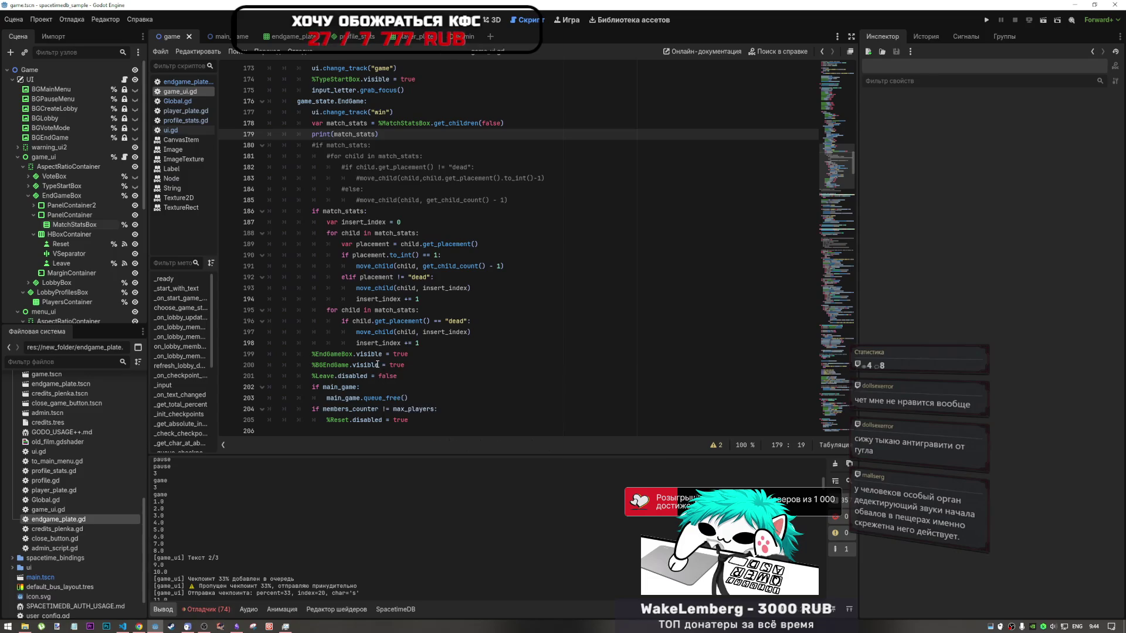
# Step: Review the insert_index lines 194–199 of the EndGame branch
pyautogui.moveTo(377, 365)
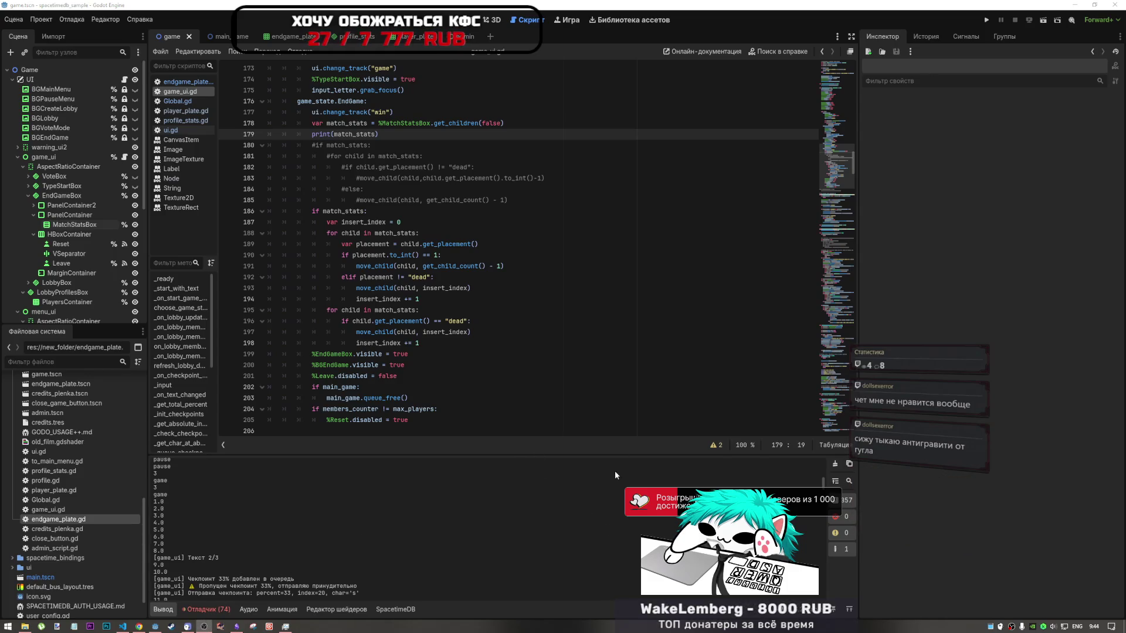
pyautogui.click(608, 345)
pyautogui.click(603, 353)
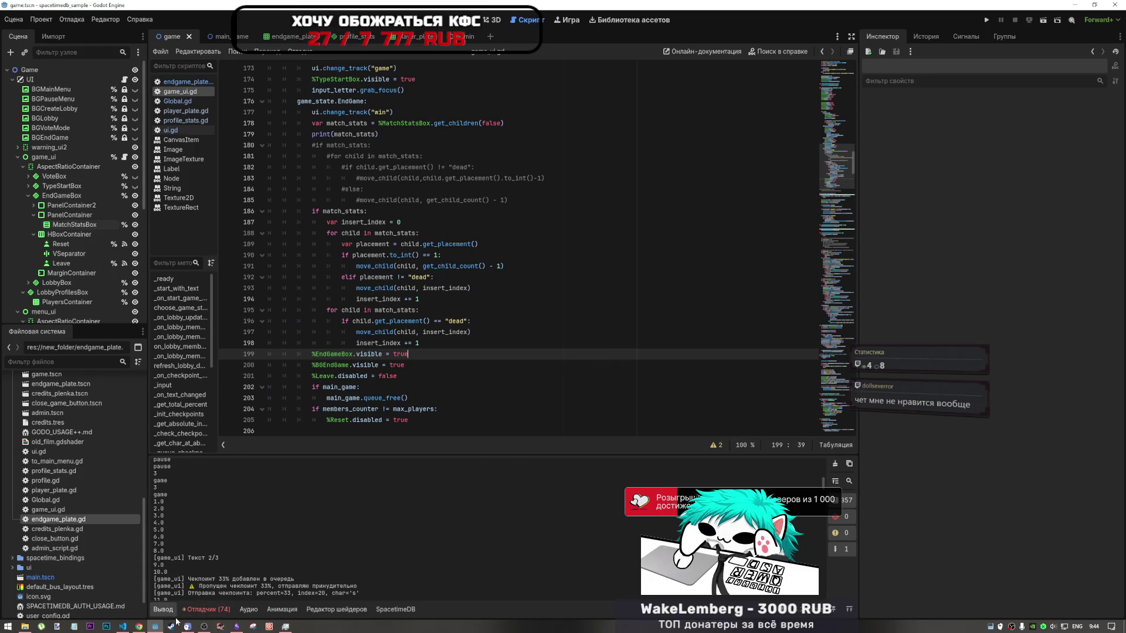
pyautogui.click(459, 343)
pyautogui.click(459, 334)
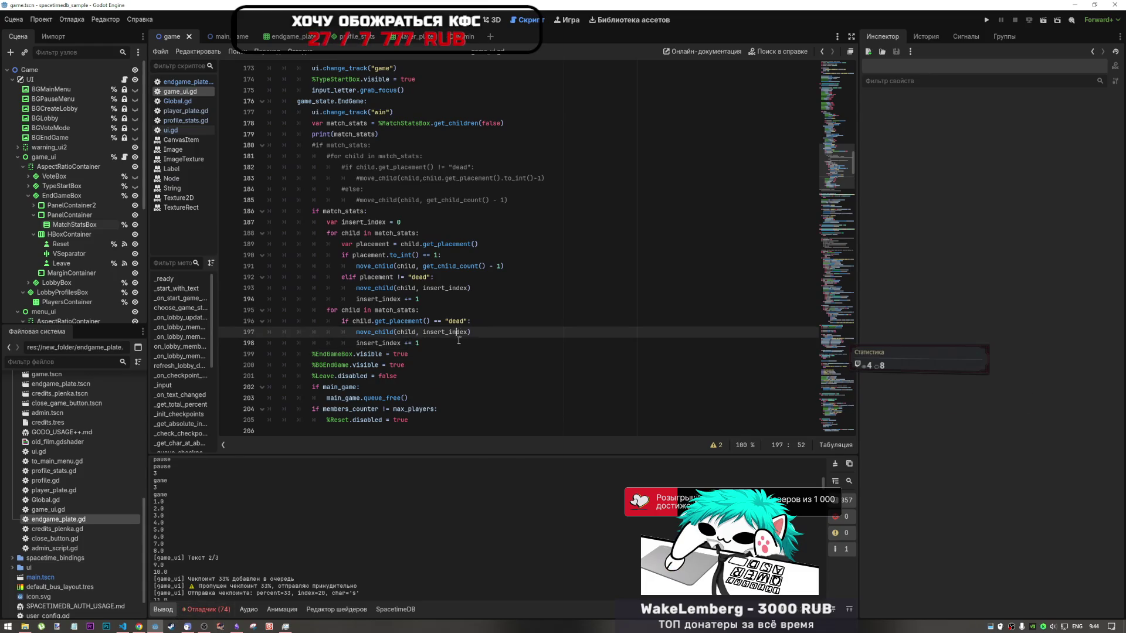
pyautogui.click(499, 300)
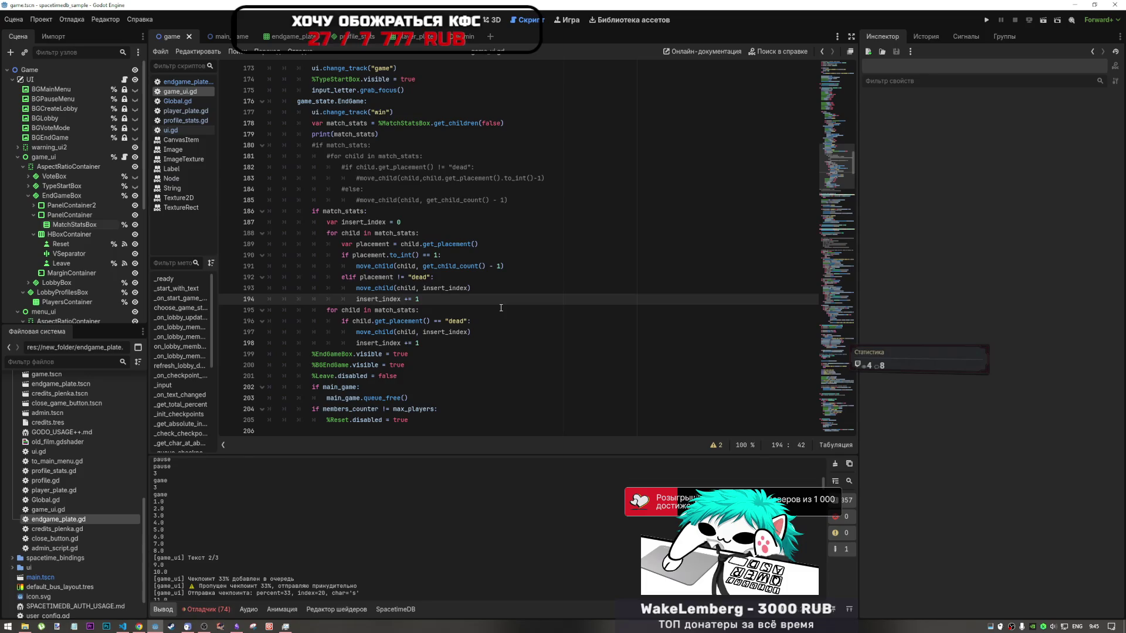
# Step: Read the move_child docs on line 191, show MatchStatsBox in the Inspector, and select the first loop
pyautogui.click(496, 266)
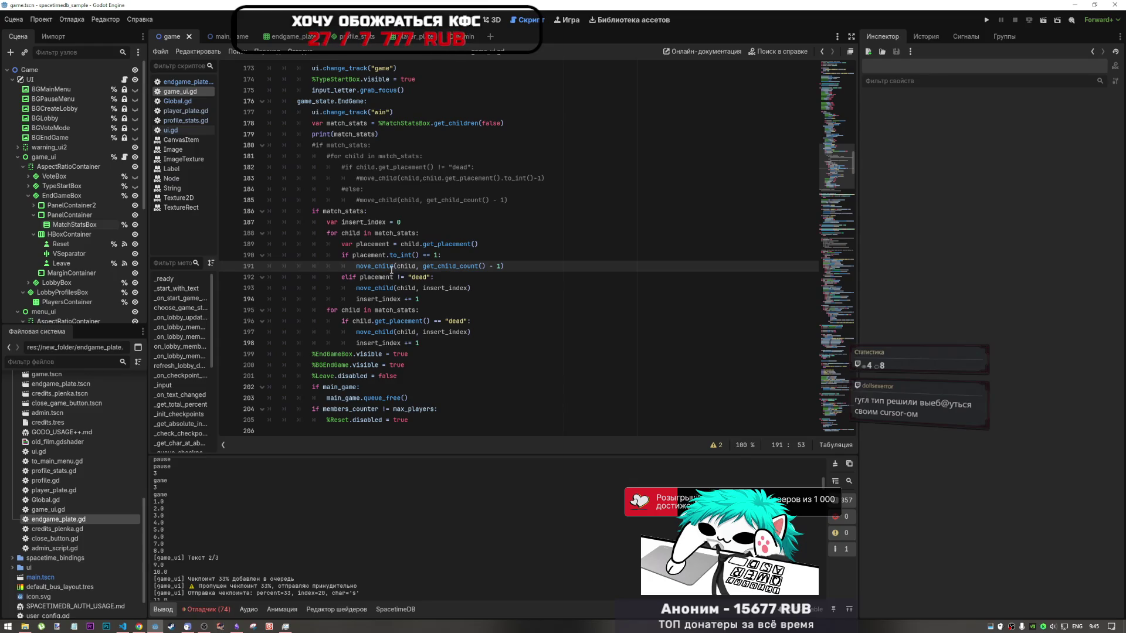
pyautogui.moveTo(391, 271)
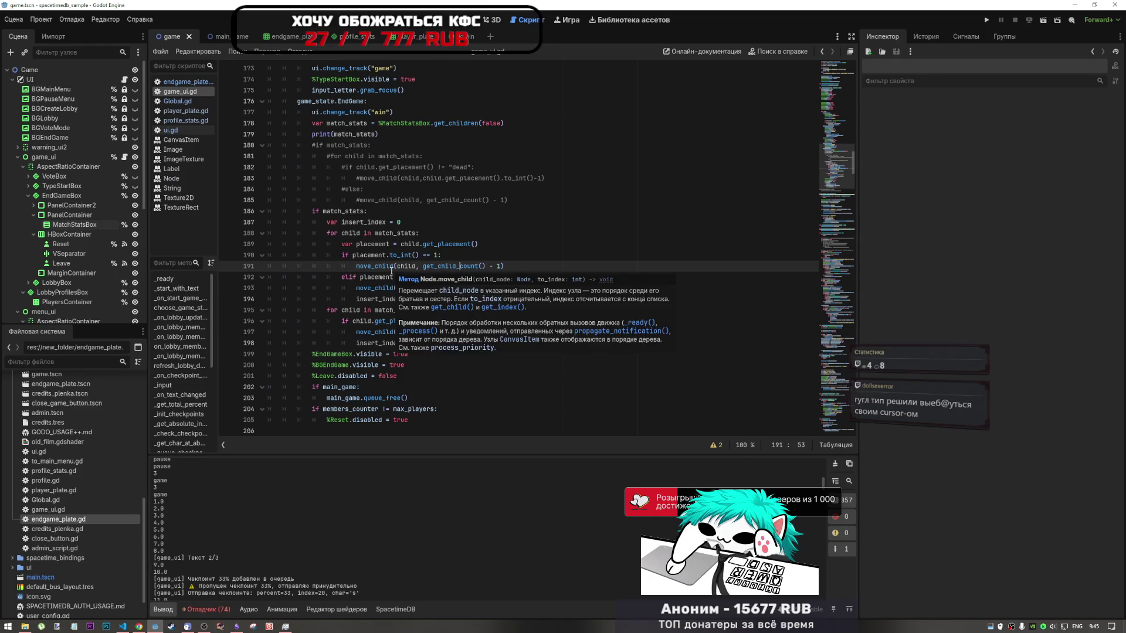
pyautogui.click(389, 178)
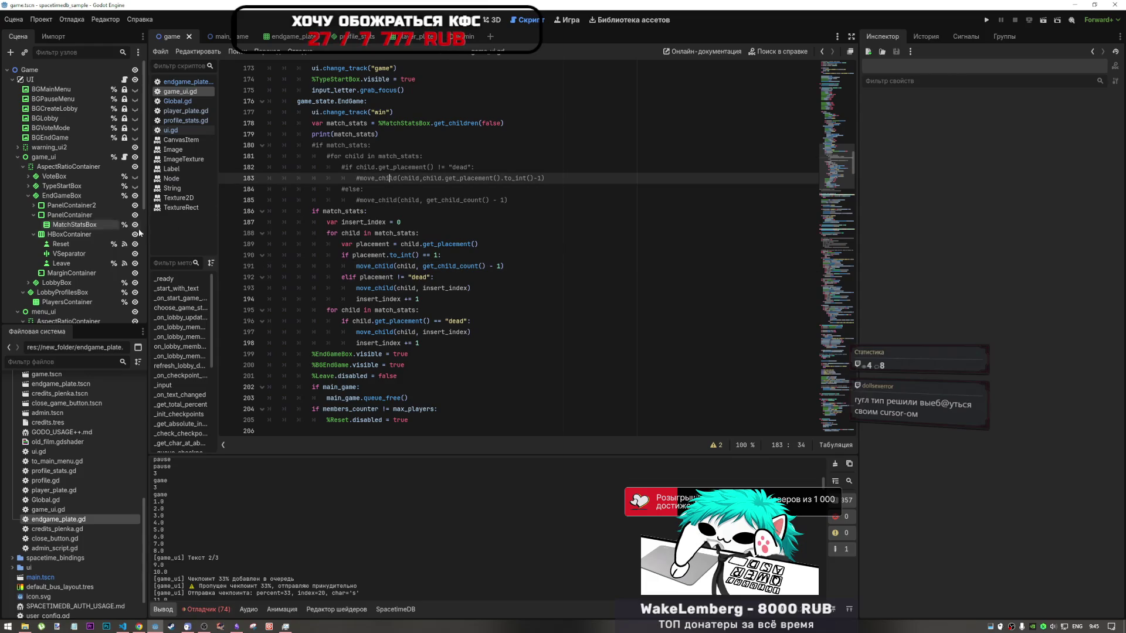
pyautogui.click(70, 226)
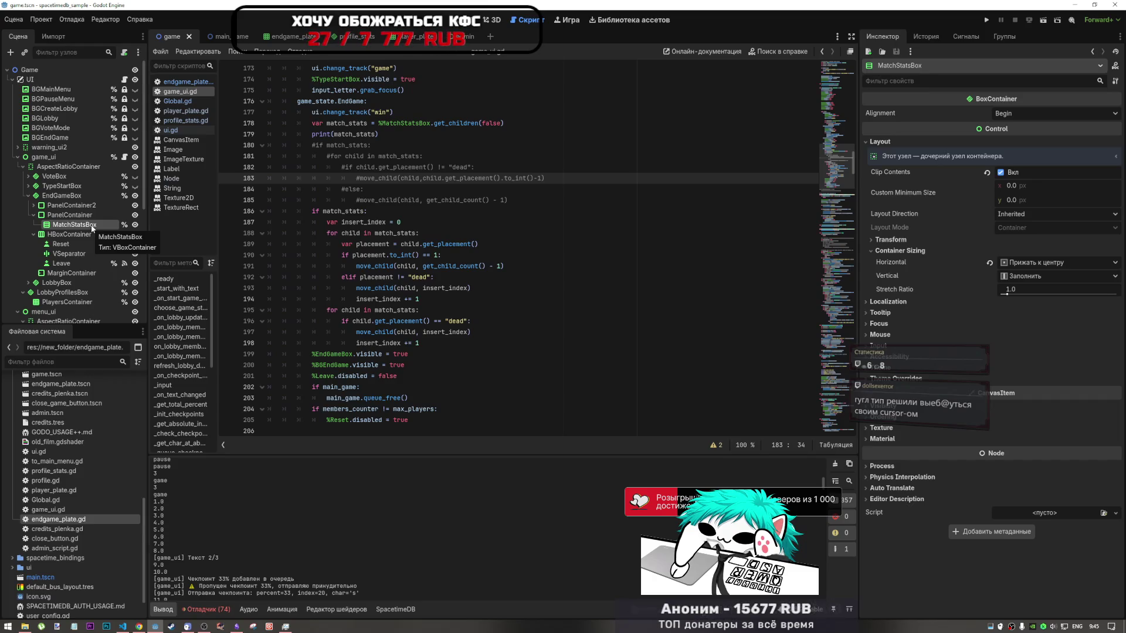
pyautogui.moveTo(421, 310); pyautogui.dragTo(217, 232)
# Step: Adjust the selection to cover exactly lines 188–194, the first for-child-in-match_stats loop
pyautogui.moveTo(420, 309)
pyautogui.mouseDown()
pyautogui.moveTo(220, 287)
pyautogui.moveTo(218, 276)
pyautogui.moveTo(435, 300)
pyautogui.moveTo(275, 261)
pyautogui.moveTo(248, 238)
pyautogui.mouseUp()
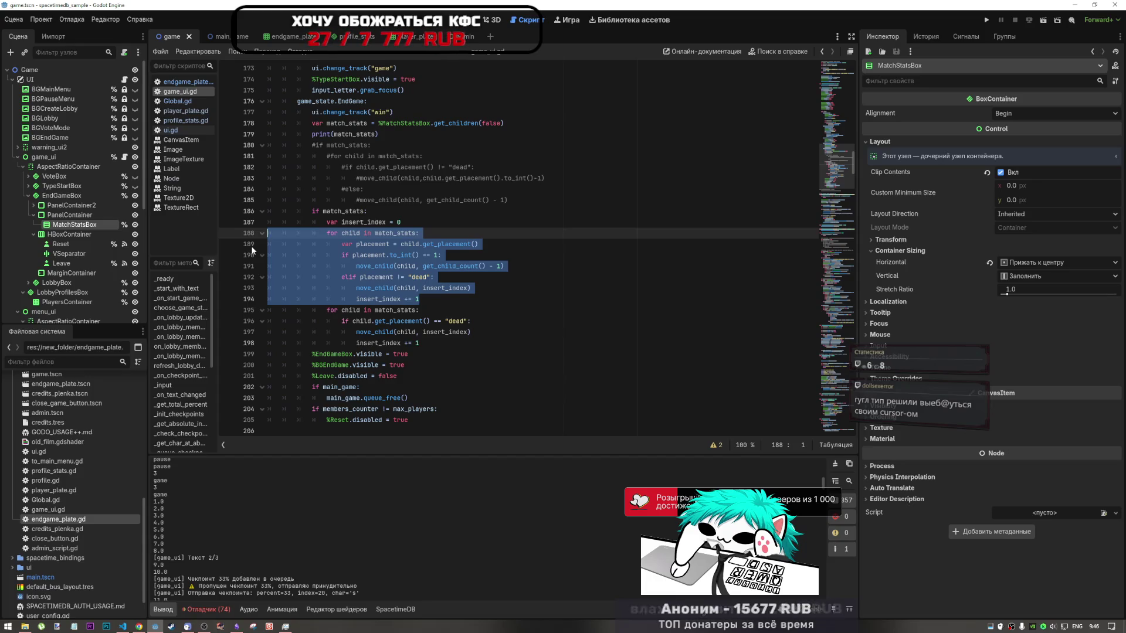
# Step: Delete the placement-sorting loop and add indented blank lines after insert_index += 1
pyautogui.press('Delete')
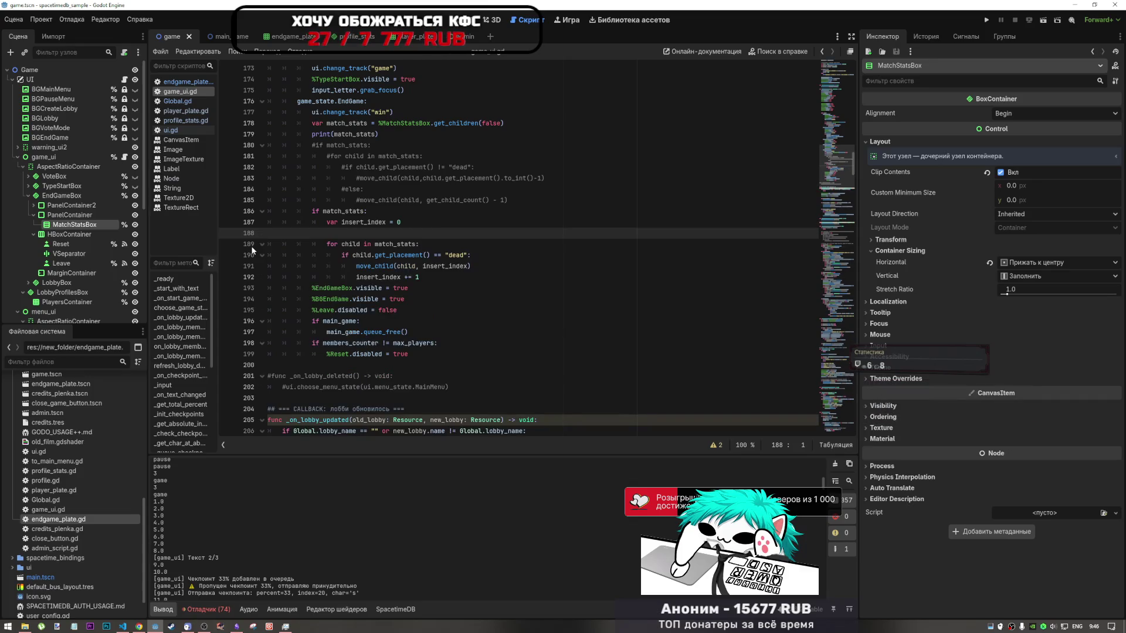
pyautogui.press('BackSpace')
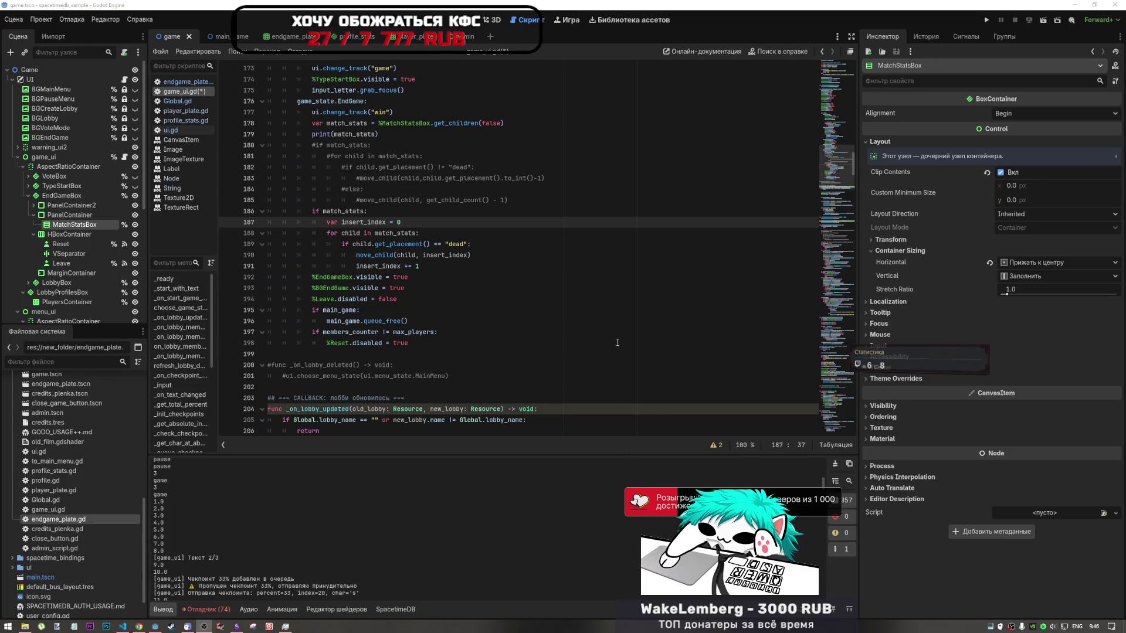
pyautogui.click(619, 309)
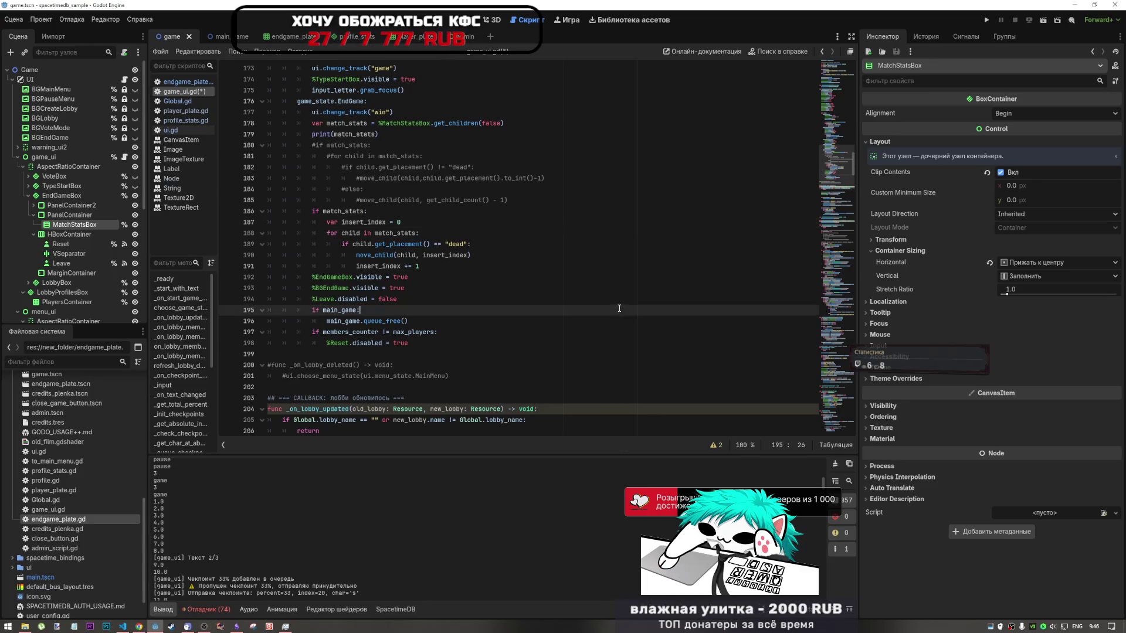
pyautogui.click(437, 265)
pyautogui.press('Return')
pyautogui.press('BackSpace')
pyautogui.press('BackSpace')
pyautogui.press('Return')
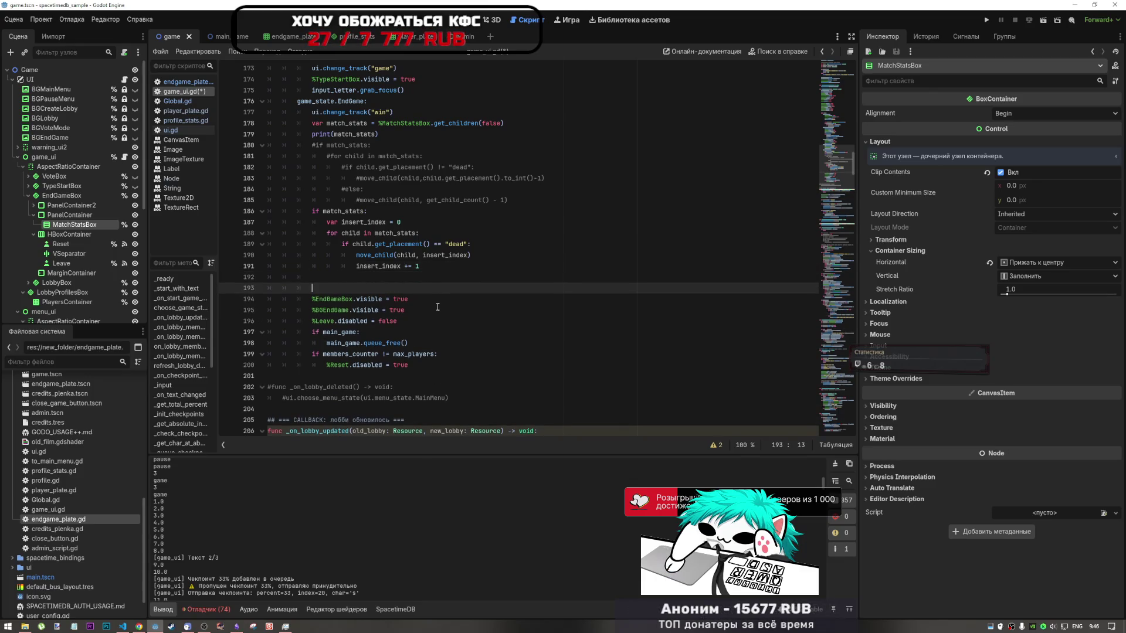
pyautogui.press('Up')
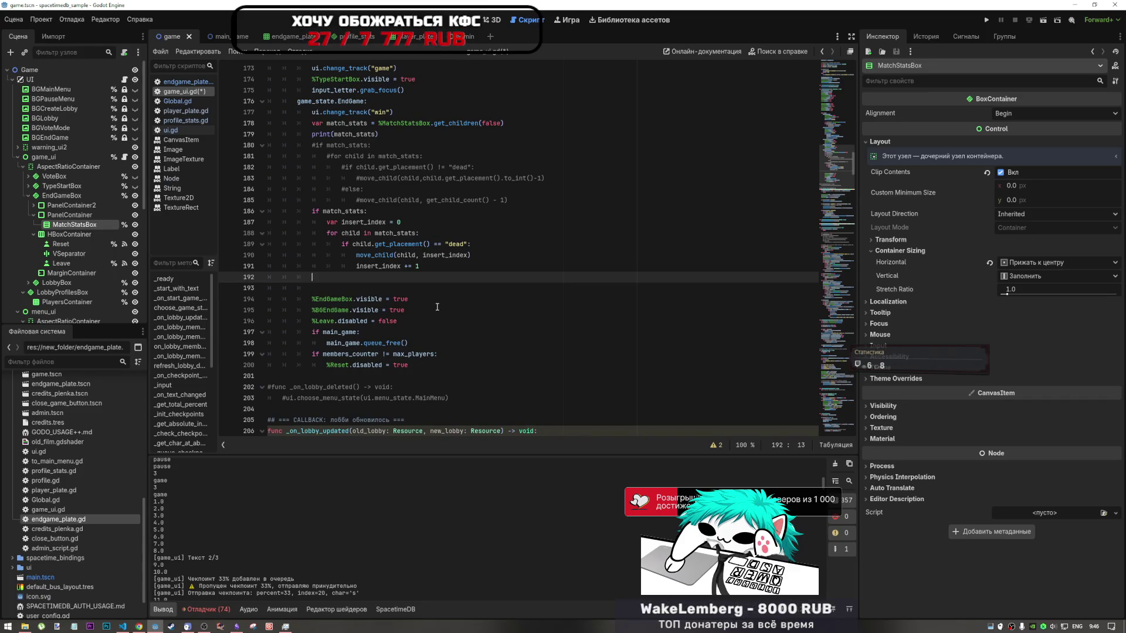
pyautogui.press('Tab')
pyautogui.write('for i i')
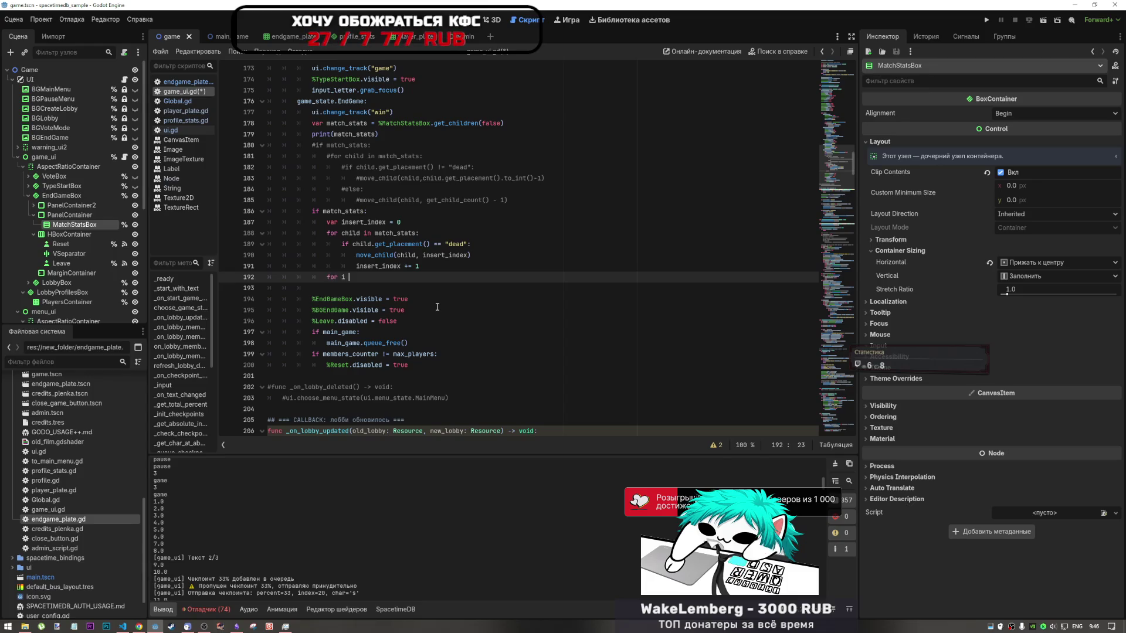
pyautogui.write('m')
pyautogui.write('n')
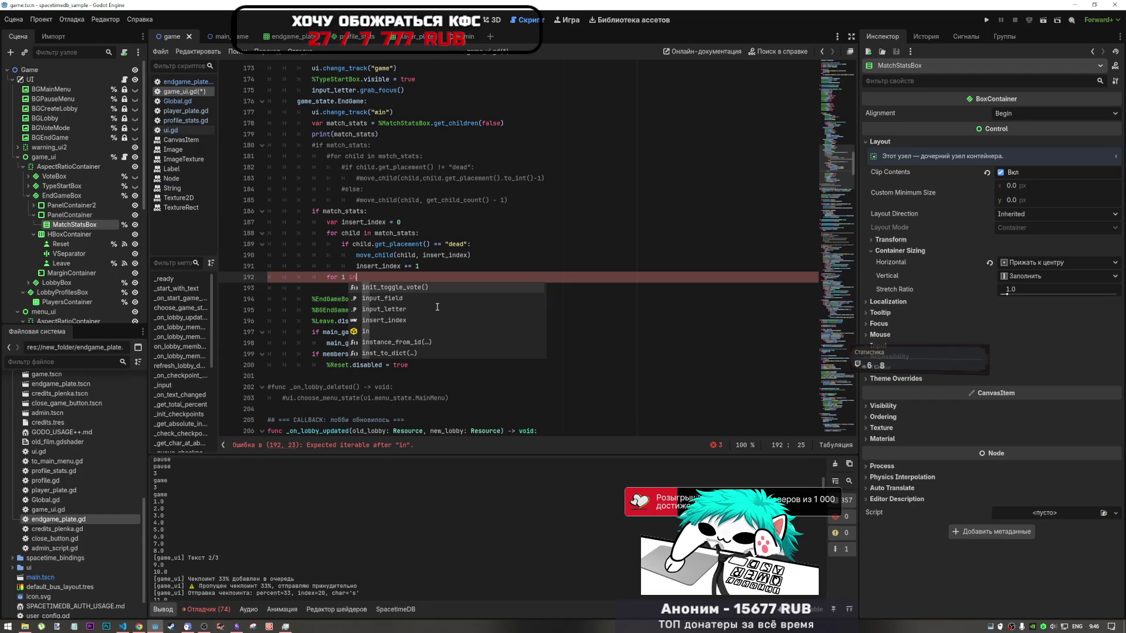
pyautogui.write(' 3:')
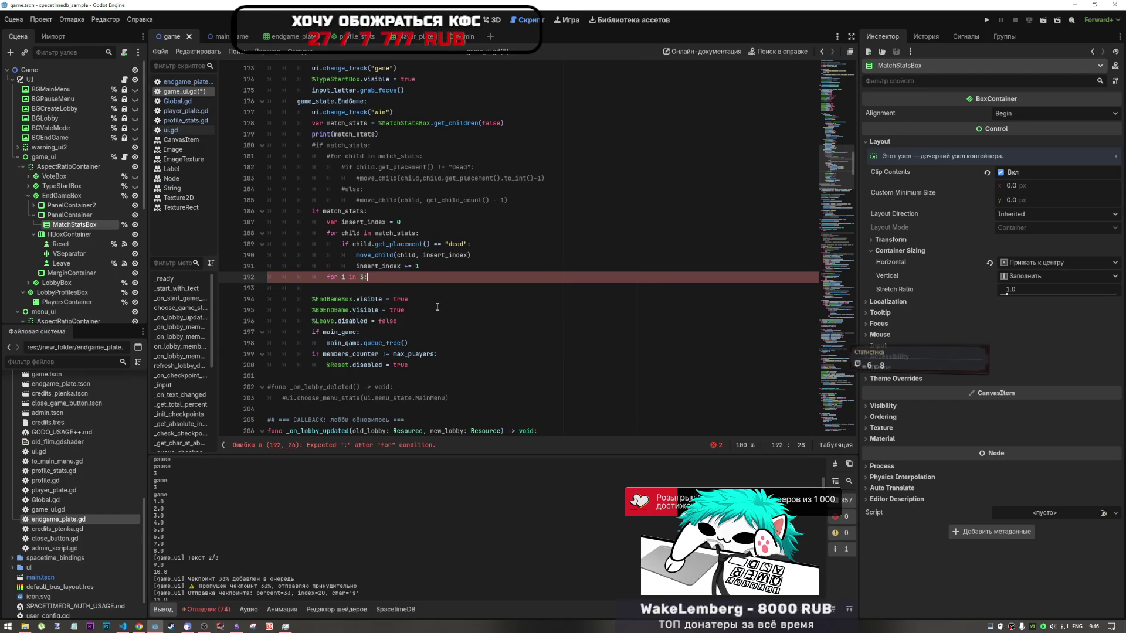
pyautogui.press('Return')
pyautogui.write('if')
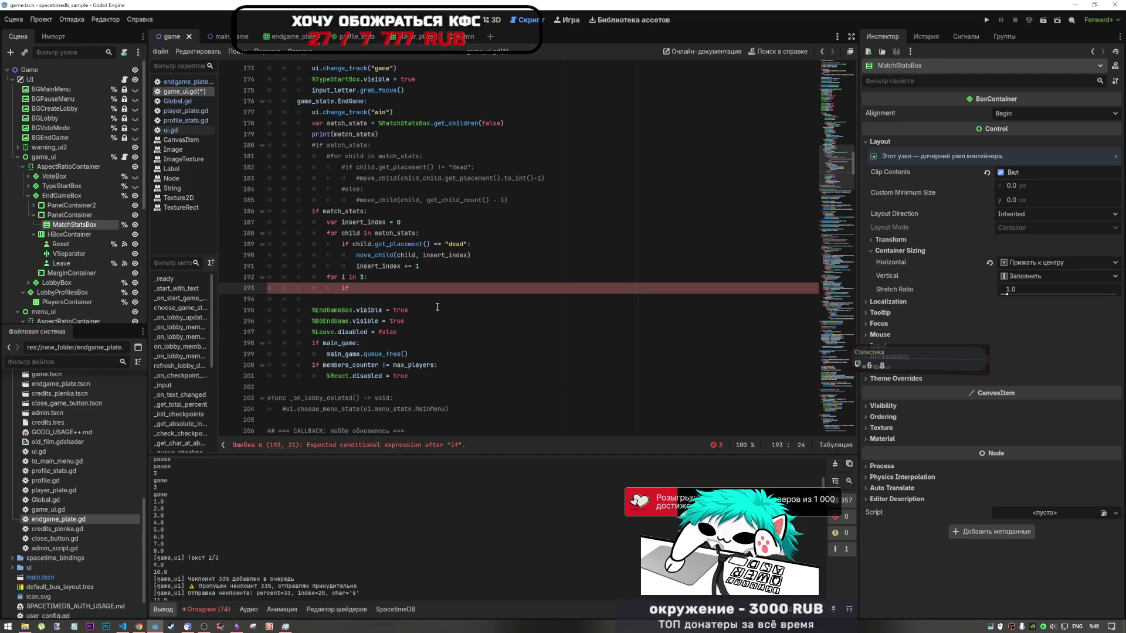
pyautogui.press('Up')
pyautogui.press('Left')
pyautogui.press('Left')
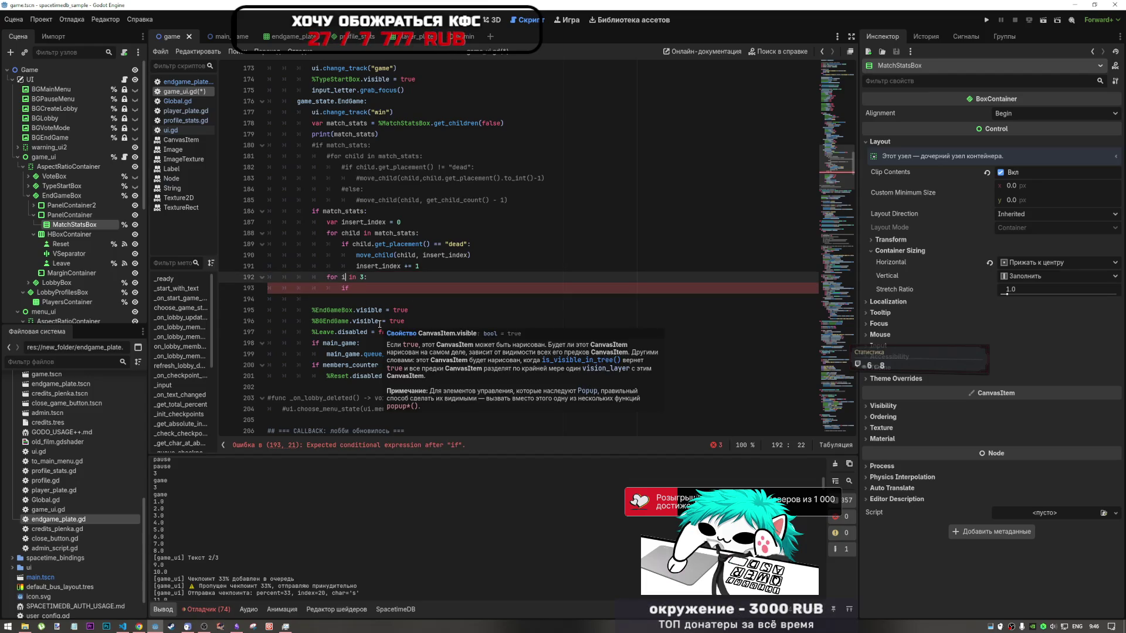
pyautogui.write('=0')
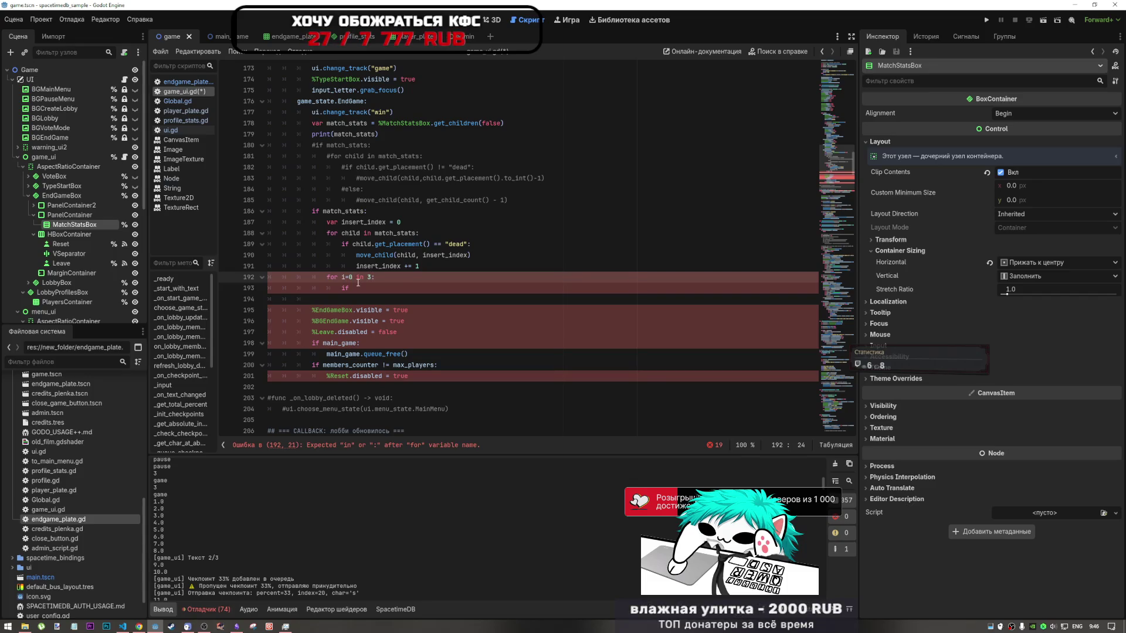
pyautogui.press('Left')
pyautogui.press('Left')
pyautogui.press('Left')
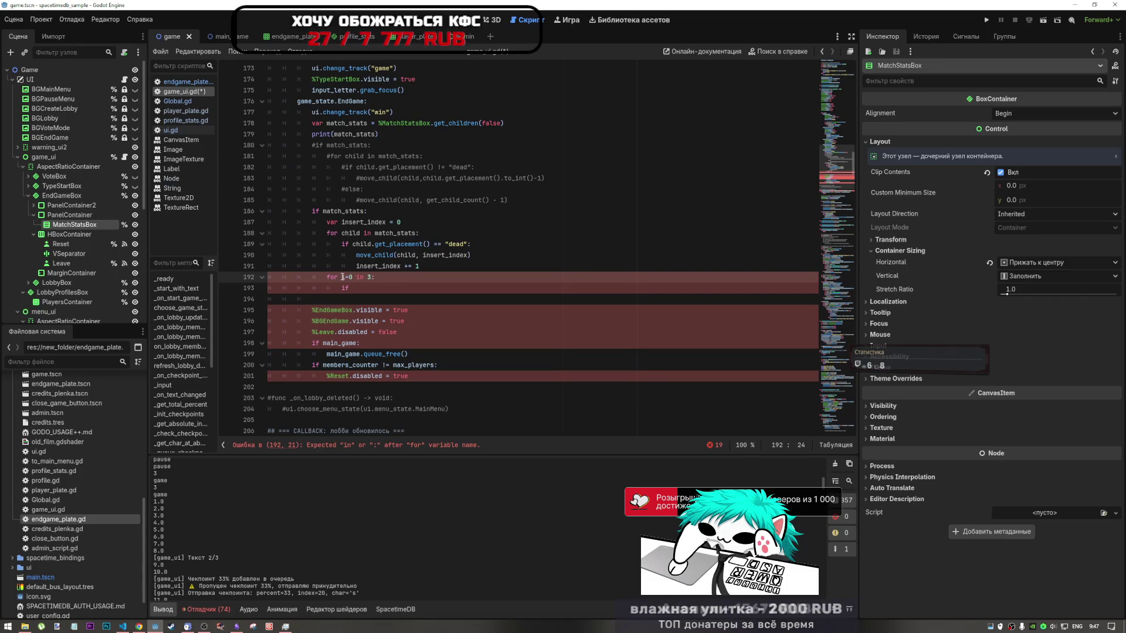
pyautogui.write('var')
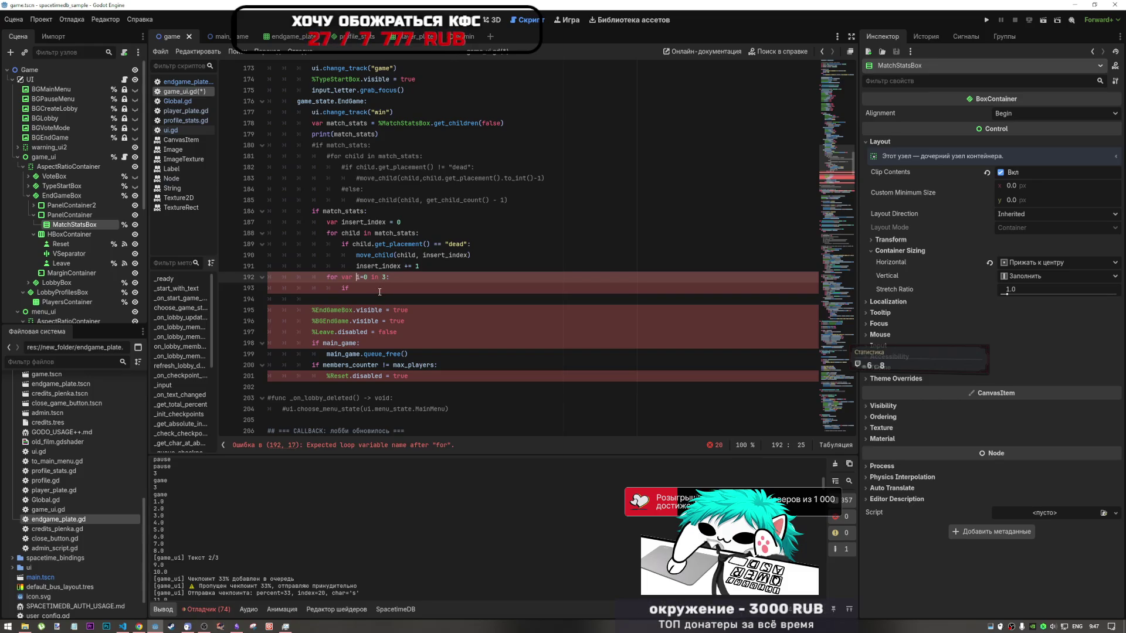
pyautogui.moveTo(371, 287); pyautogui.dragTo(325, 277)
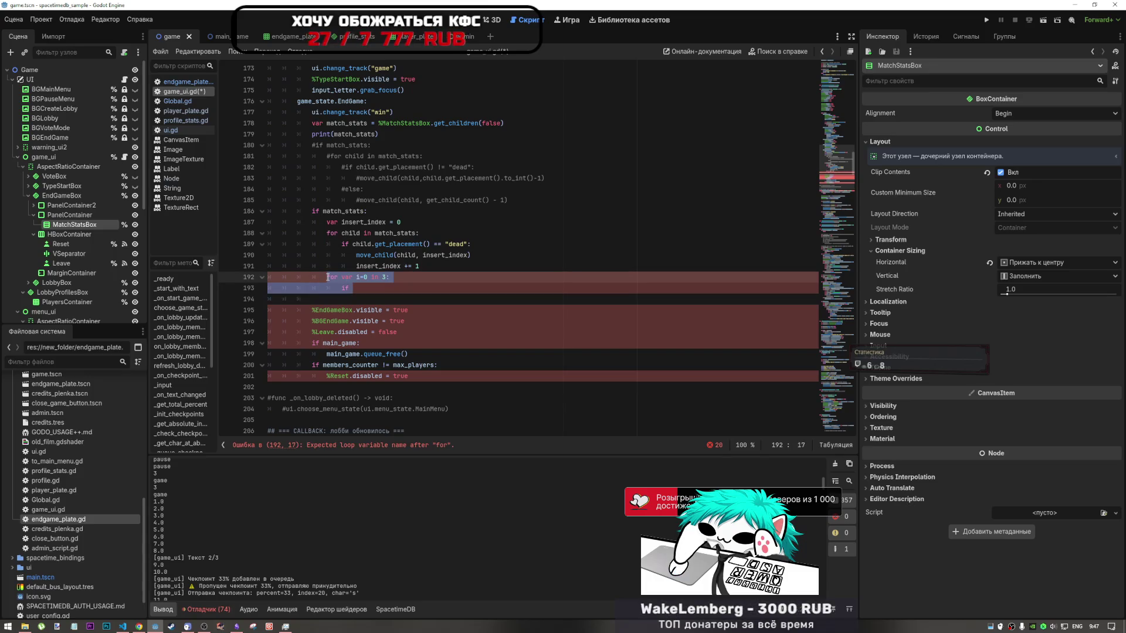
pyautogui.click(364, 279)
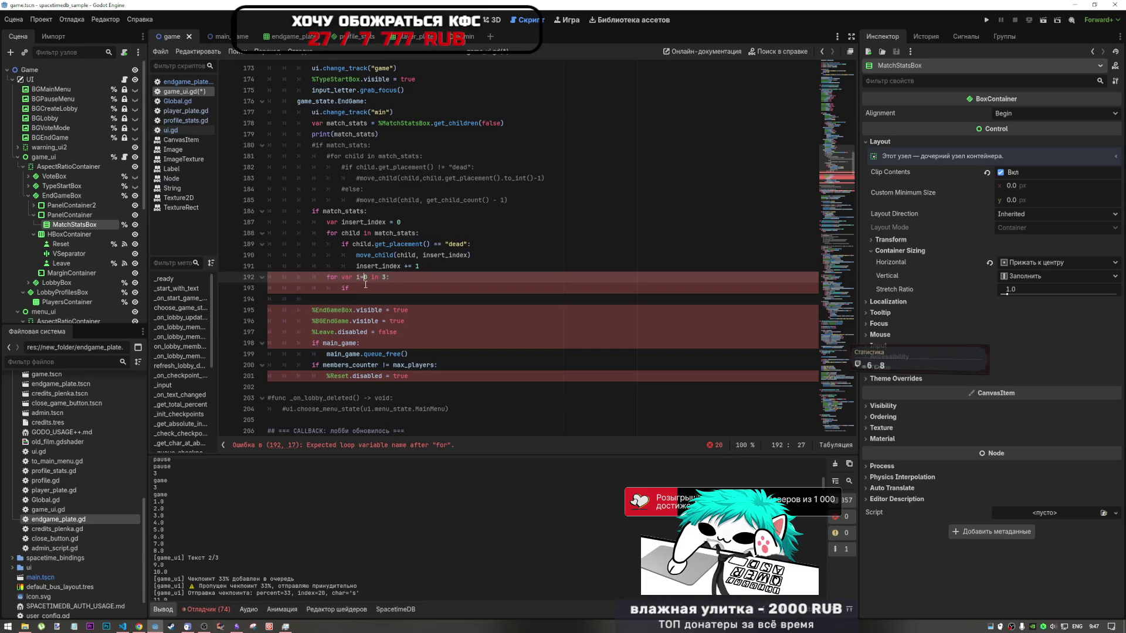
pyautogui.moveTo(367, 277); pyautogui.dragTo(342, 278)
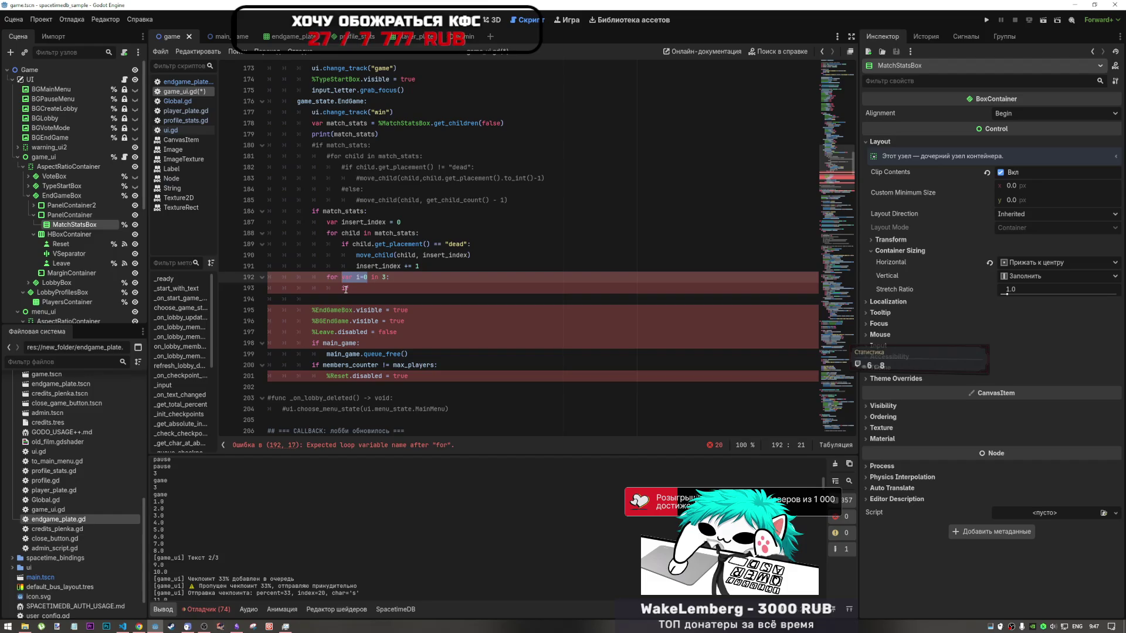
pyautogui.write('i')
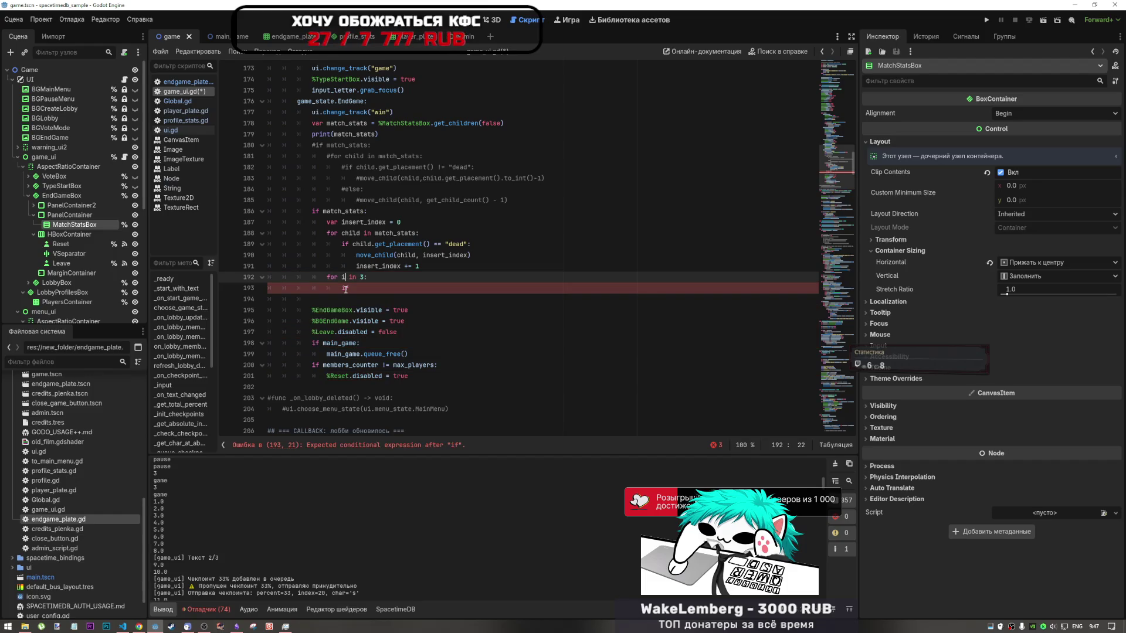
pyautogui.doubleClick(363, 277)
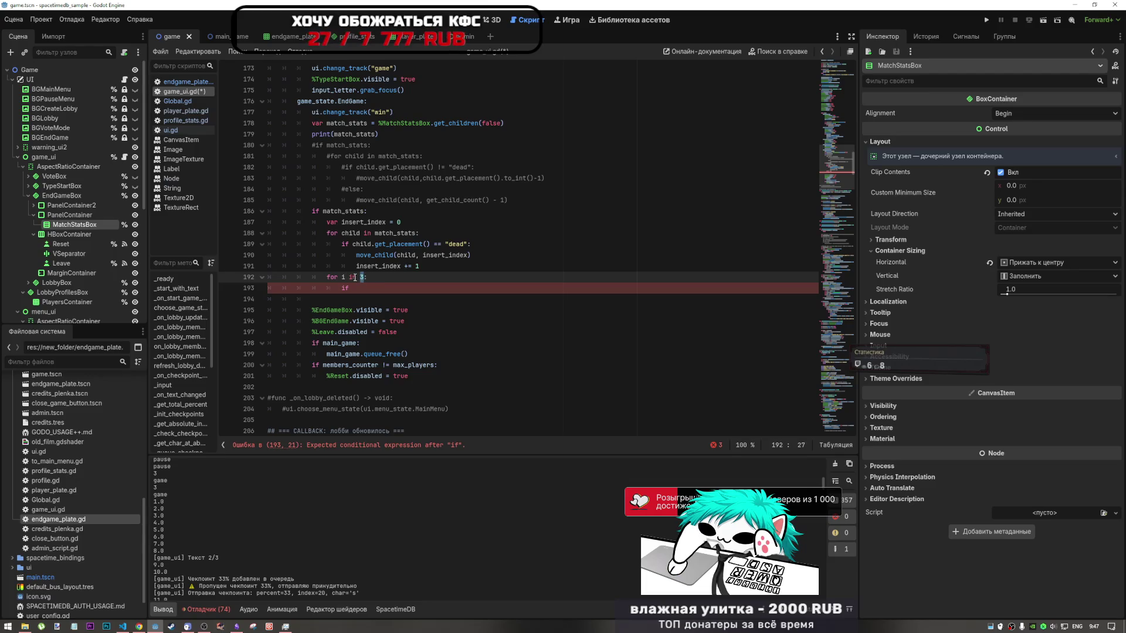
pyautogui.click(354, 277)
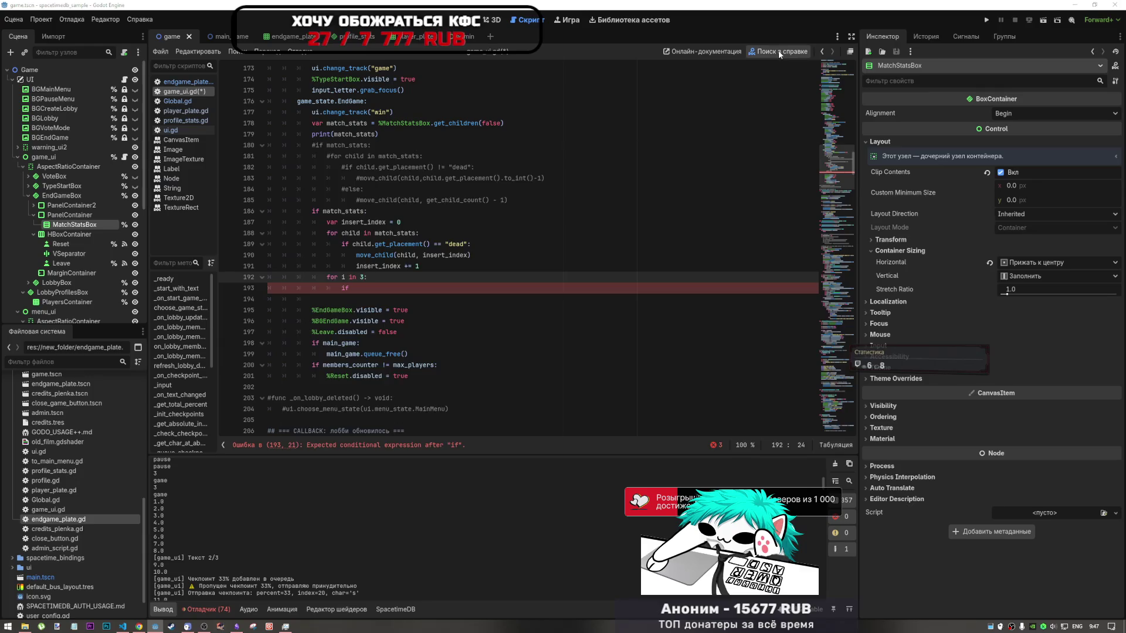
pyautogui.click(778, 52)
pyautogui.write('in')
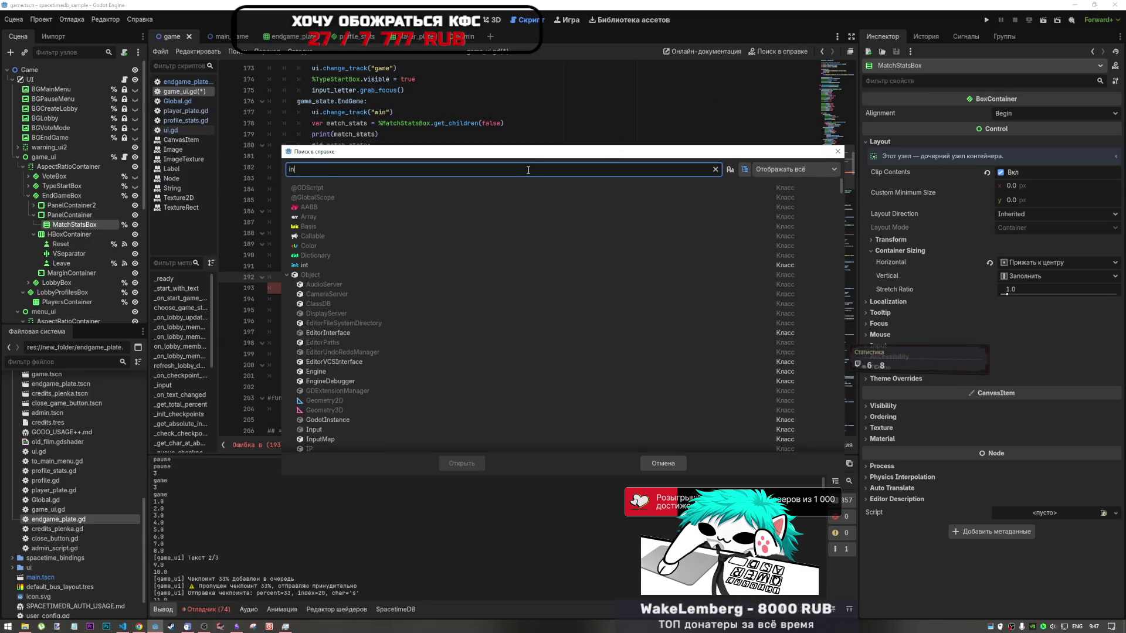
pyautogui.scroll(-5, 352, 235)
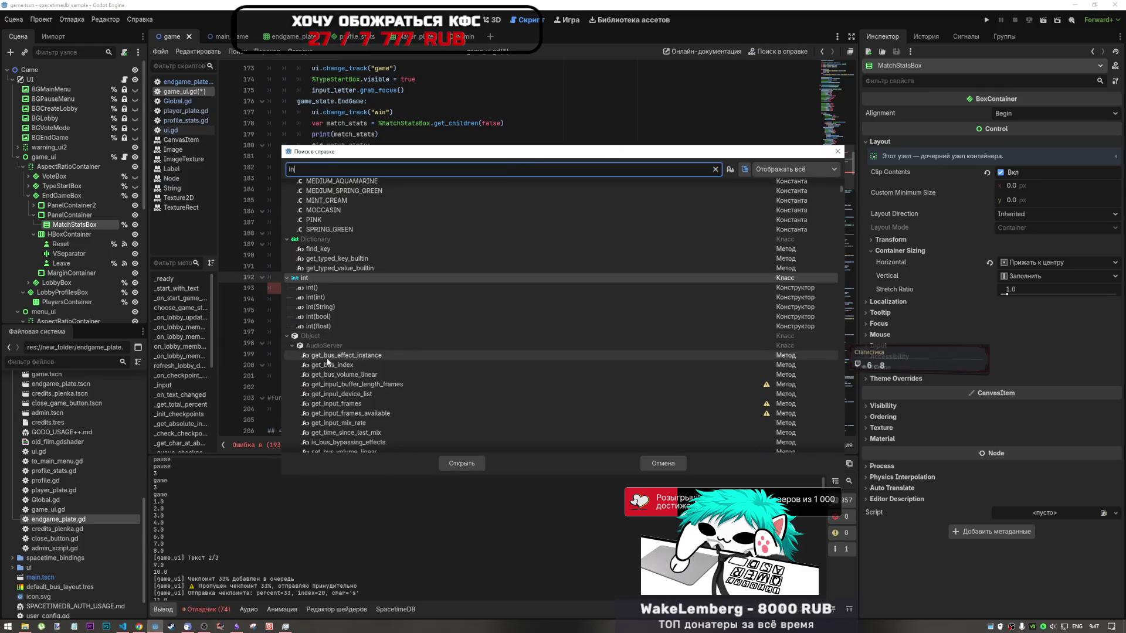
pyautogui.press('BackSpace')
pyautogui.press('BackSpace')
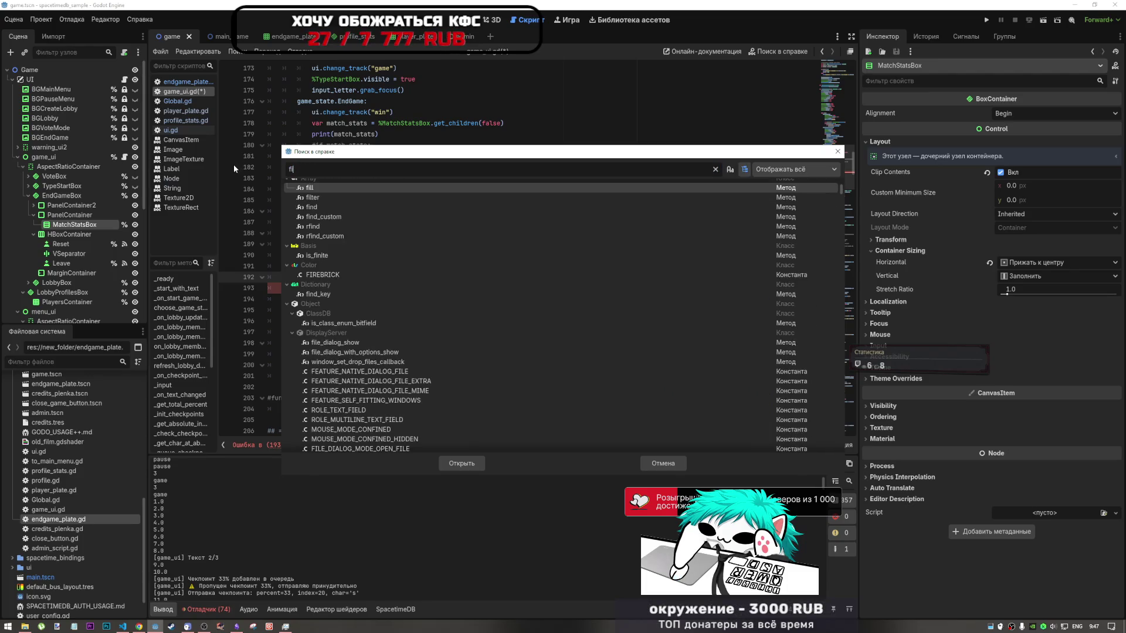
pyautogui.write('for')
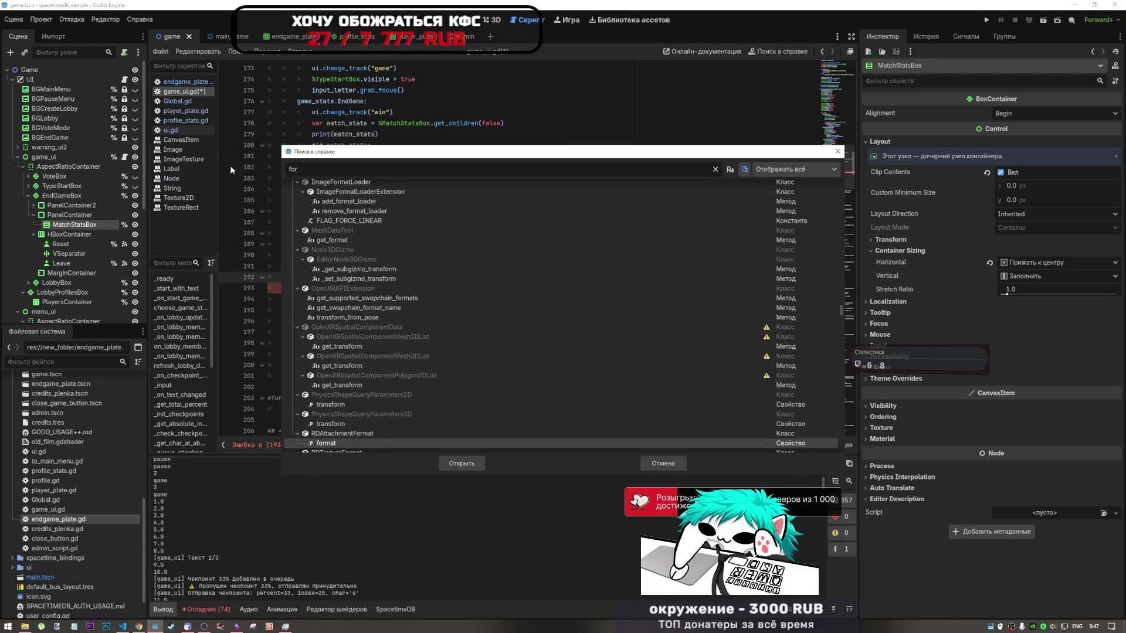
pyautogui.scroll(-15, 491, 311)
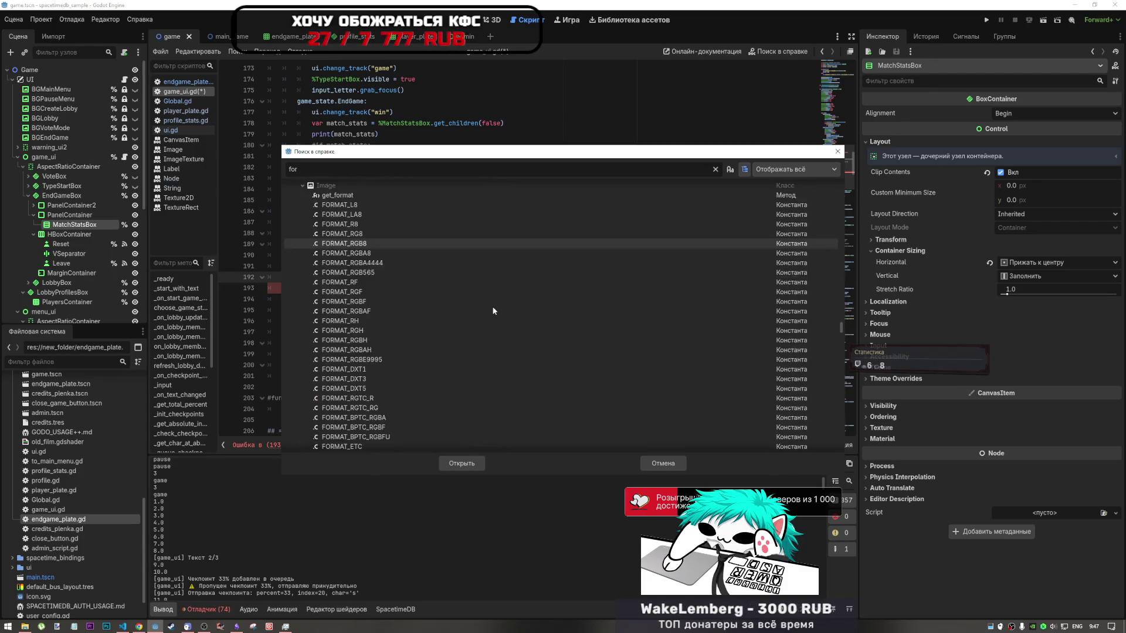
pyautogui.click(666, 466)
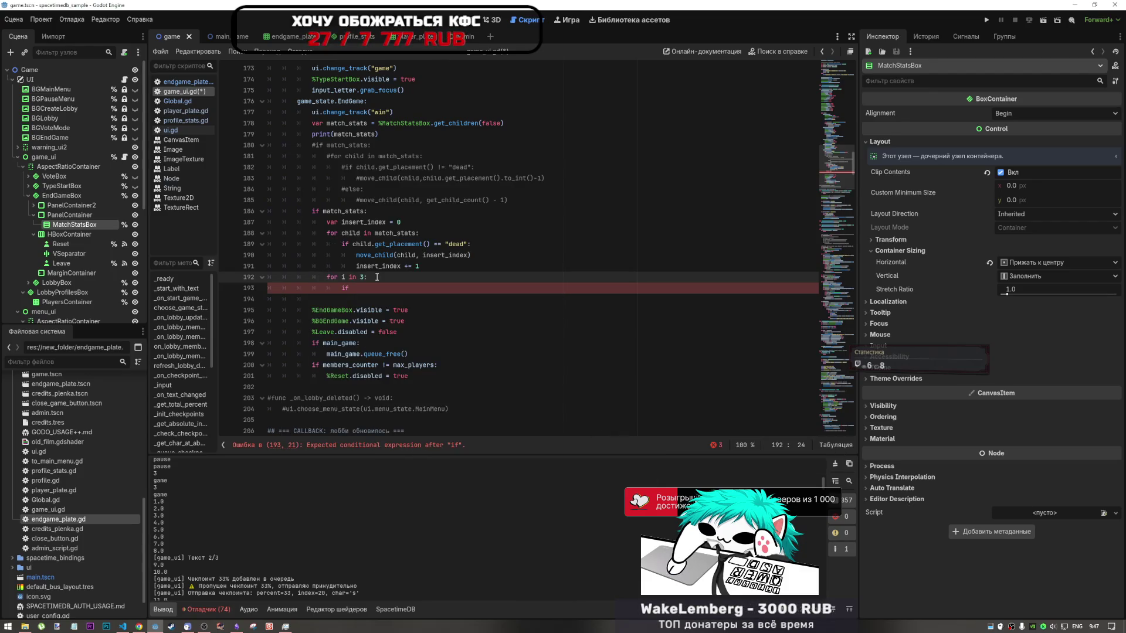
# Step: Complete line 193 as 'if i == child.get_placement()' using the call copied from line 189
pyautogui.click(358, 288)
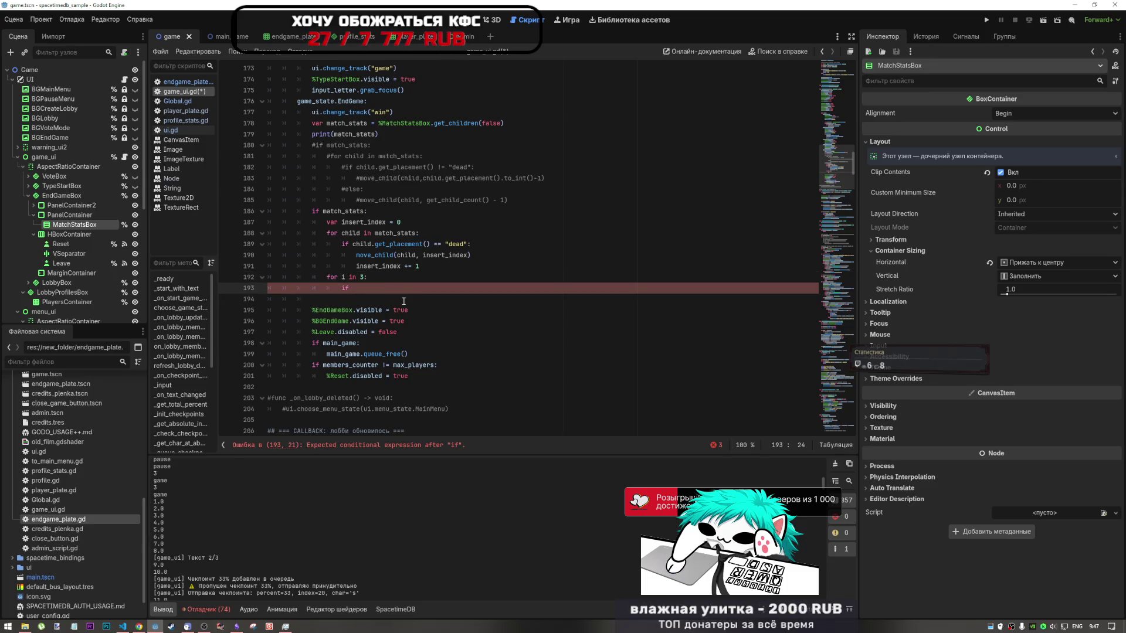
pyautogui.write('i ')
pyautogui.write('==')
pyautogui.moveTo(430, 244); pyautogui.dragTo(352, 245)
pyautogui.hotkey('ctrl', 'c')
pyautogui.click(457, 288)
pyautogui.hotkey('ctrl', 'v')
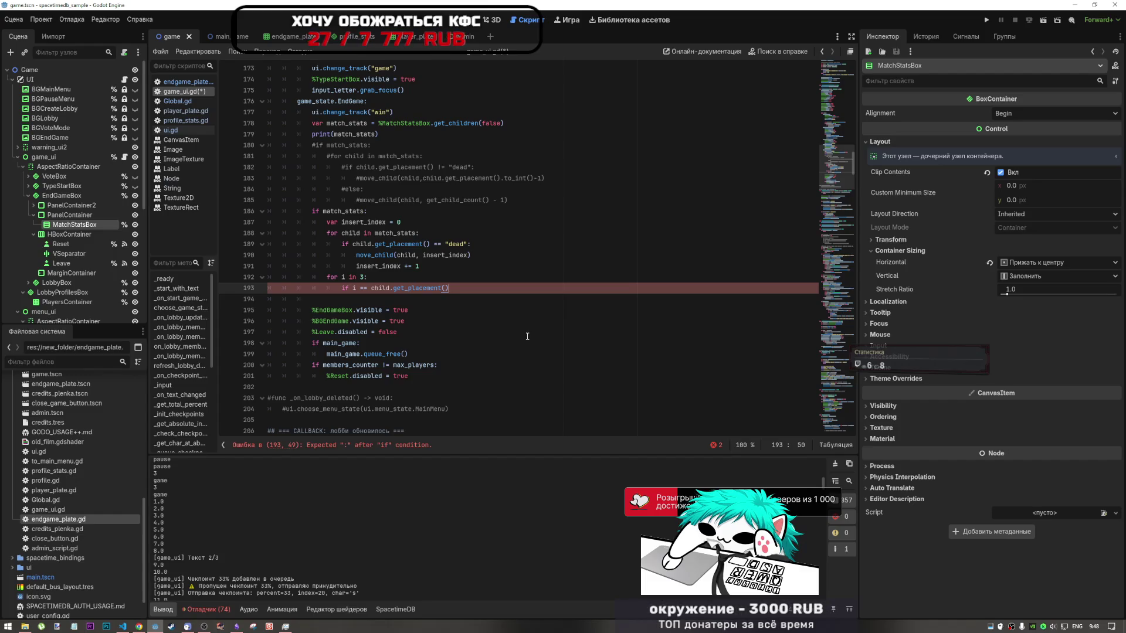
pyautogui.moveTo(419, 266); pyautogui.dragTo(268, 266)
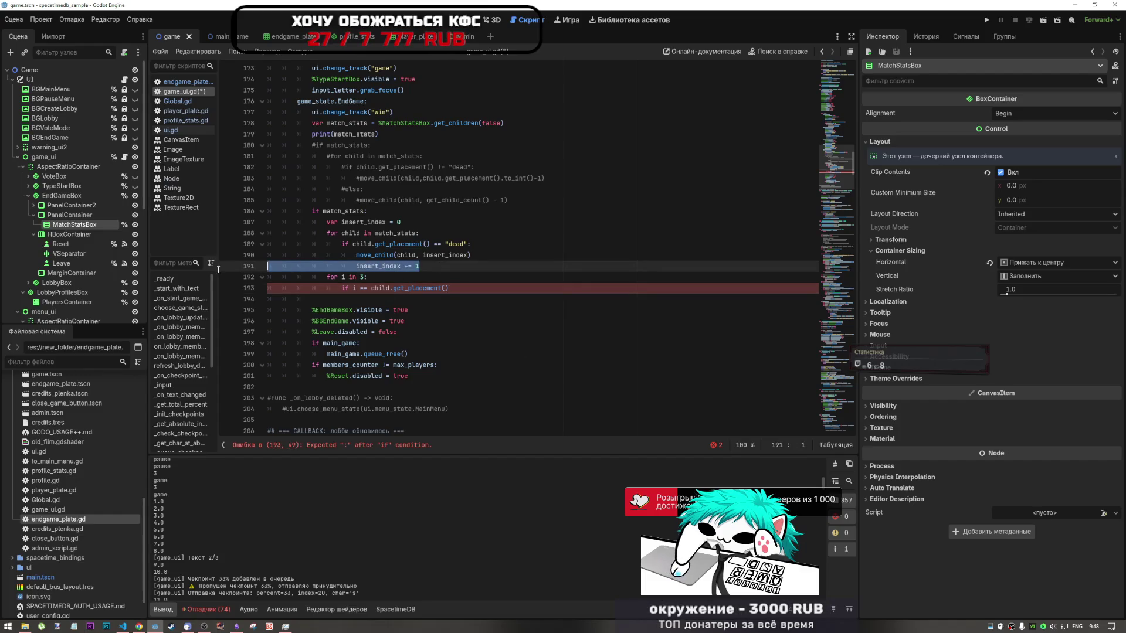
pyautogui.press('BackSpace')
pyautogui.press('BackSpace')
pyautogui.moveTo(401, 222); pyautogui.dragTo(269, 222)
pyautogui.press('BackSpace')
pyautogui.press('BackSpace')
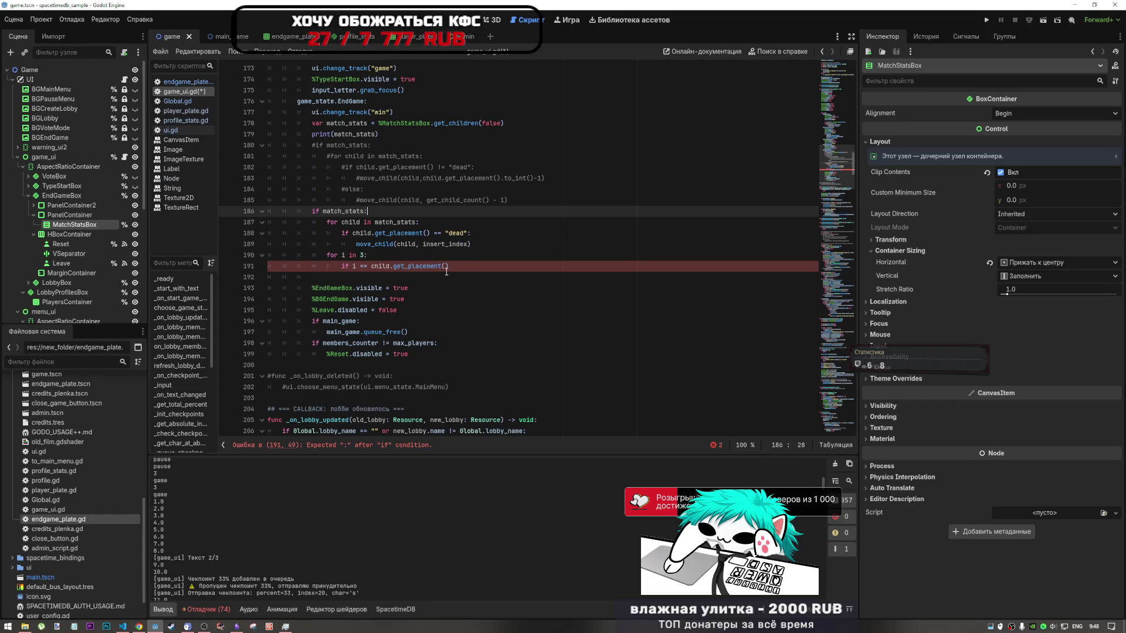
pyautogui.hotkey('ctrl', 'z')
pyautogui.hotkey('ctrl', 'z')
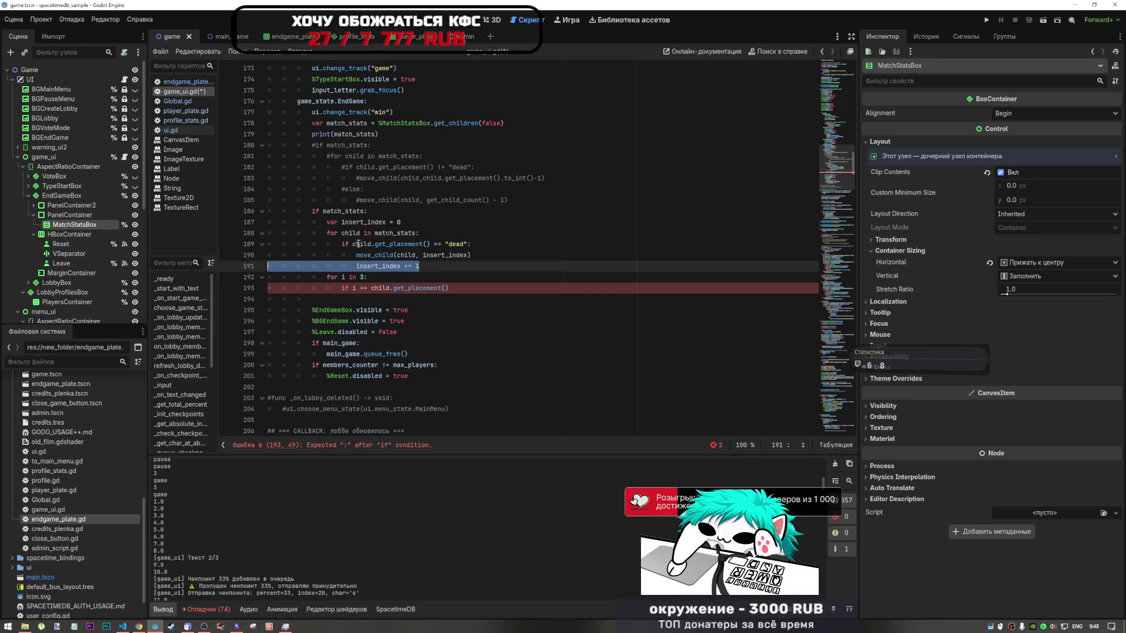
pyautogui.click(381, 231)
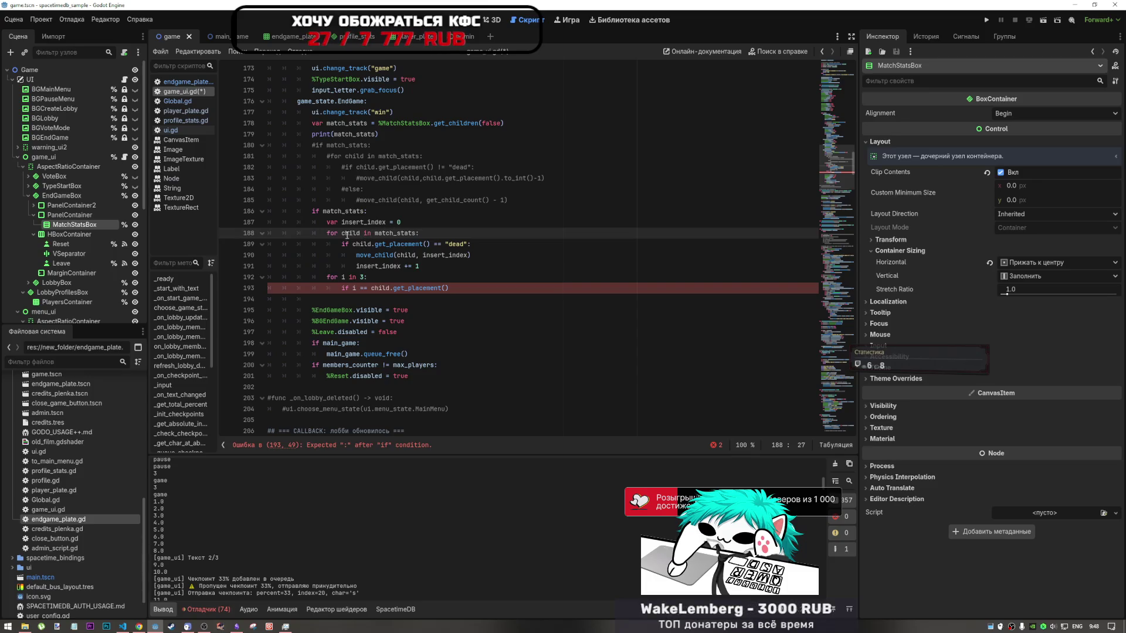
pyautogui.click(407, 233)
pyautogui.moveTo(407, 233); pyautogui.dragTo(416, 232)
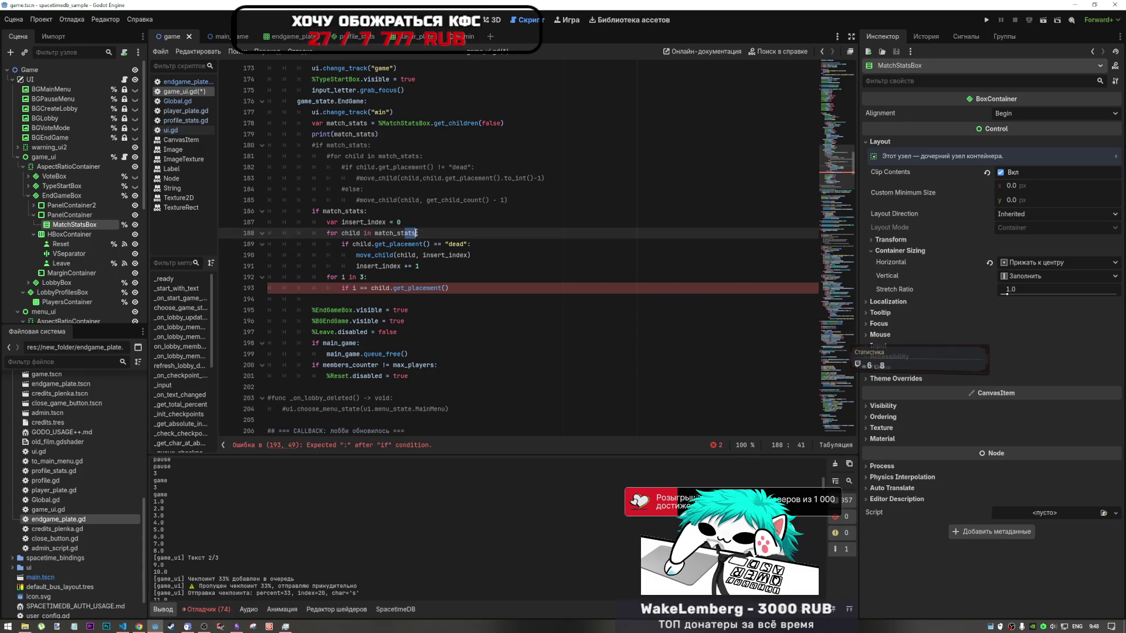
pyautogui.click(341, 243)
pyautogui.keyDown('shift'); pyautogui.click(377, 243); pyautogui.keyUp('shift')
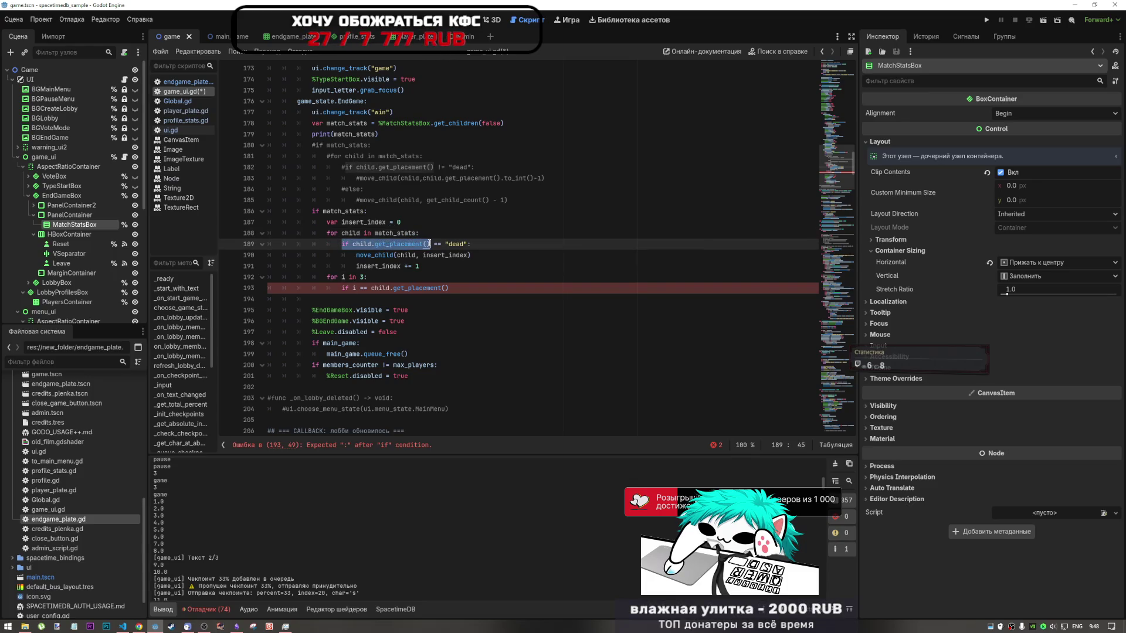
pyautogui.click(386, 244)
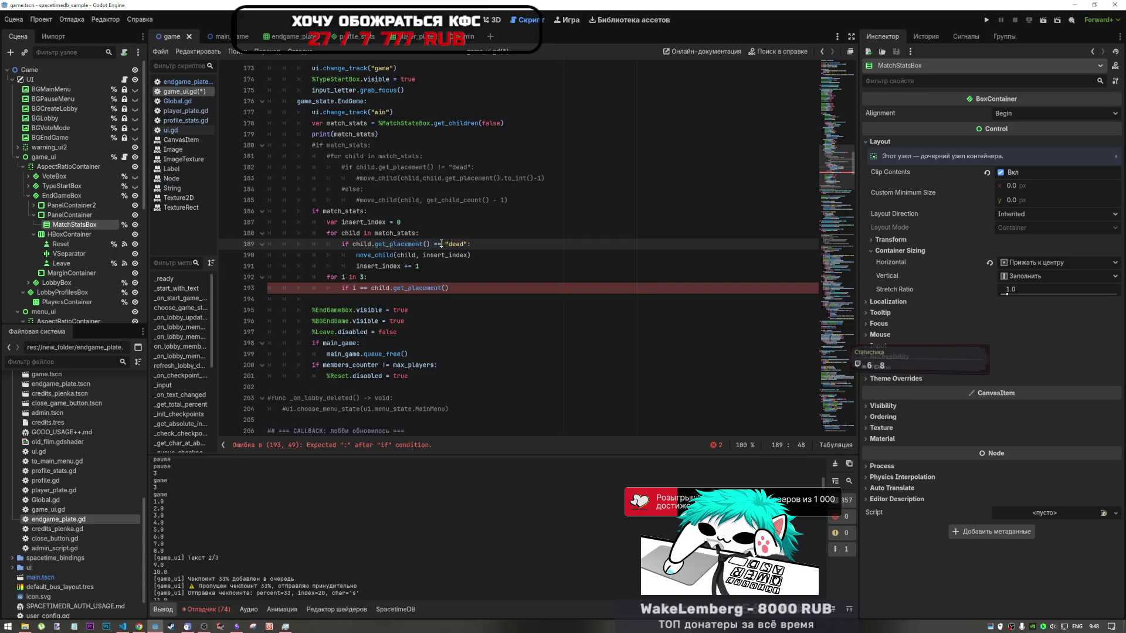
pyautogui.moveTo(444, 244); pyautogui.dragTo(468, 244)
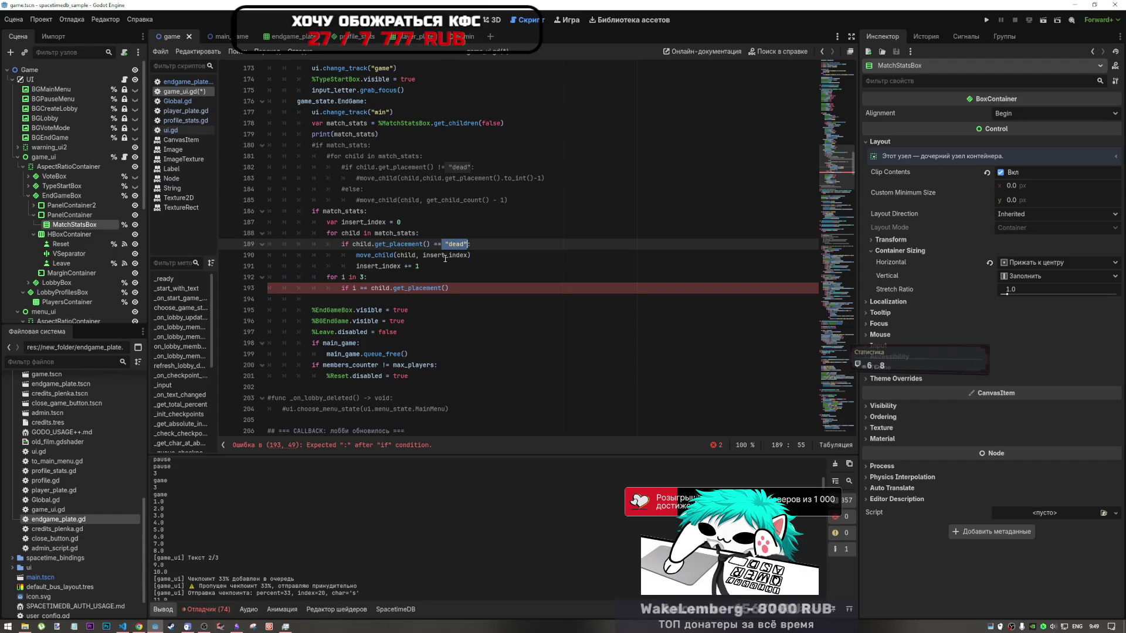
pyautogui.moveTo(468, 257); pyautogui.dragTo(426, 257)
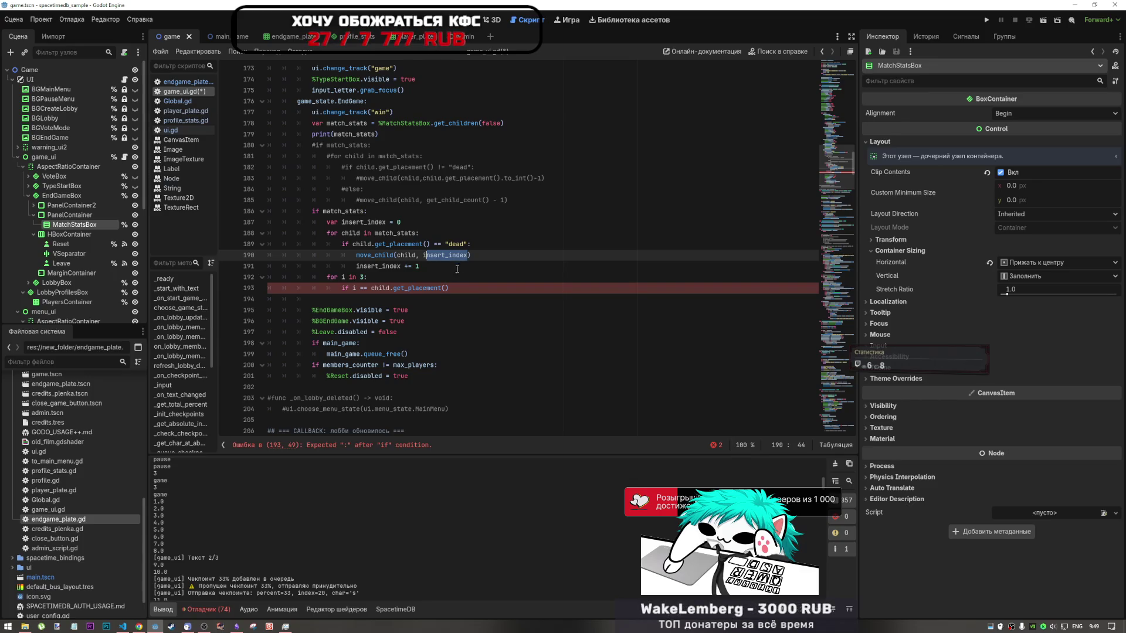
pyautogui.moveTo(446, 254)
pyautogui.click(390, 200)
# Step: Read the move_child help page, then return to game_ui.gd and select insert_index in move_child
pyautogui.keyDown('ctrl'); pyautogui.click(375, 255); pyautogui.keyUp('ctrl')
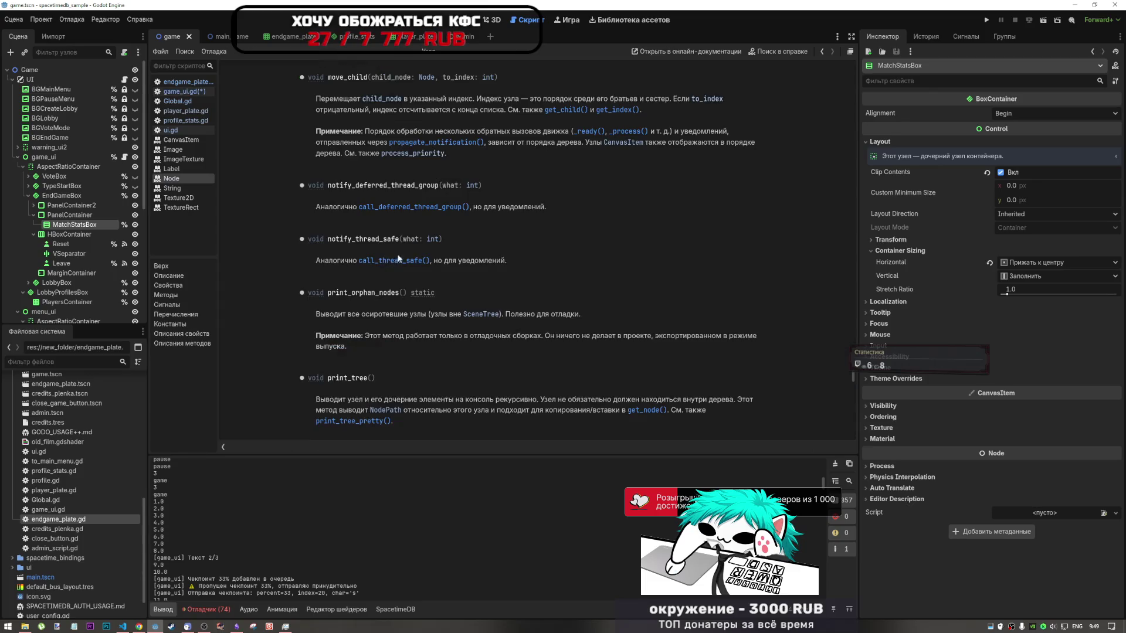
pyautogui.moveTo(385, 98); pyautogui.dragTo(729, 104)
pyautogui.moveTo(728, 111); pyautogui.dragTo(377, 111)
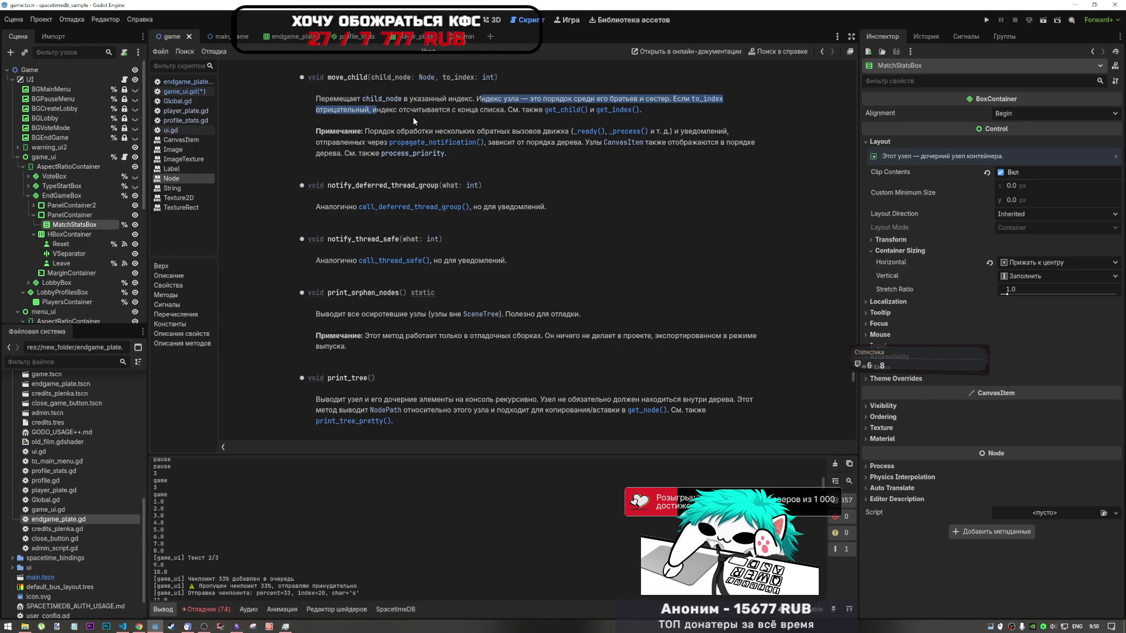
pyautogui.doubleClick(487, 111)
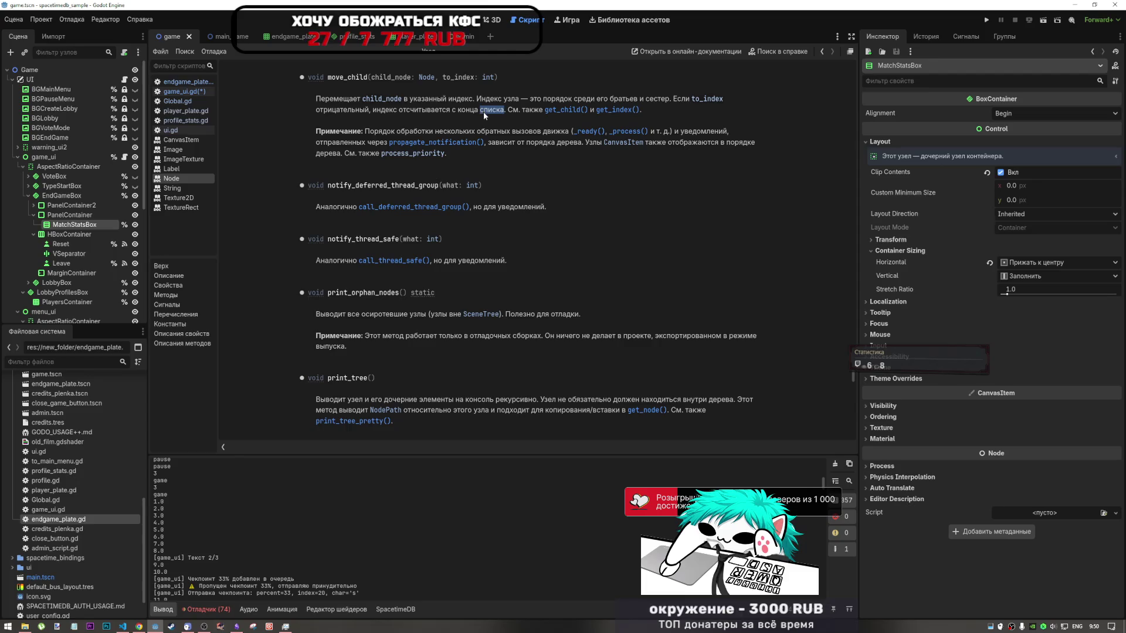
pyautogui.click(821, 52)
pyautogui.moveTo(468, 256); pyautogui.dragTo(423, 255)
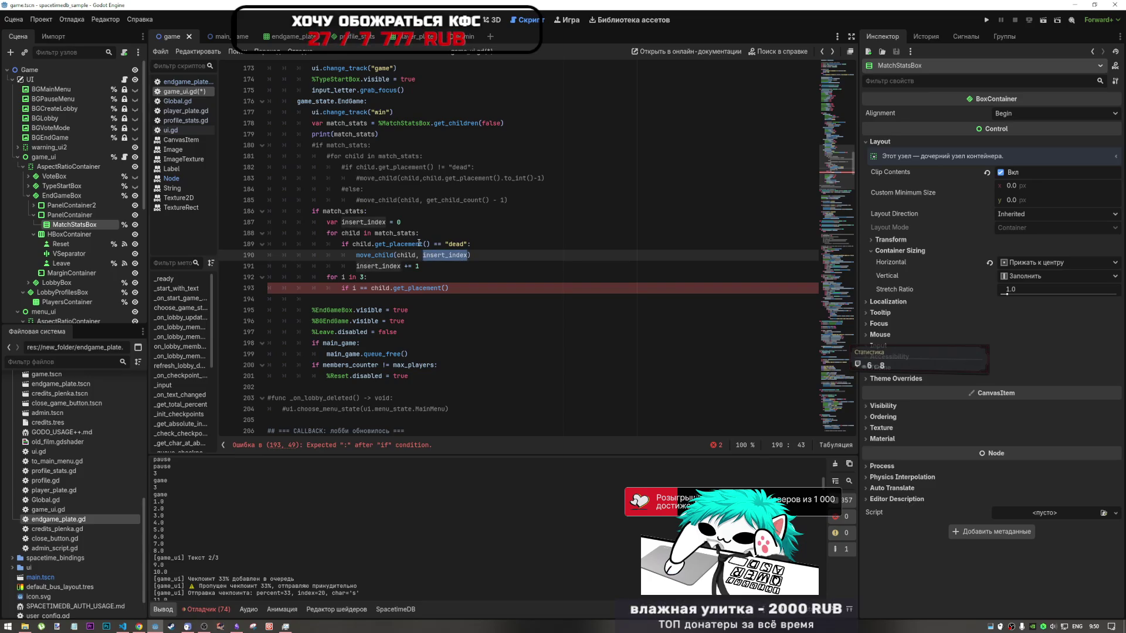
# Step: Change insert_index's starting value to -1 and delete the unfinished 'for i in 3' loop
pyautogui.press('Up')
pyautogui.press('Up')
pyautogui.press('Up')
pyautogui.press('Left')
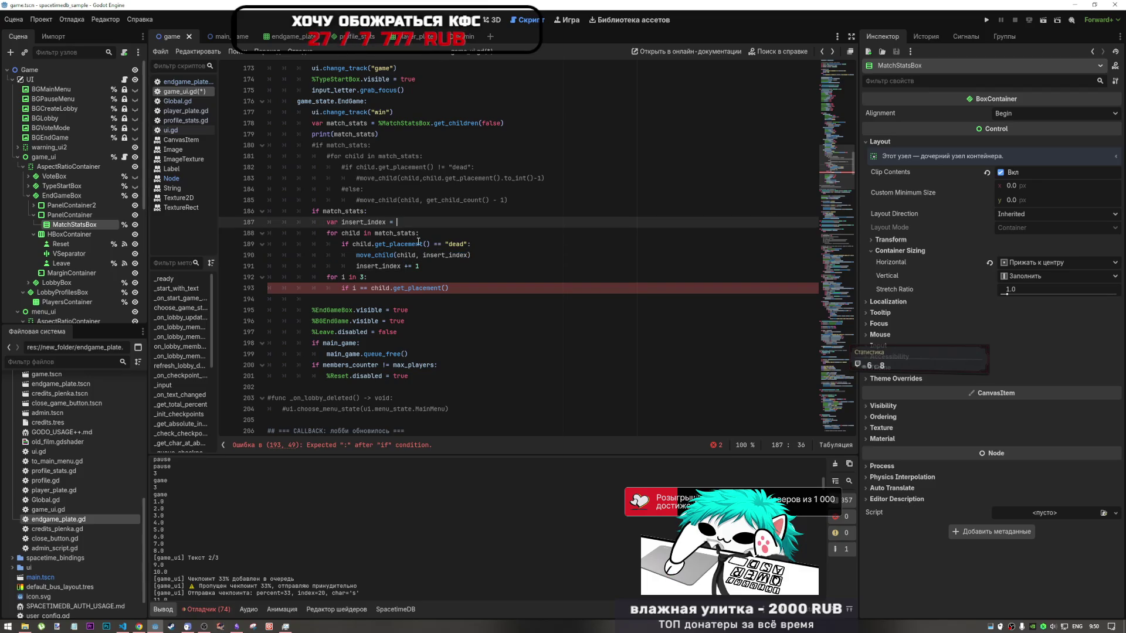
pyautogui.write('-1')
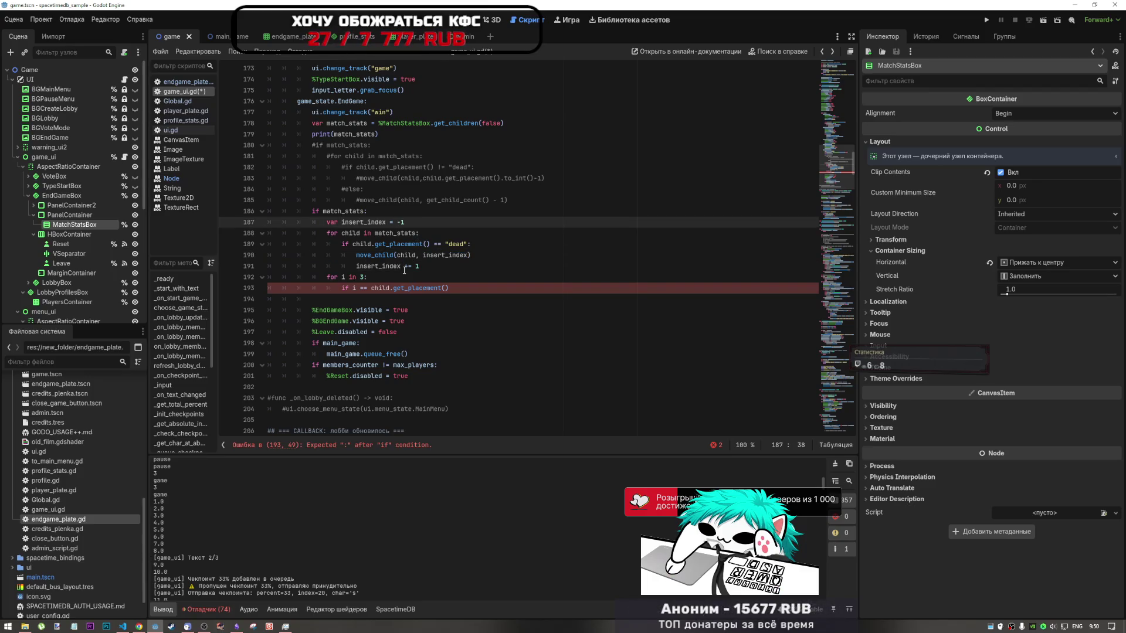
pyautogui.moveTo(449, 288); pyautogui.dragTo(268, 275)
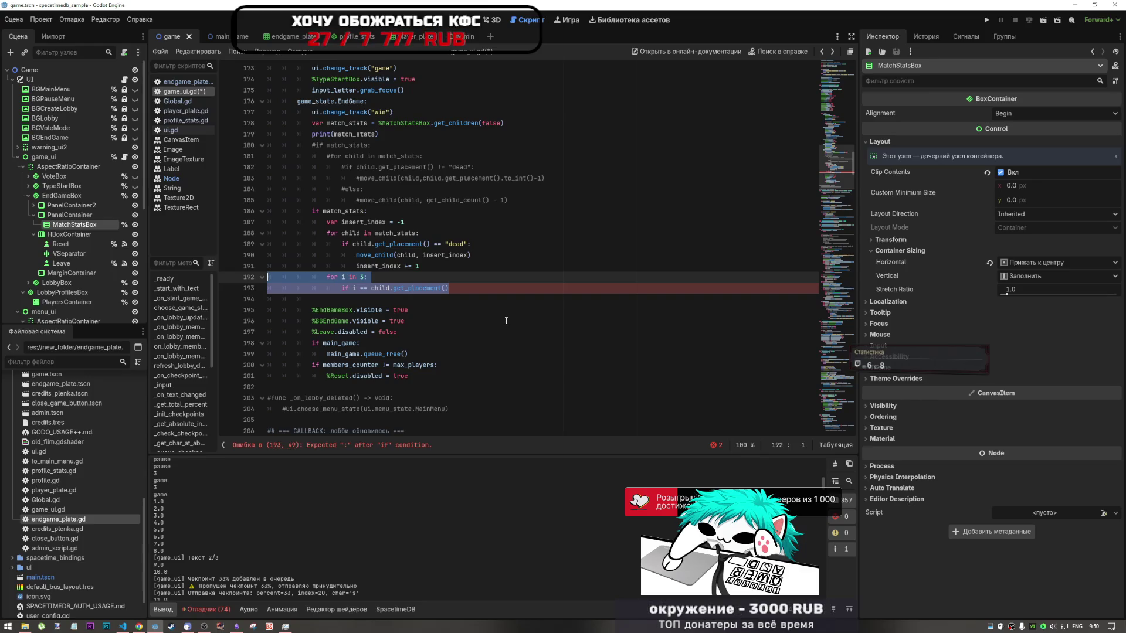
pyautogui.press('Delete')
pyautogui.press('BackSpace')
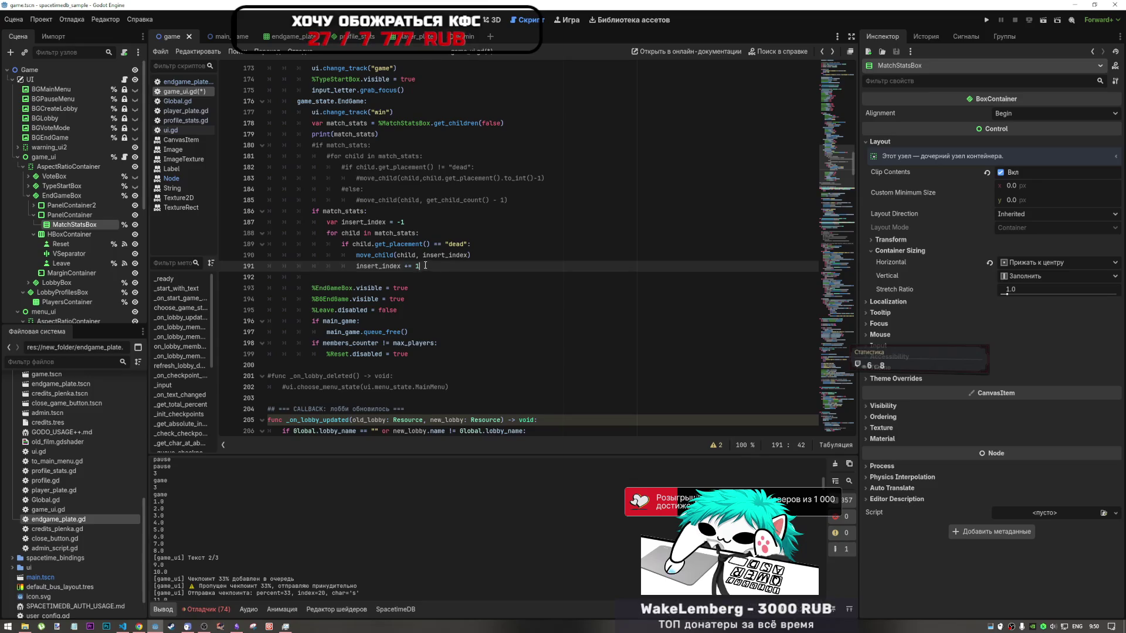
# Step: Delete the insert_index += 1 line as a test, then restore it with undo
pyautogui.moveTo(437, 269); pyautogui.dragTo(358, 265)
pyautogui.press('Delete')
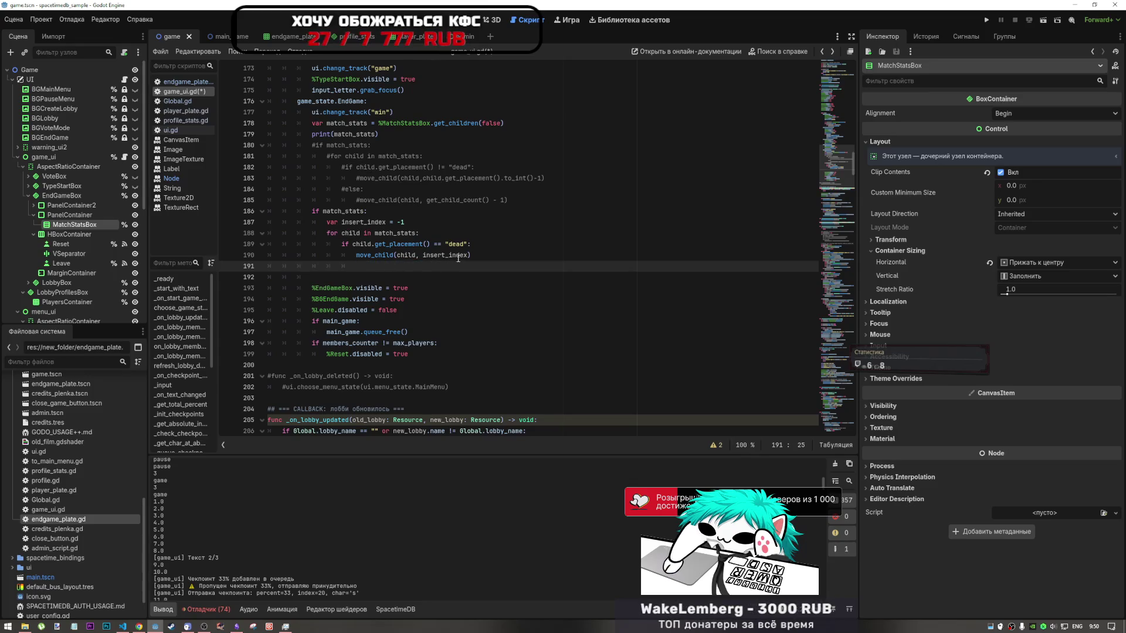
pyautogui.hotkey('ctrl', 'z')
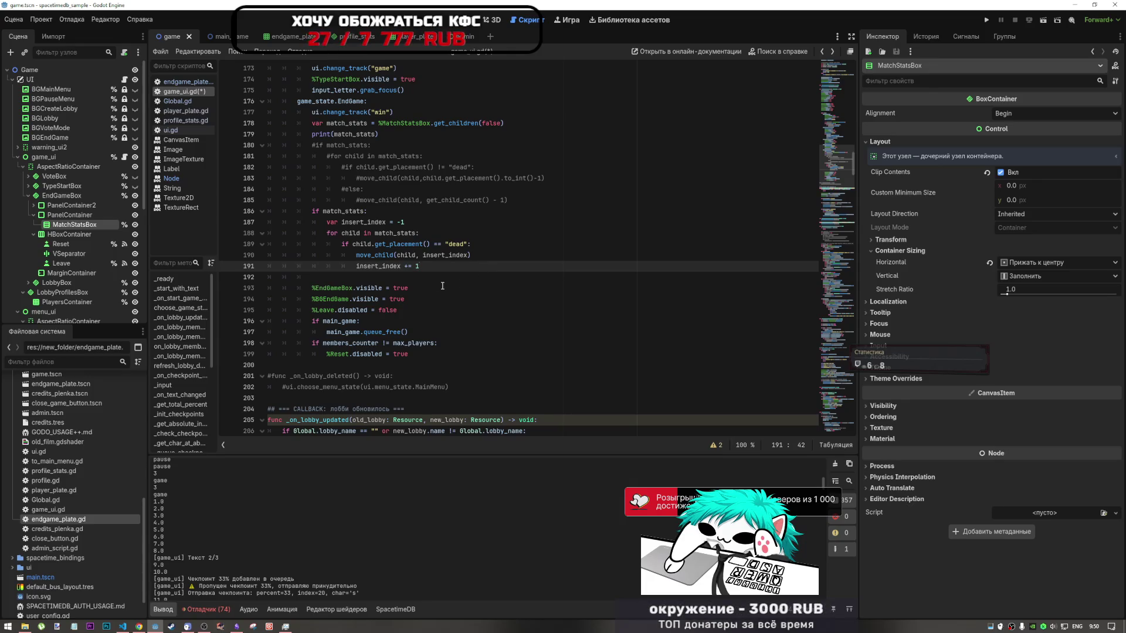
# Step: Try changing insert_index's start to 0 and adding a line after the move_child call
pyautogui.doubleClick(400, 222)
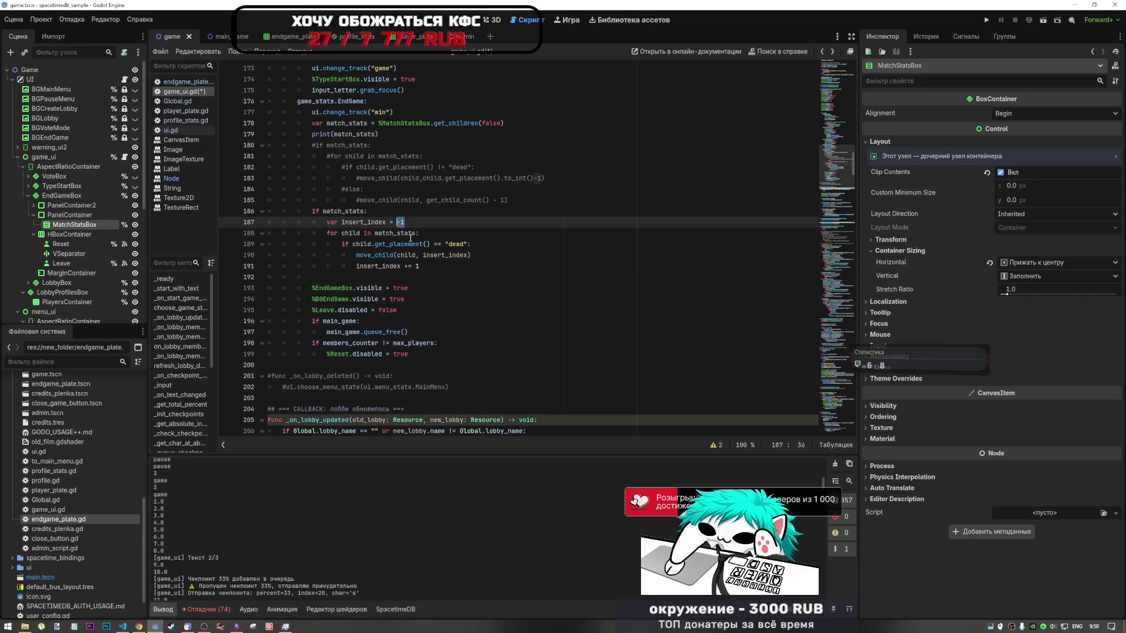
pyautogui.write('0')
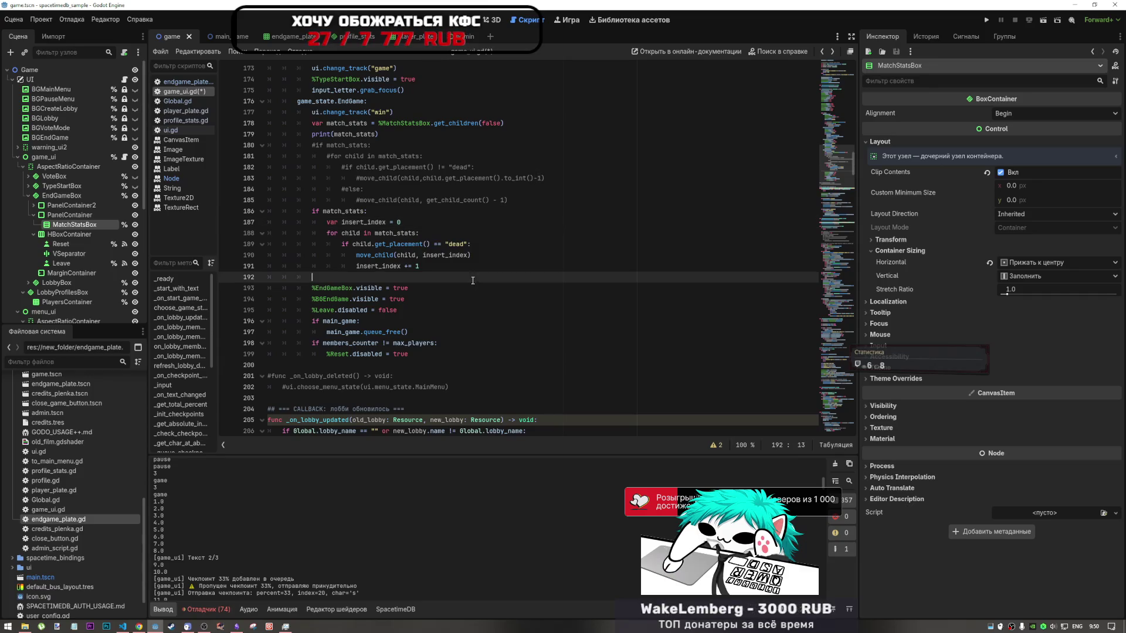
pyautogui.click(471, 255)
pyautogui.press('Left')
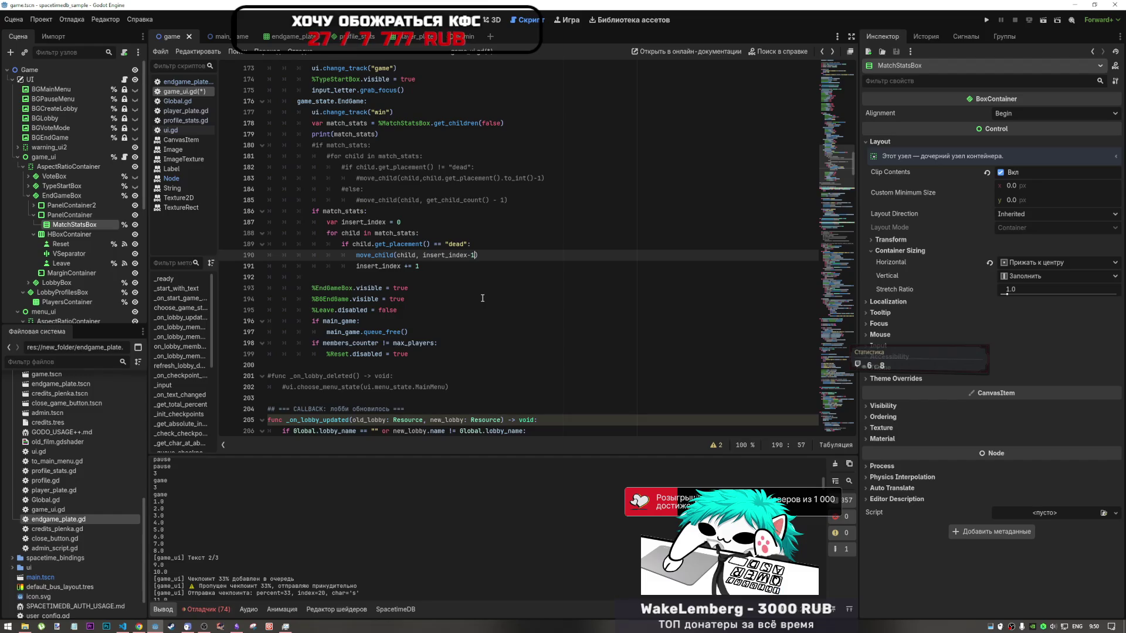
pyautogui.press('Right')
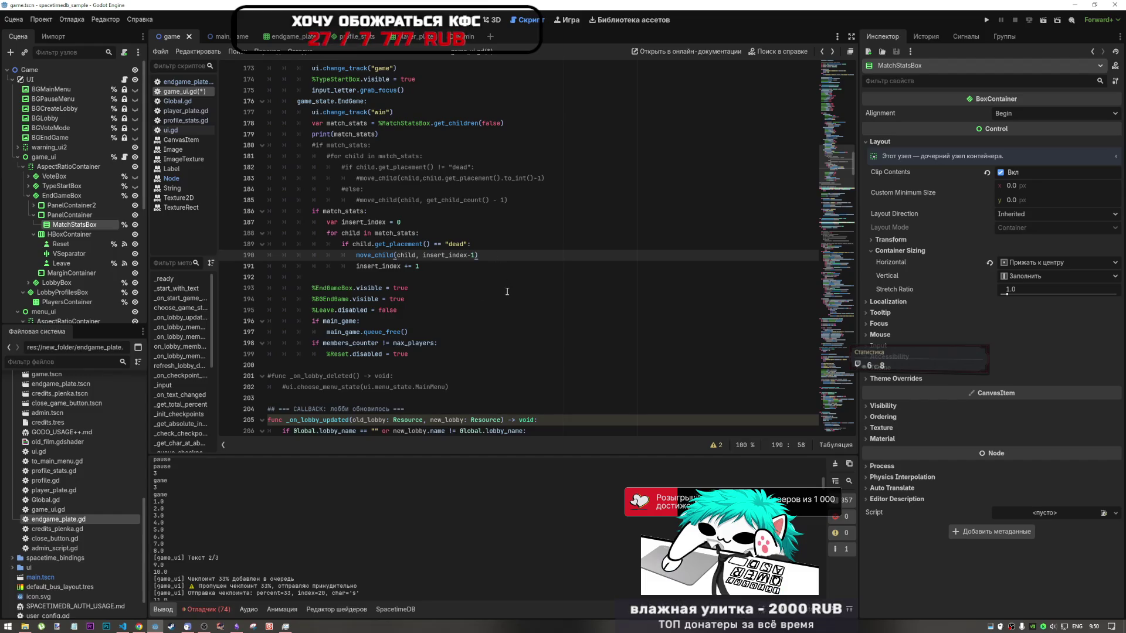
pyautogui.press('Return')
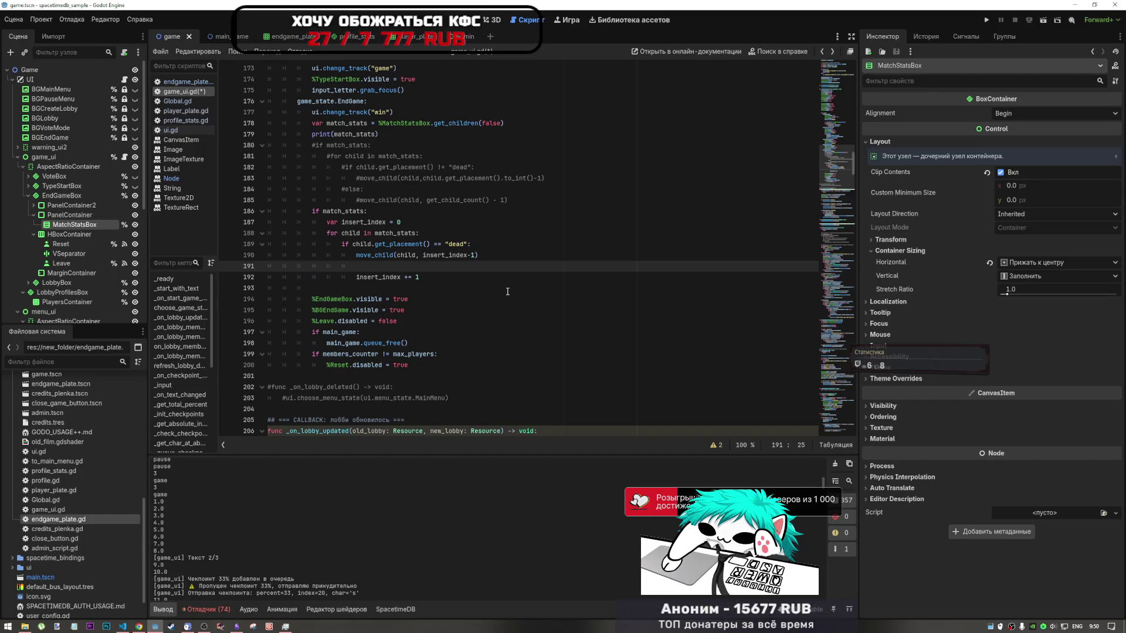
# Step: Undo back to -1 and put an 'if child.get_placement() != "dead":' check above the increment
pyautogui.hotkey('ctrl', 'z')
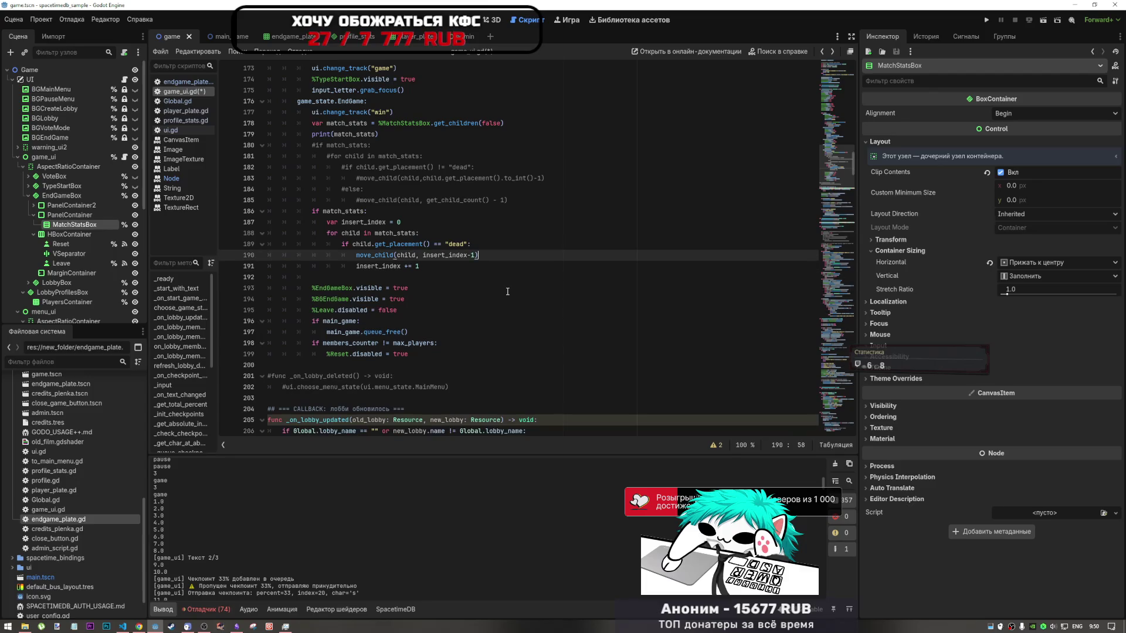
pyautogui.hotkey('ctrl', 'z')
pyautogui.hotkey('ctrl', 'z')
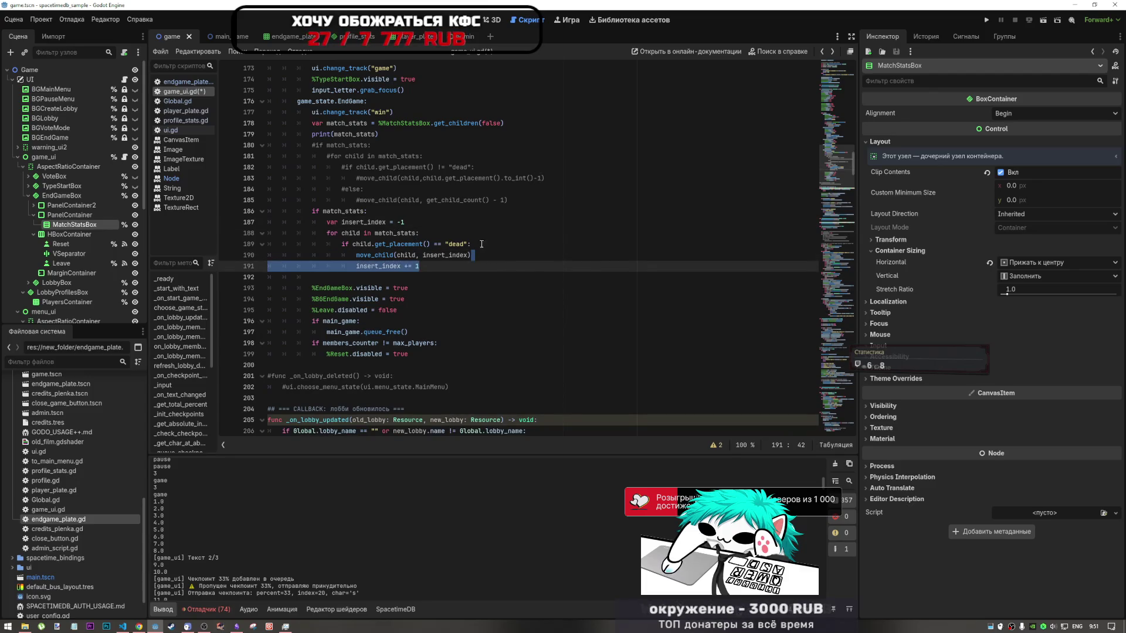
pyautogui.hotkey('ctrl', 'z')
pyautogui.hotkey('ctrl', 'z')
pyautogui.hotkey('ctrl', 'z')
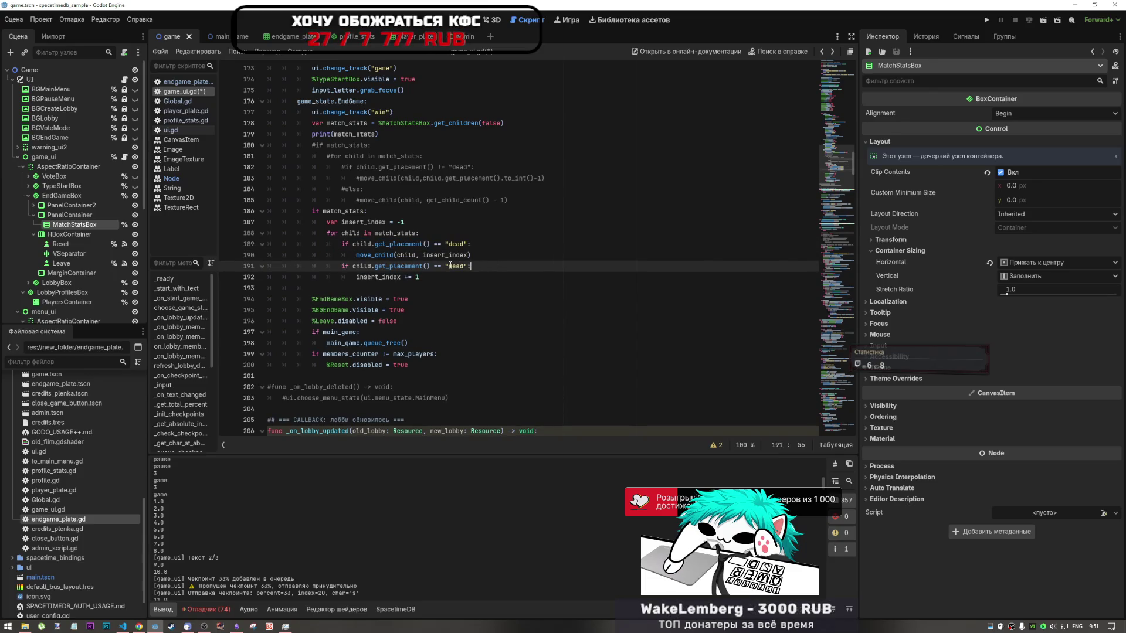
pyautogui.hotkey('ctrl', 'y')
pyautogui.click(378, 277)
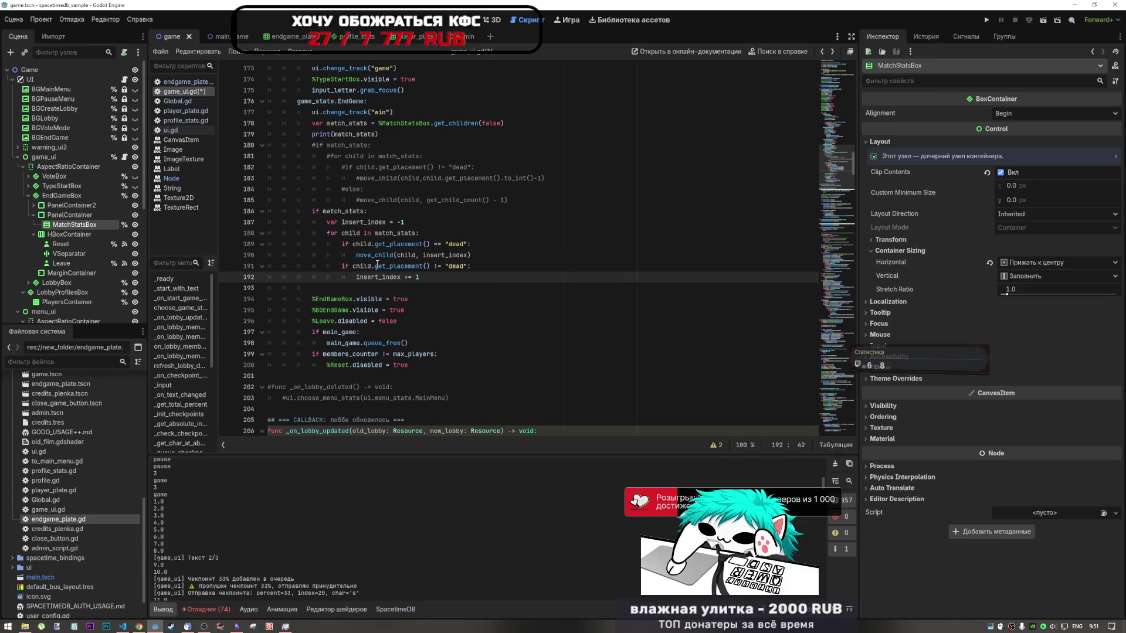
# Step: Add 'move_child(child, insert_index)' under the increment in the not-dead branch and save game_ui.gd
pyautogui.click(420, 255)
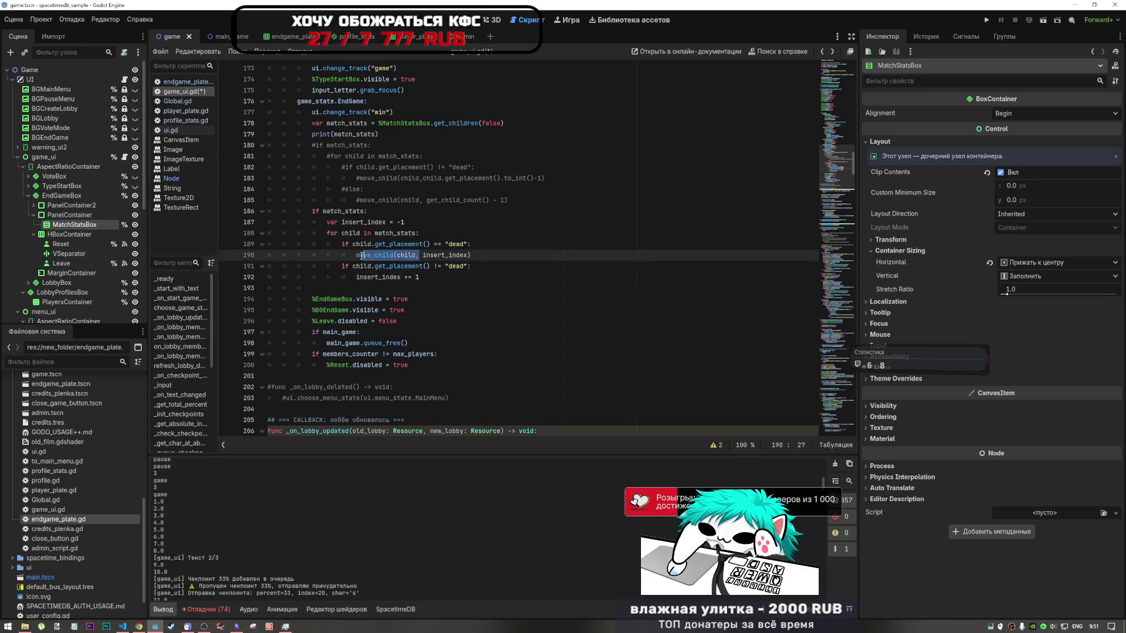
pyautogui.click(433, 279)
pyautogui.press('Return')
pyautogui.write('move_child(child,')
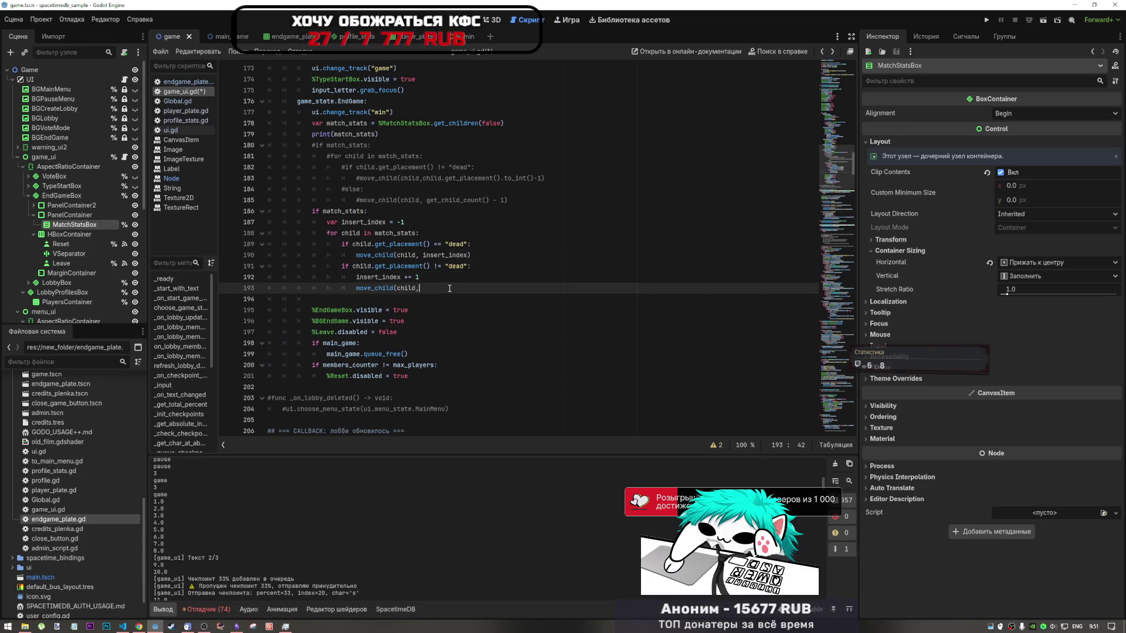
pyautogui.click(468, 256)
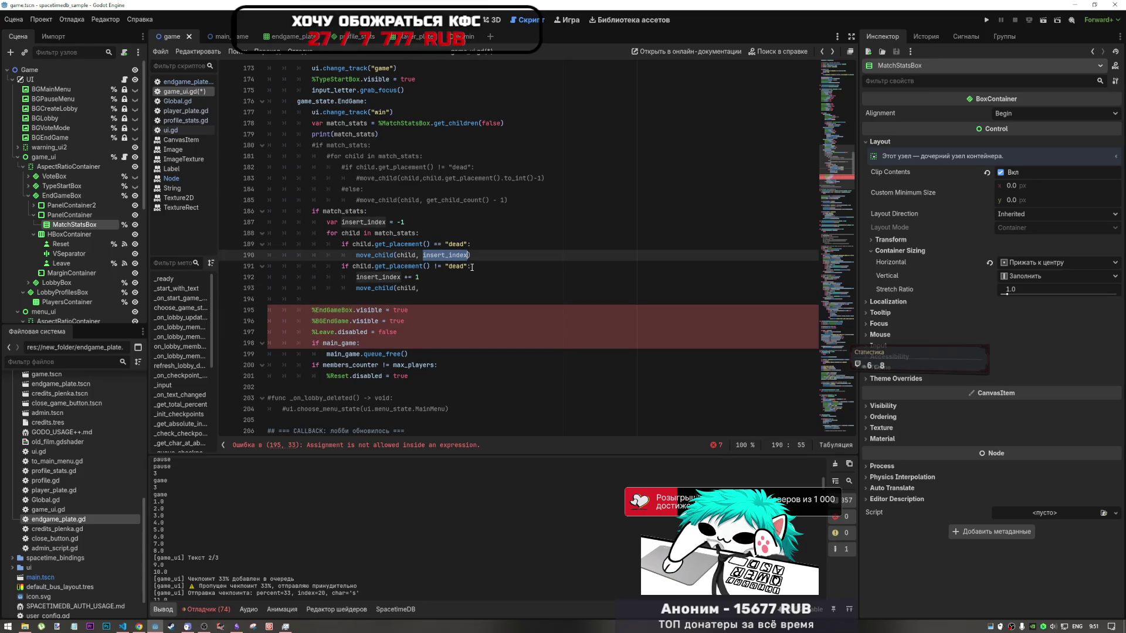
pyautogui.moveTo(471, 256)
pyautogui.mouseDown()
pyautogui.moveTo(404, 255)
pyautogui.moveTo(415, 256)
pyautogui.mouseUp()
pyautogui.hotkey('ctrl', 'c')
pyautogui.click(469, 287)
pyautogui.hotkey('ctrl', 'v')
pyautogui.click(422, 287)
pyautogui.press('BackSpace')
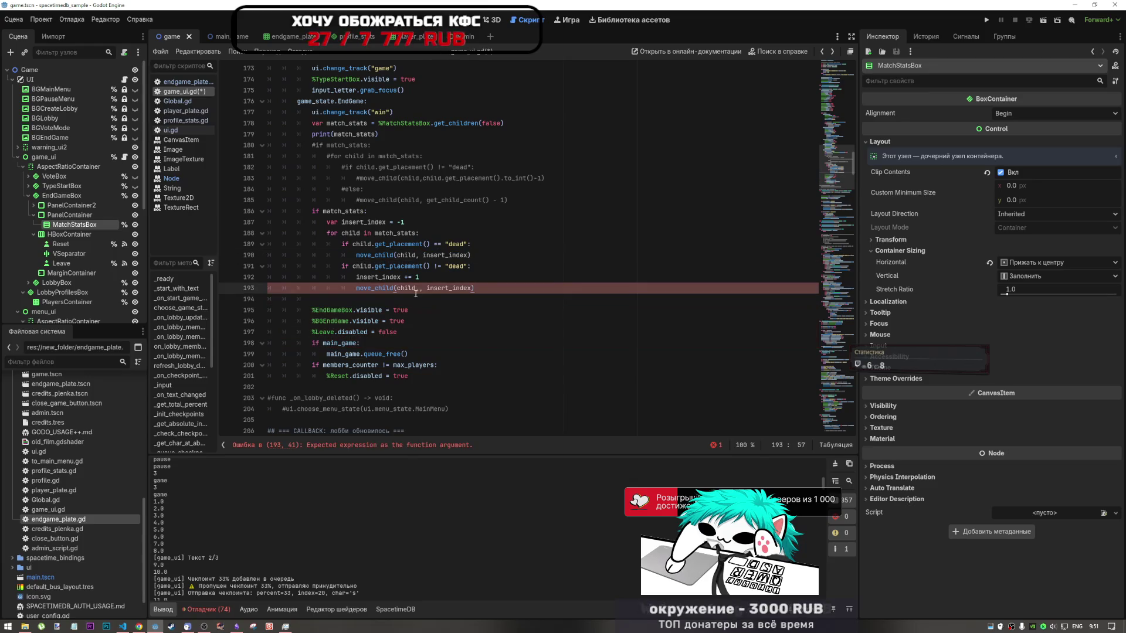
pyautogui.hotkey('ctrl', 's')
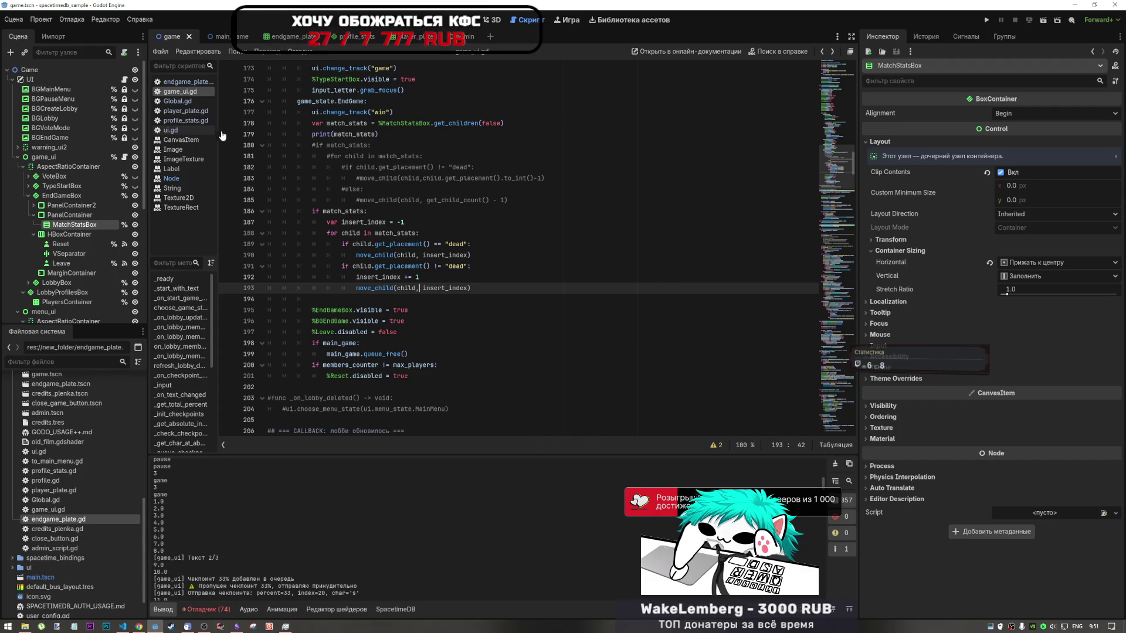
# Step: Open the endgame_plate scene and endgame_plate.gd, then switch to the browser's YouTube video
pyautogui.moveTo(217, 44)
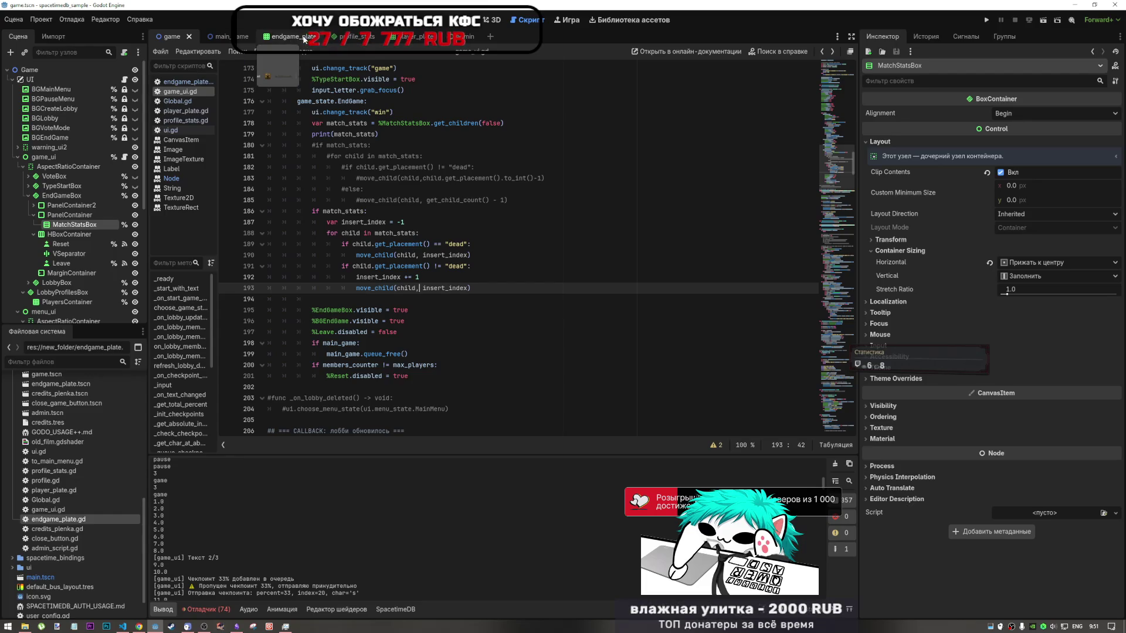
pyautogui.click(304, 38)
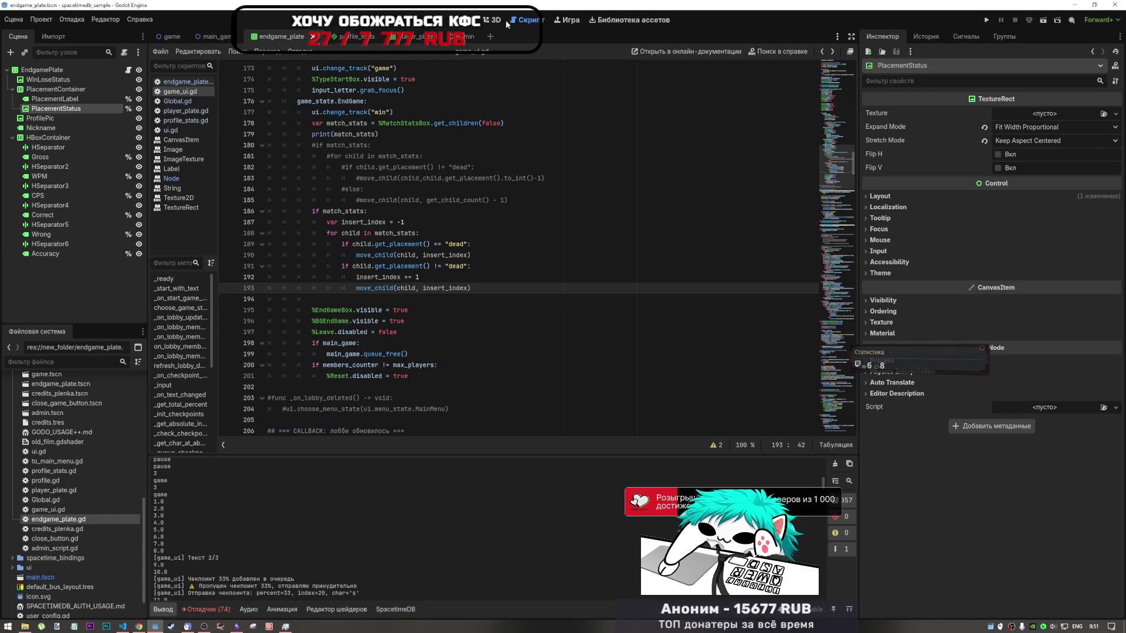
pyautogui.click(469, 20)
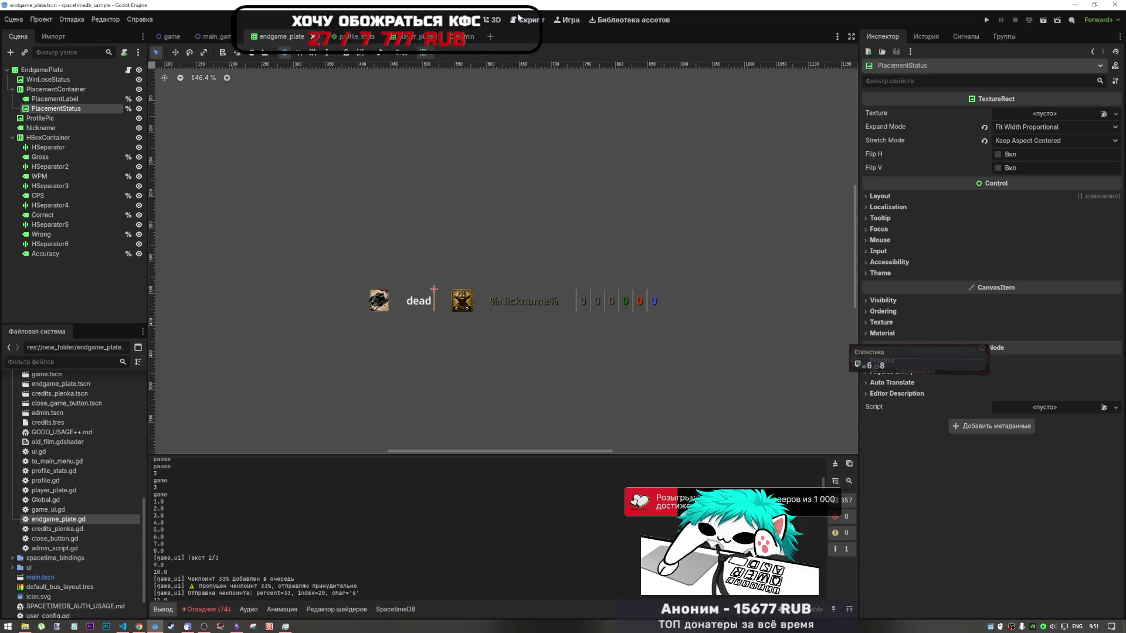
pyautogui.click(525, 20)
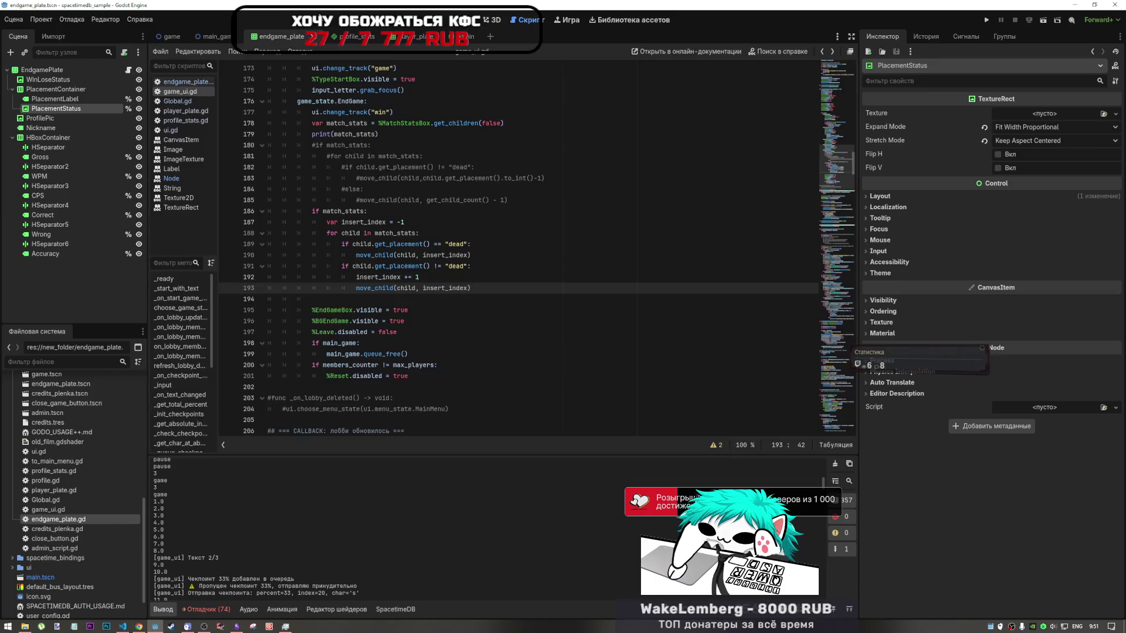
pyautogui.click(199, 112)
pyautogui.click(185, 82)
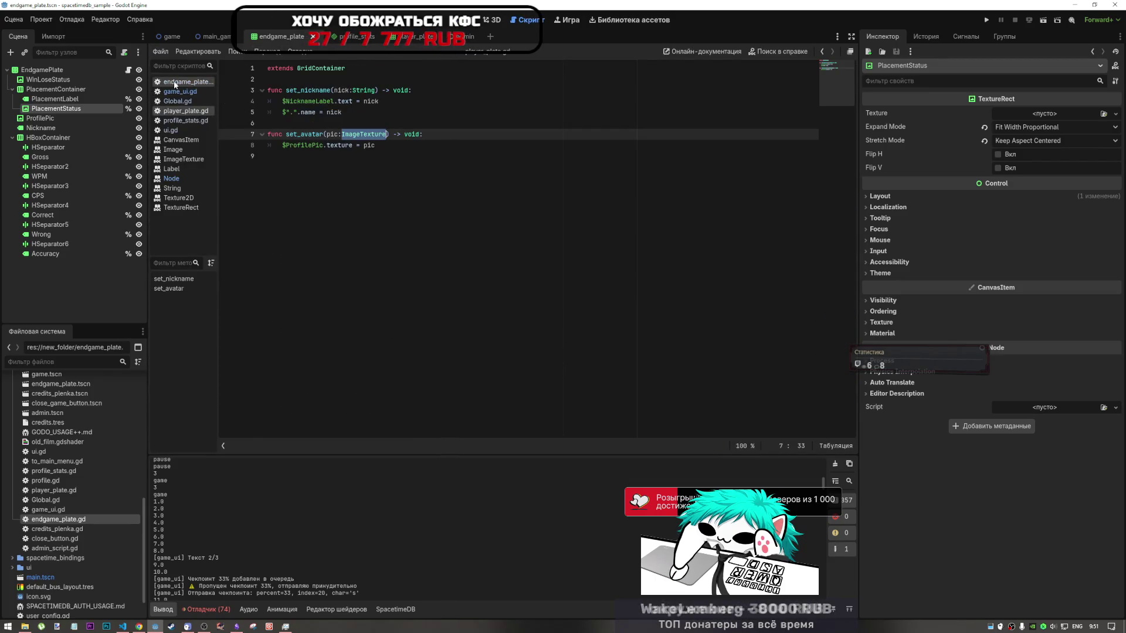
pyautogui.click(139, 626)
pyautogui.click(932, 5)
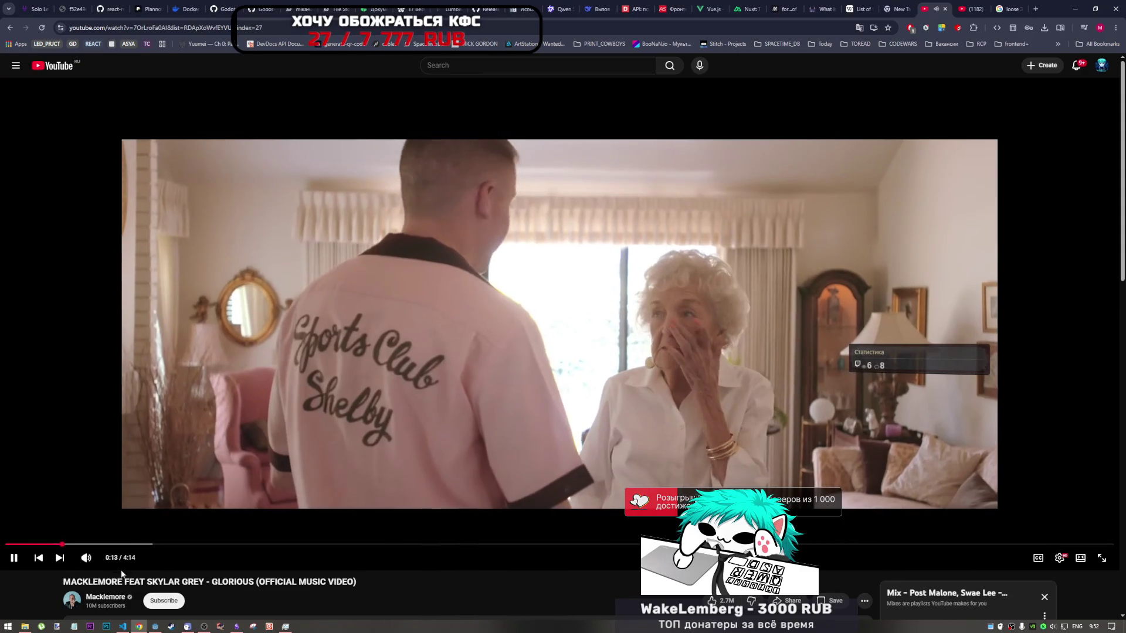
# Step: Replay Drake's 'God's Plan' from the start, then return to the Godot editor via the taskbar
pyautogui.click(59, 557)
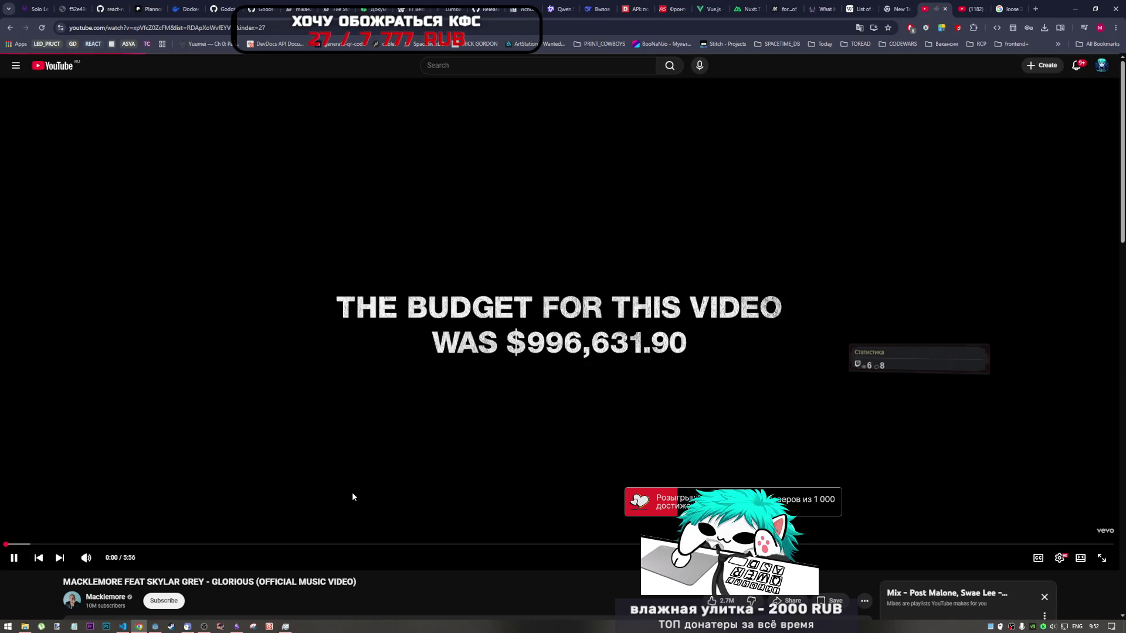
pyautogui.scroll(-2, 352, 492)
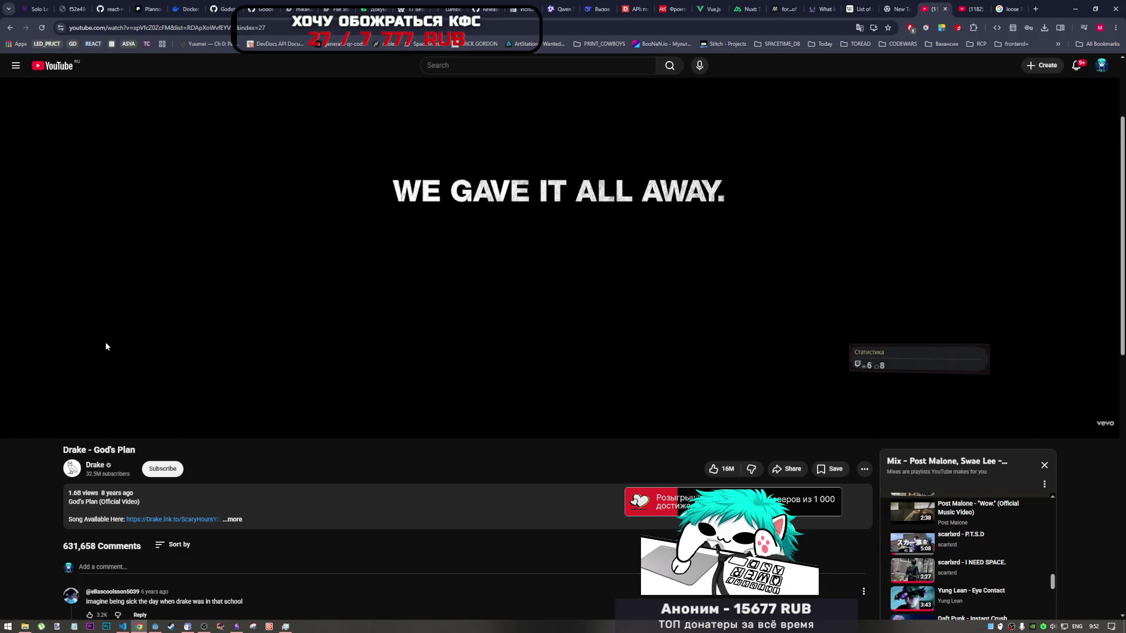
pyautogui.moveTo(104, 342)
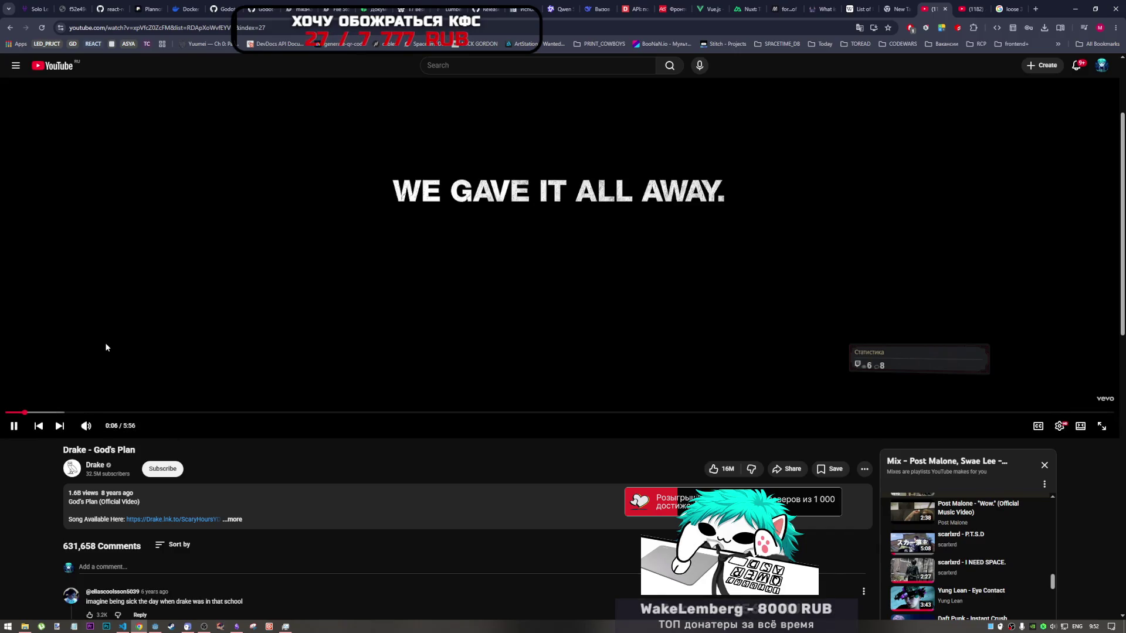
pyautogui.click(39, 427)
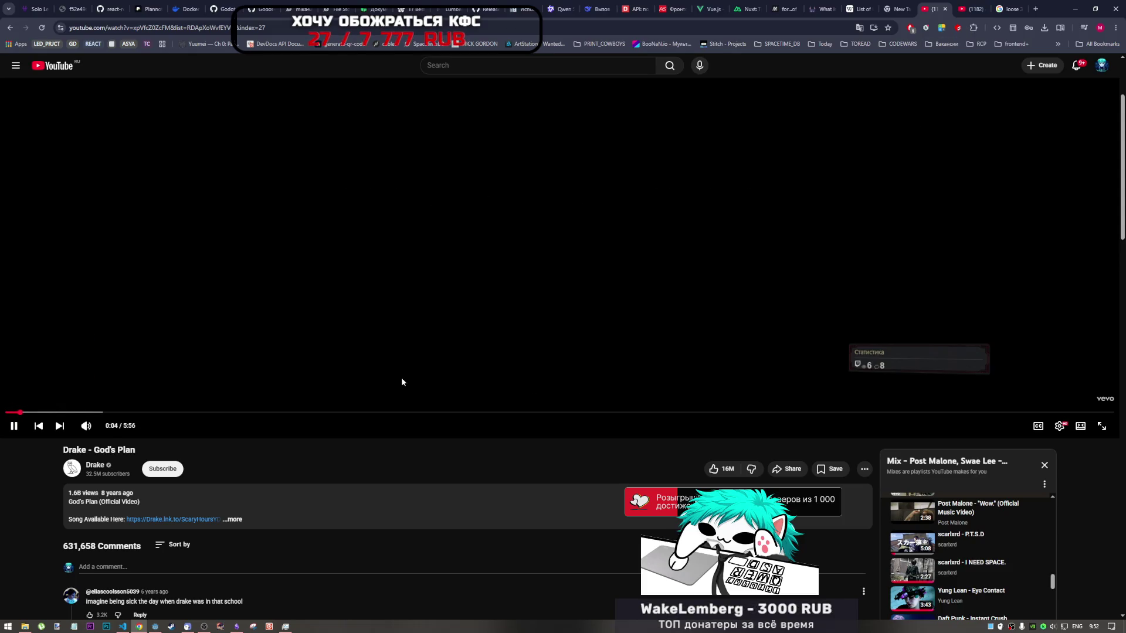
pyautogui.click(123, 626)
pyautogui.click(153, 627)
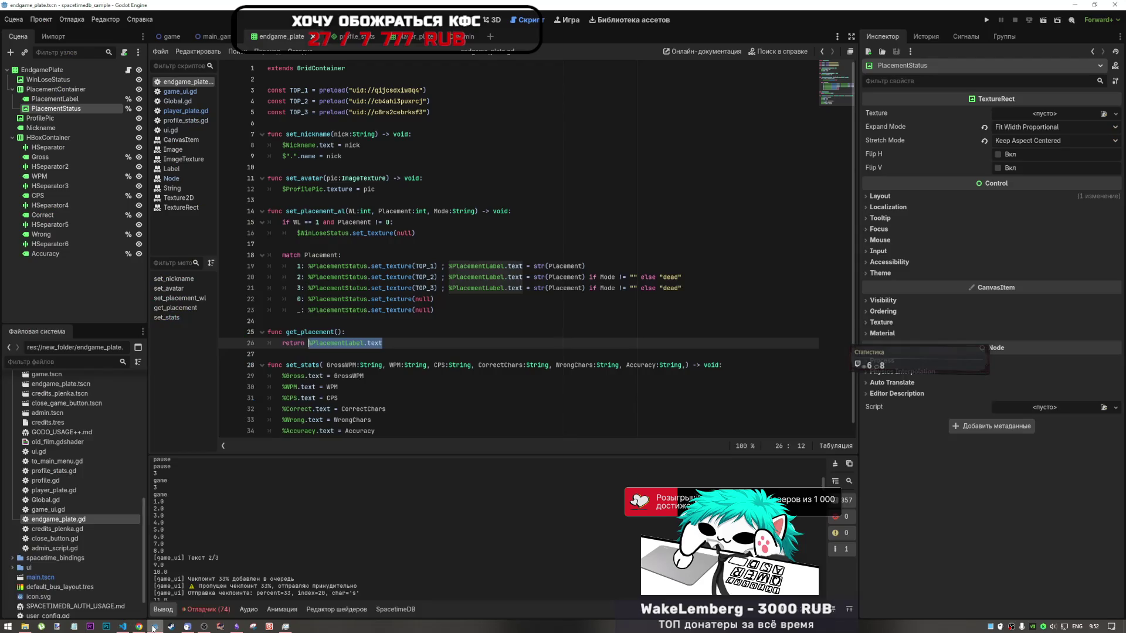
pyautogui.click(281, 320)
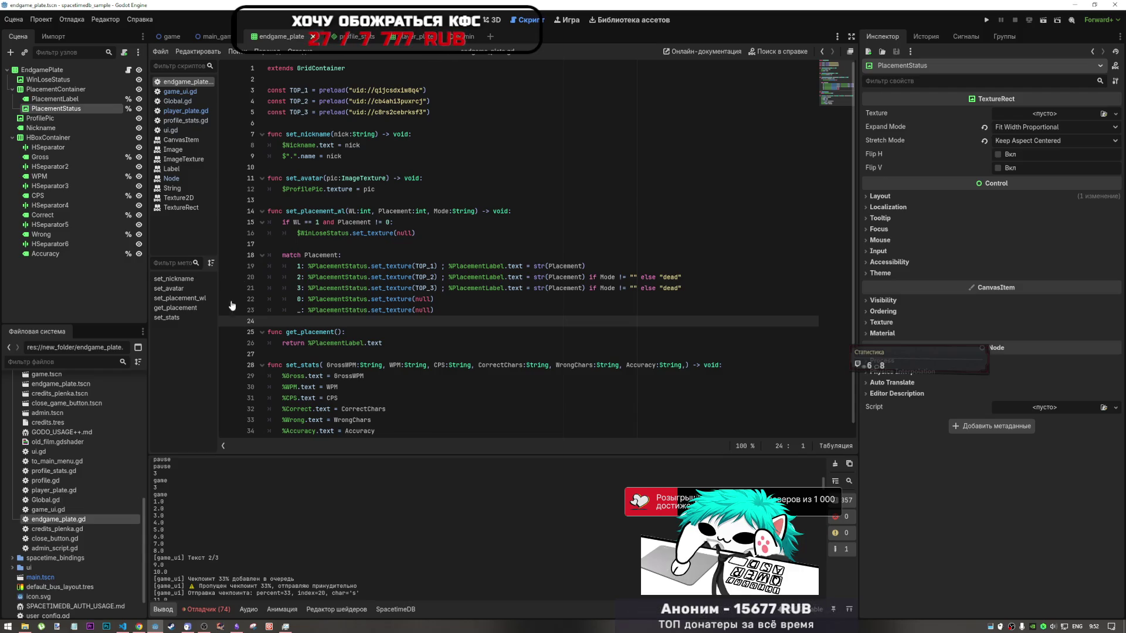
pyautogui.moveTo(138, 627)
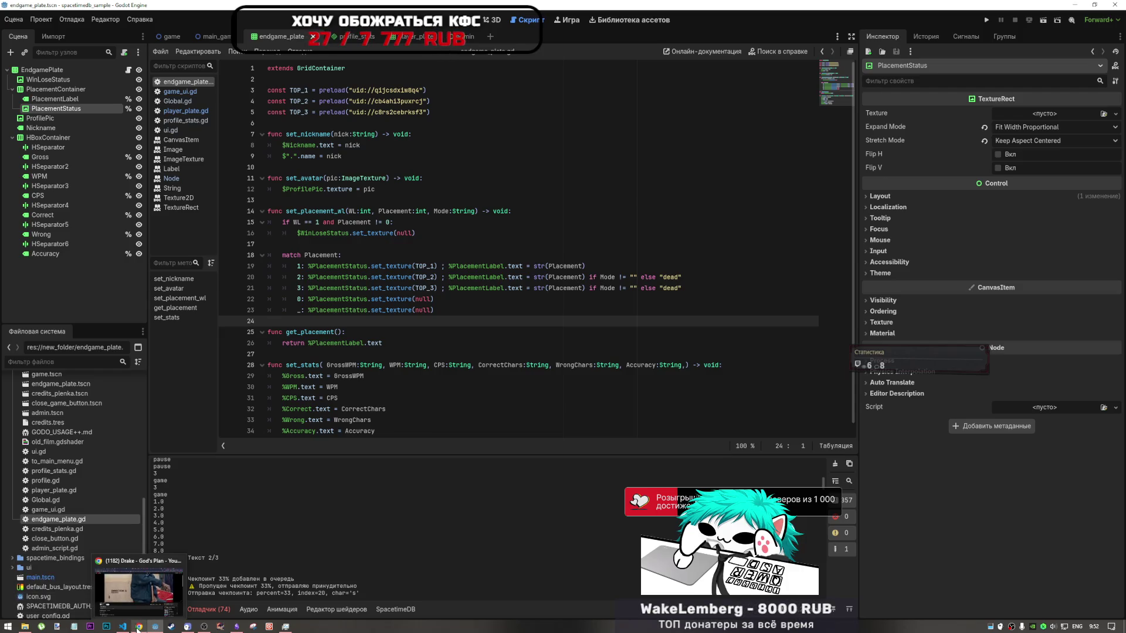
pyautogui.click(139, 586)
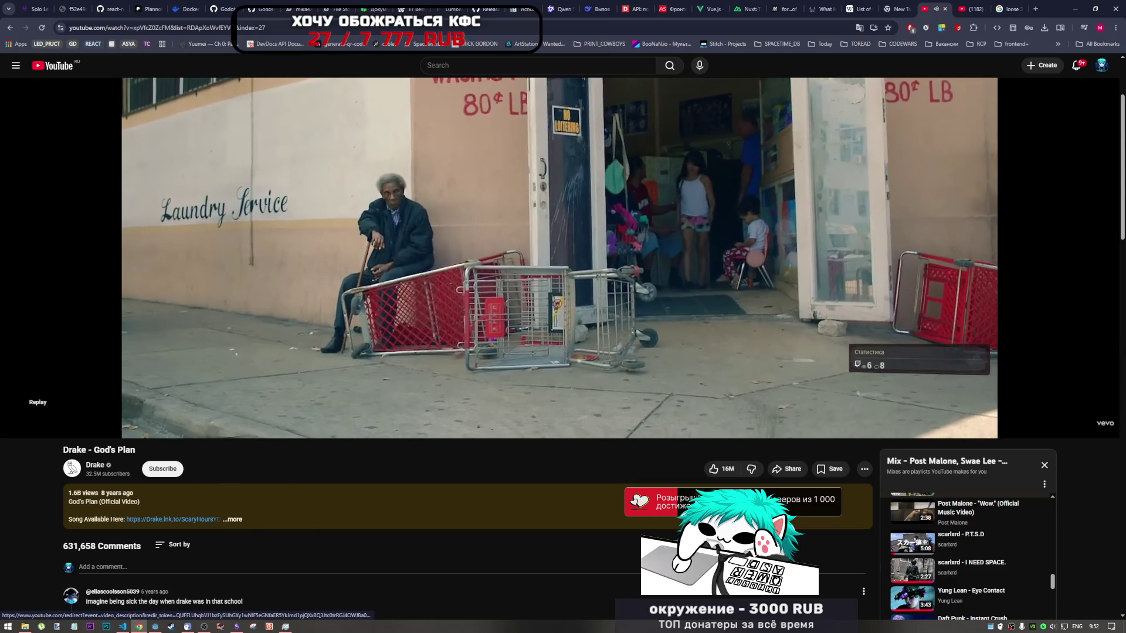
# Step: Go back in the YouTube playlist to Macklemore's Glorious video and pause it
pyautogui.moveTo(134, 411)
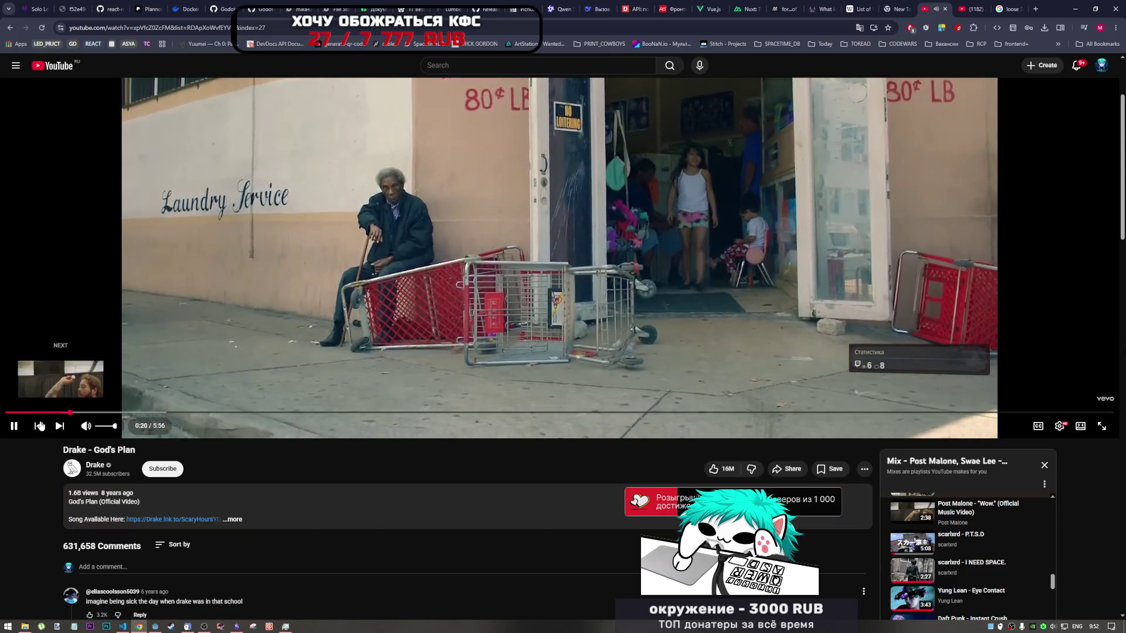
pyautogui.click(38, 425)
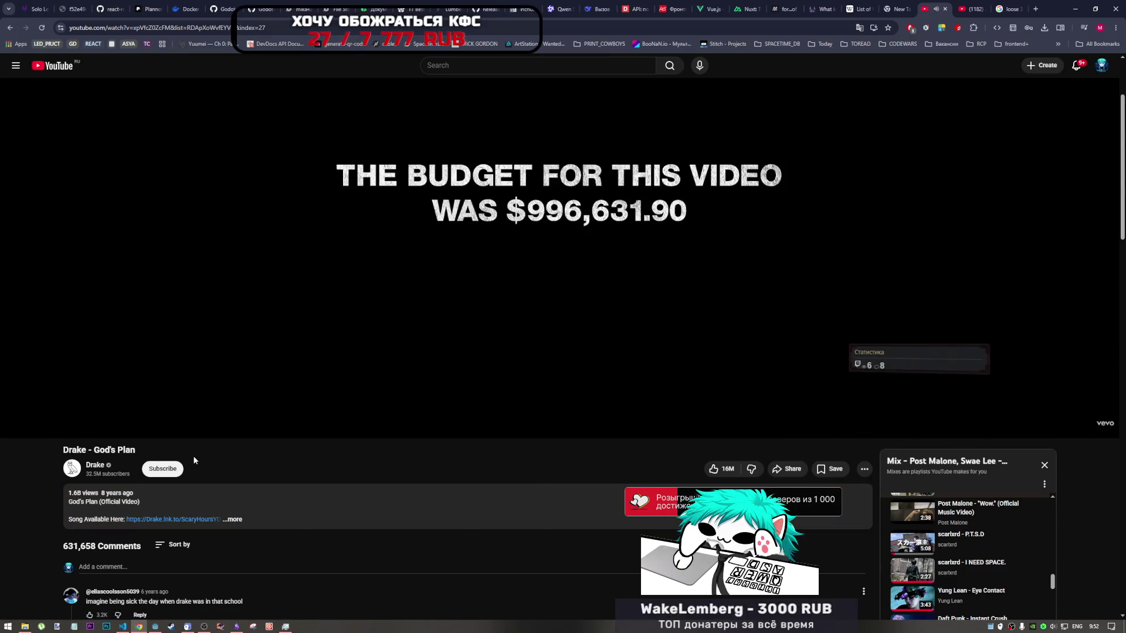
pyautogui.click(50, 426)
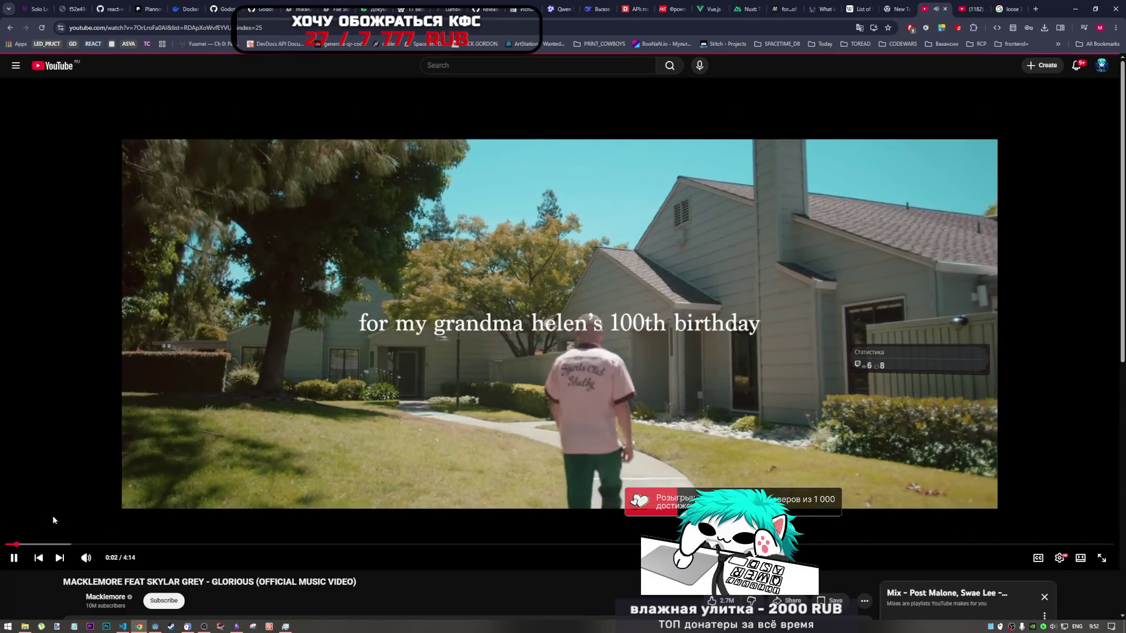
pyautogui.click(52, 516)
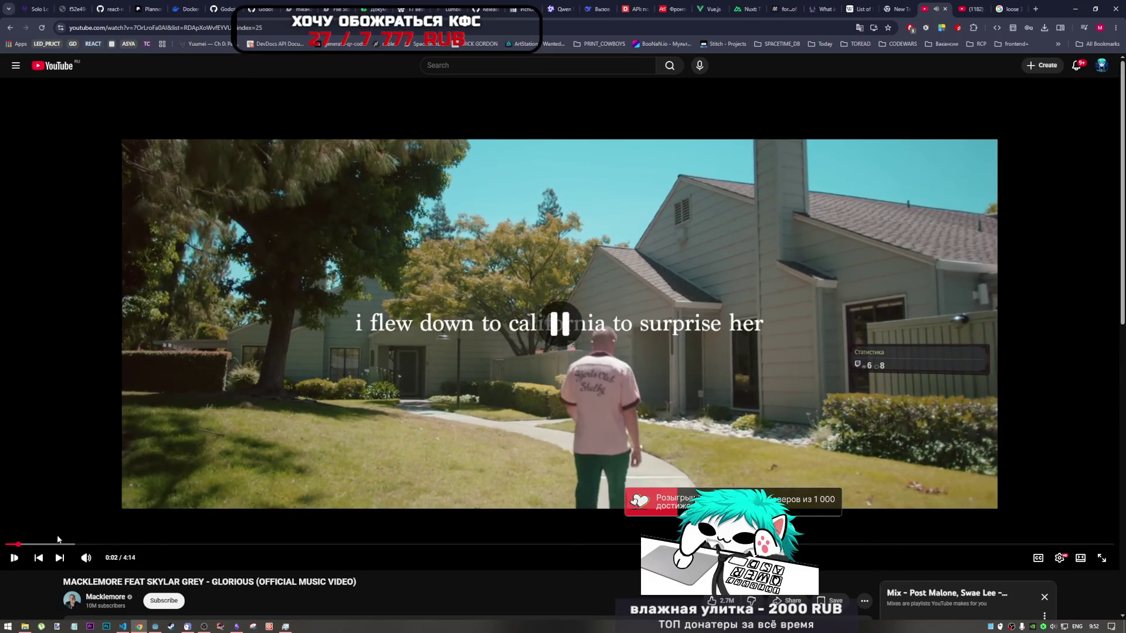
pyautogui.moveTo(70, 544); pyautogui.dragTo(119, 544)
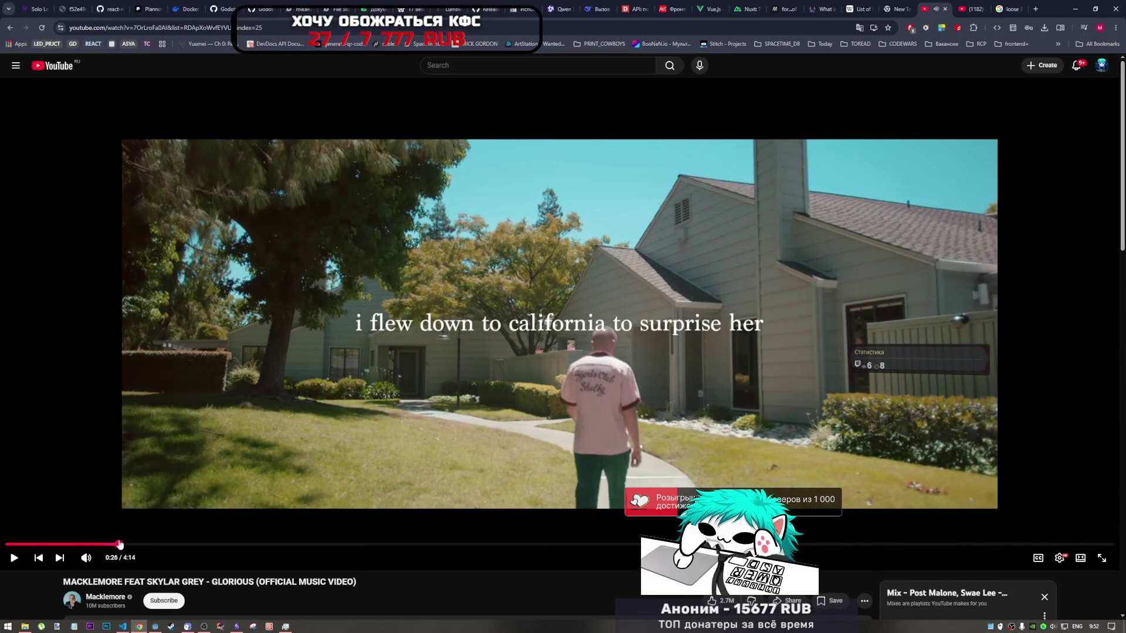
# Step: Resume Glorious at about 0:31 and bring the Godot editor back to the front
pyautogui.click(148, 478)
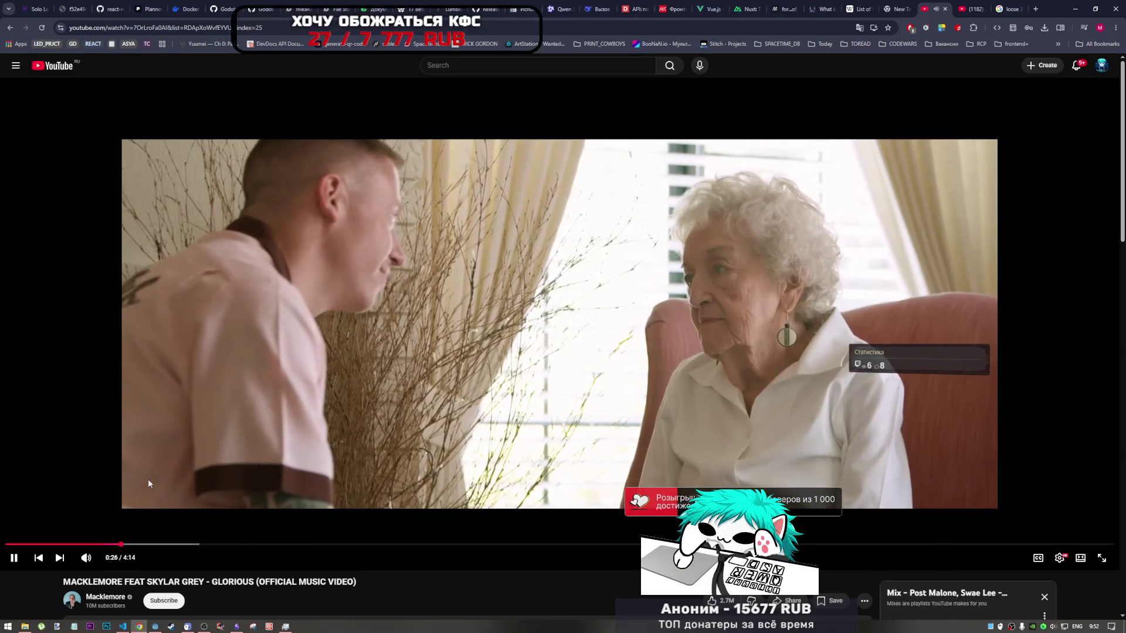
pyautogui.click(148, 478)
pyautogui.click(148, 478)
pyautogui.click(161, 545)
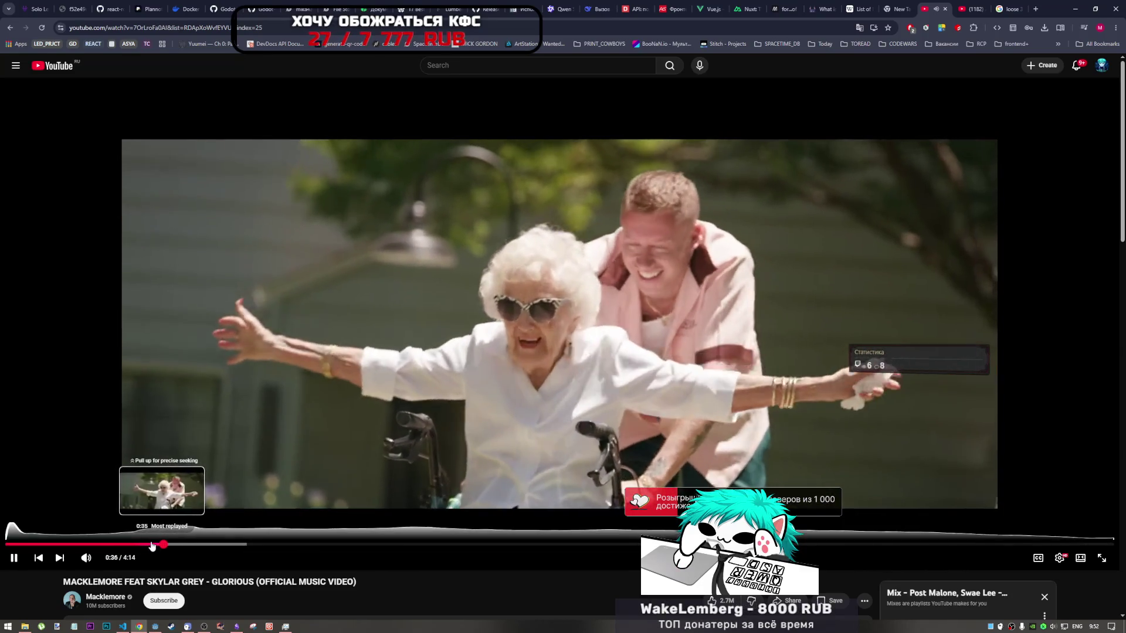
pyautogui.click(142, 545)
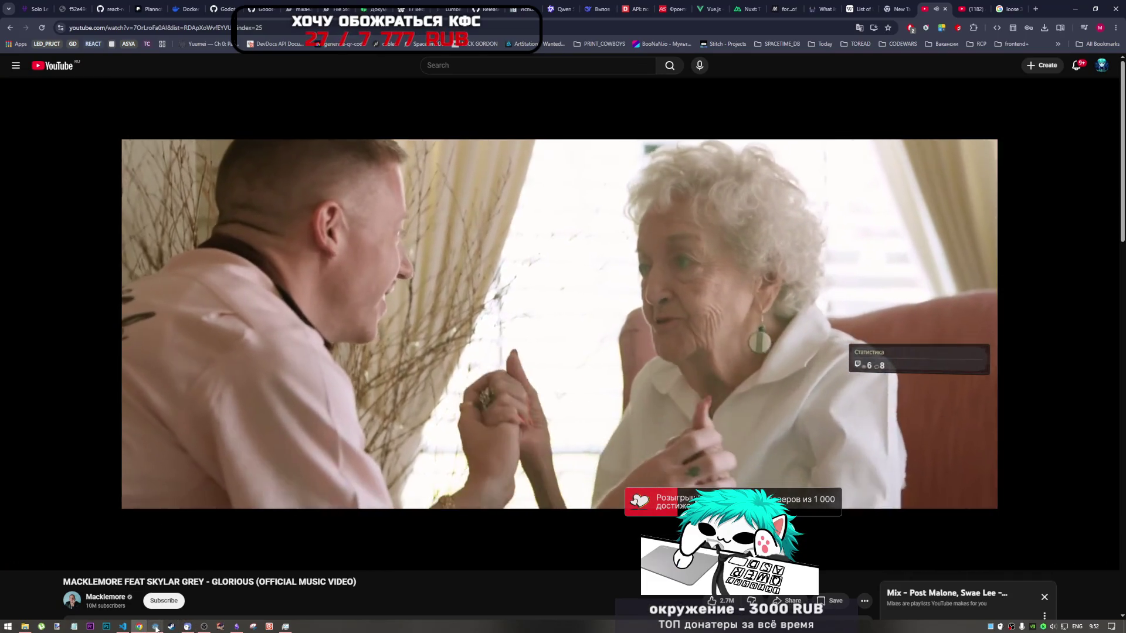
pyautogui.click(156, 626)
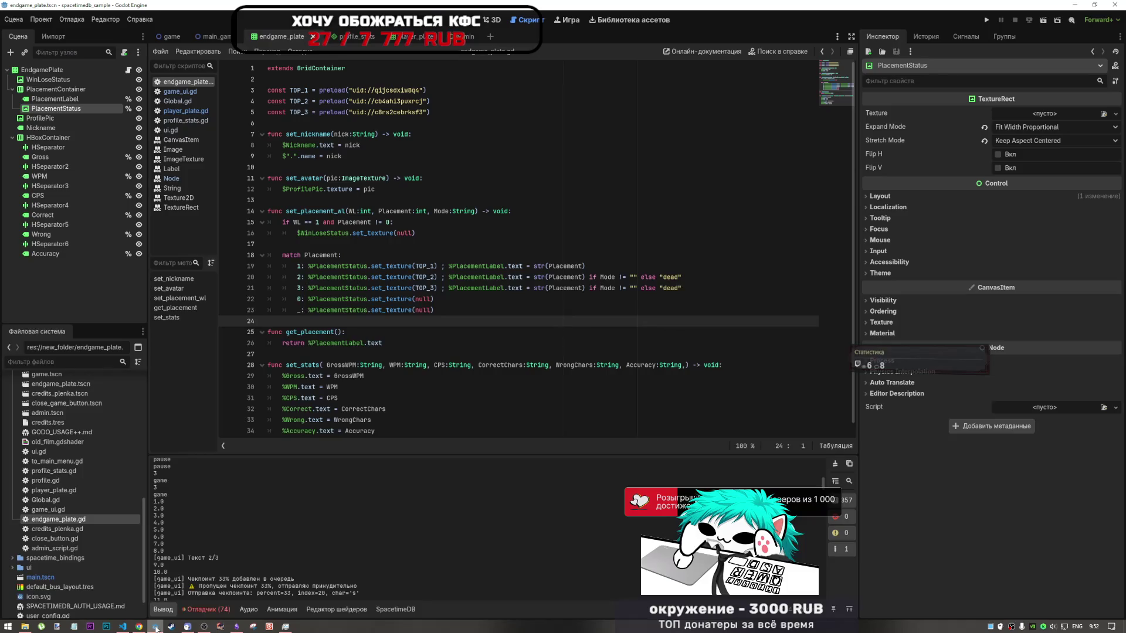
# Step: Open game_ui.gd to see the EndGame code that reorders match stats by placement
pyautogui.click(685, 277)
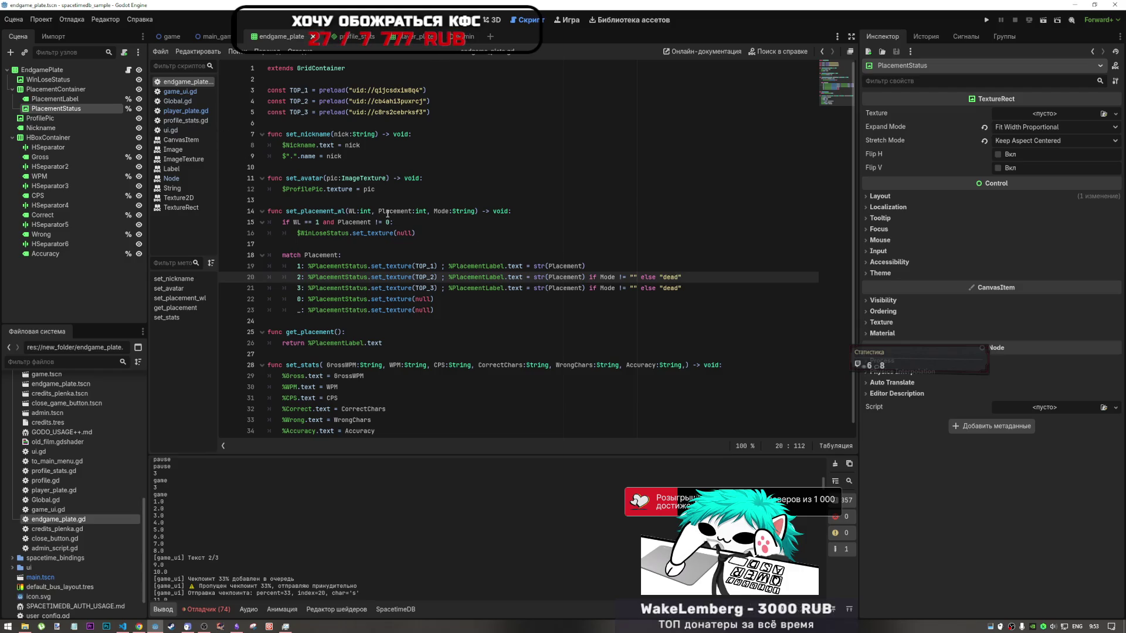
pyautogui.click(171, 94)
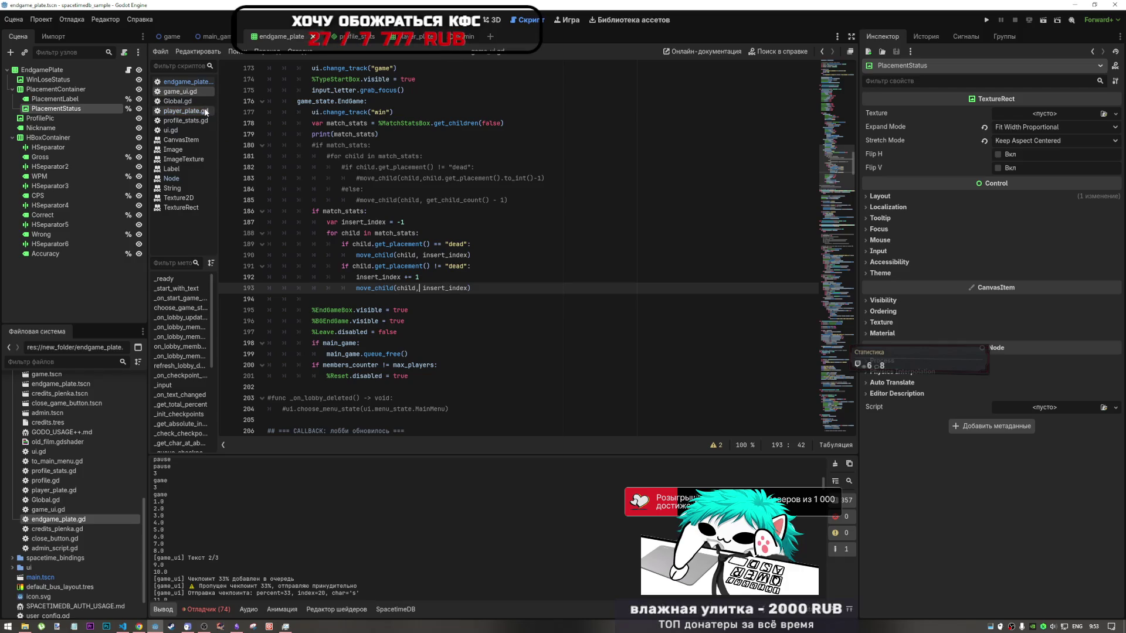
pyautogui.press('Up')
pyautogui.press('Up')
pyautogui.press('Up')
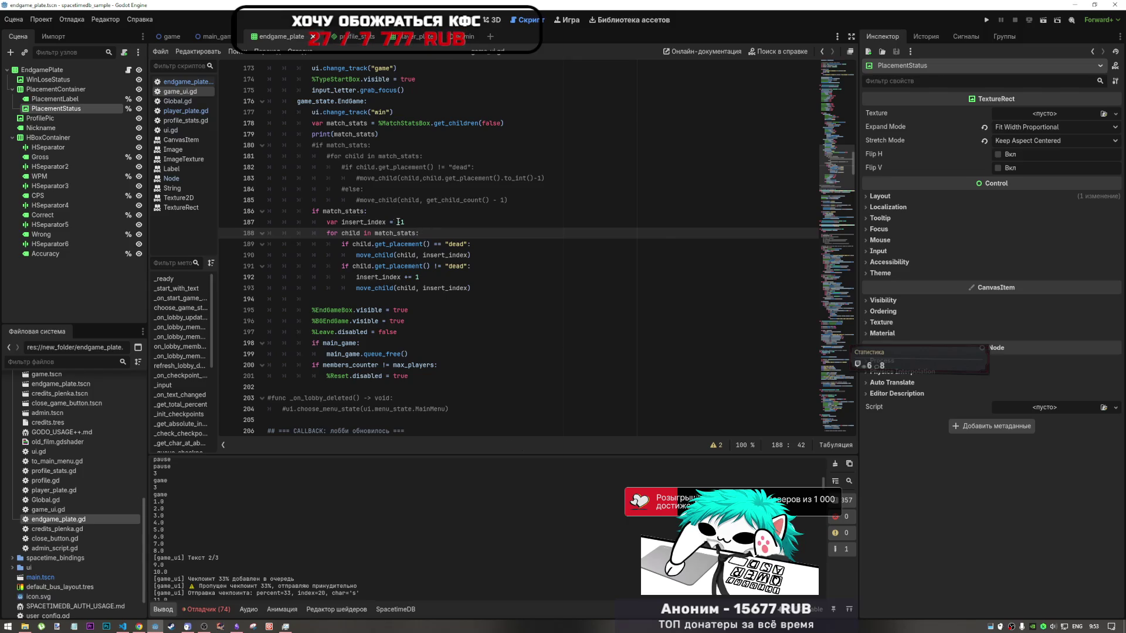
pyautogui.click(181, 91)
pyautogui.click(181, 82)
pyautogui.click(182, 82)
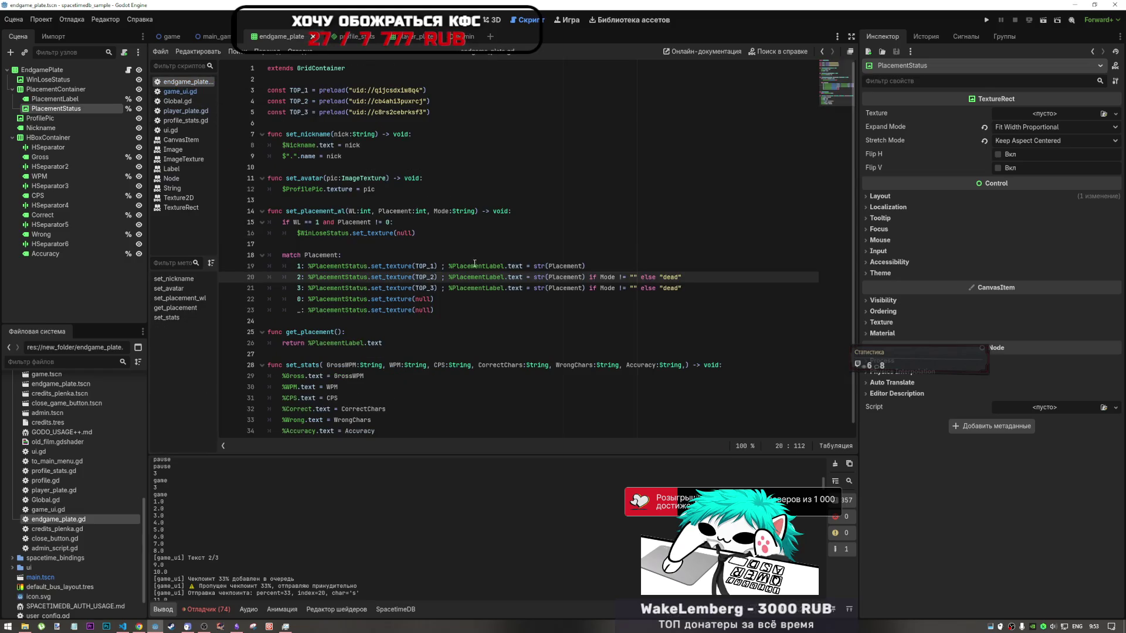
pyautogui.moveTo(585, 266); pyautogui.dragTo(547, 263)
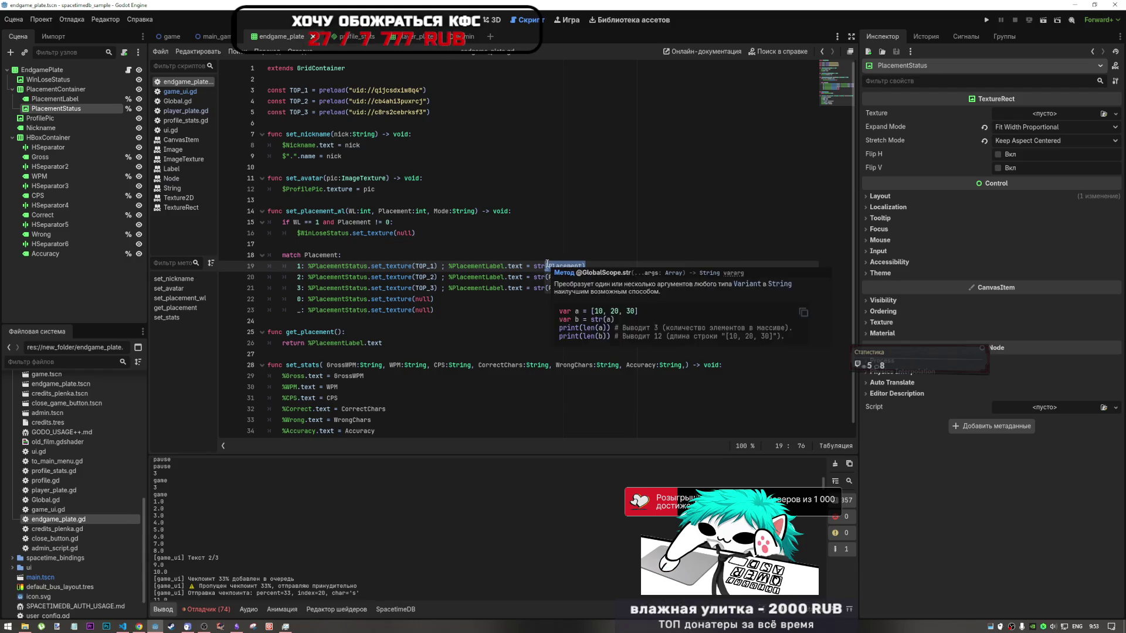
pyautogui.moveTo(548, 266); pyautogui.dragTo(569, 267)
pyautogui.click(180, 91)
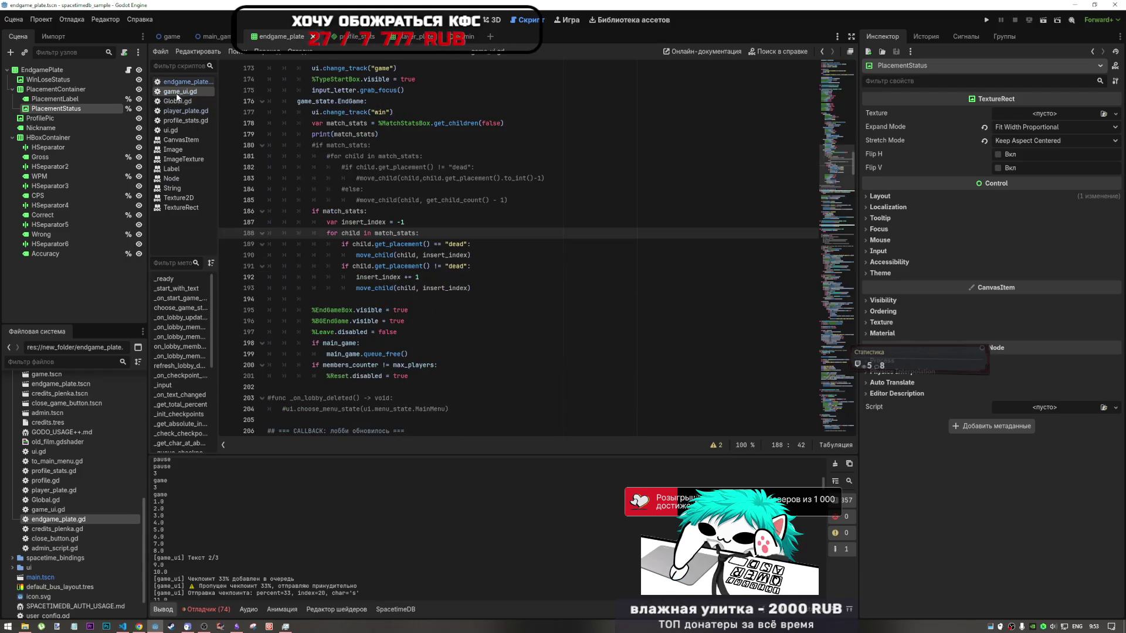
pyautogui.moveTo(378, 244)
pyautogui.mouseDown()
pyautogui.moveTo(460, 245)
pyautogui.moveTo(436, 267)
pyautogui.moveTo(474, 269)
pyautogui.mouseUp()
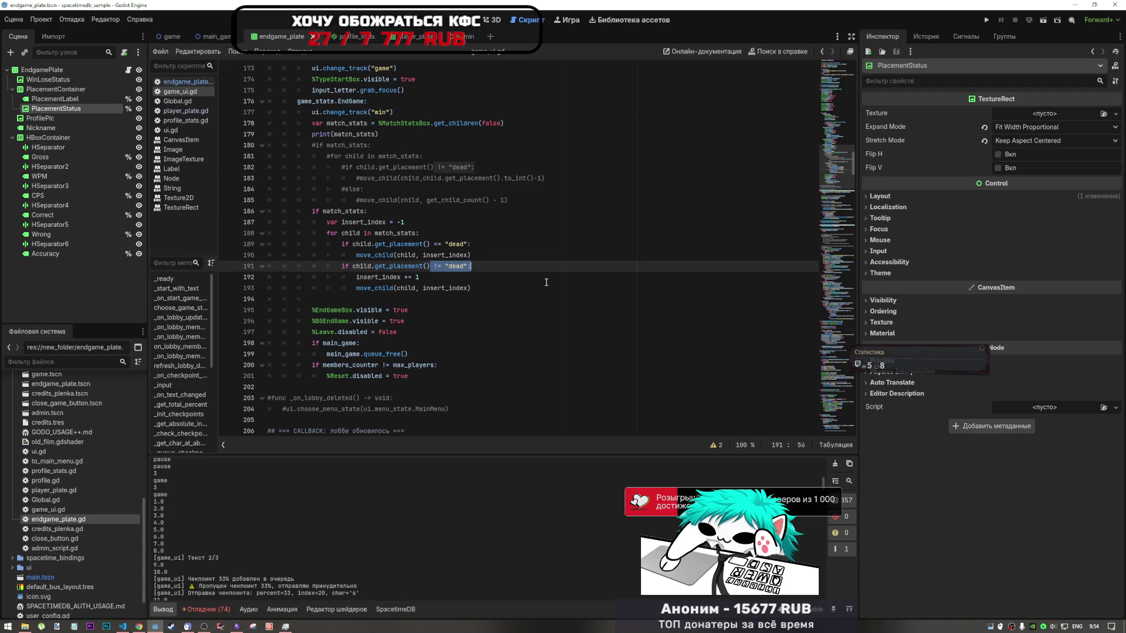
pyautogui.click(406, 222)
pyautogui.press('BackSpace')
pyautogui.press('BackSpace')
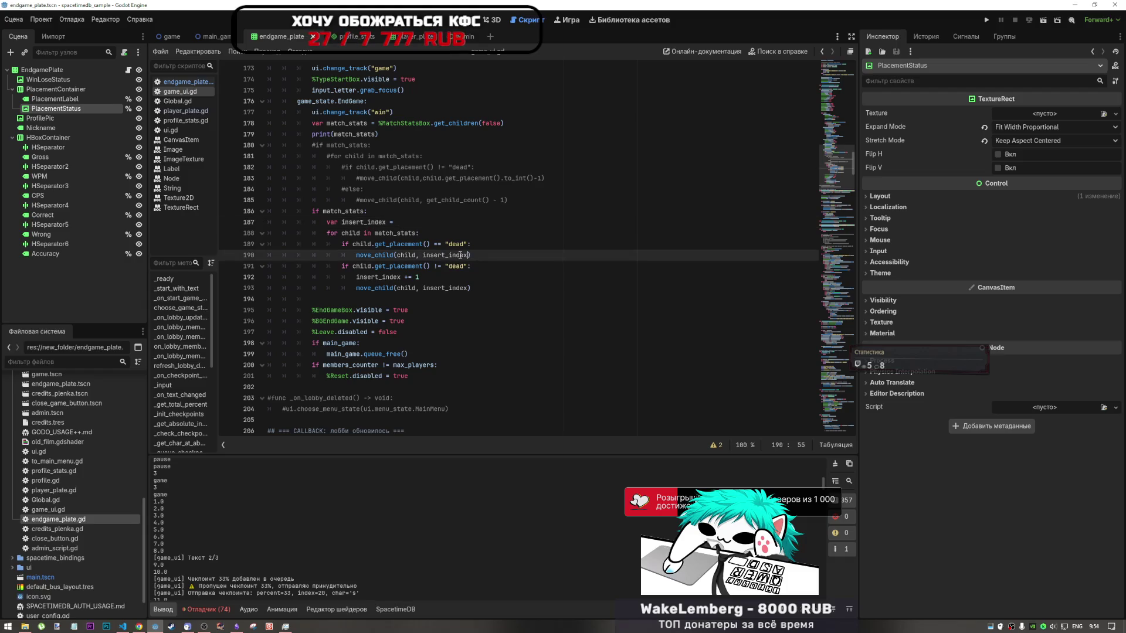
pyautogui.doubleClick(452, 255)
pyautogui.write('-1')
pyautogui.moveTo(397, 222); pyautogui.dragTo(267, 222)
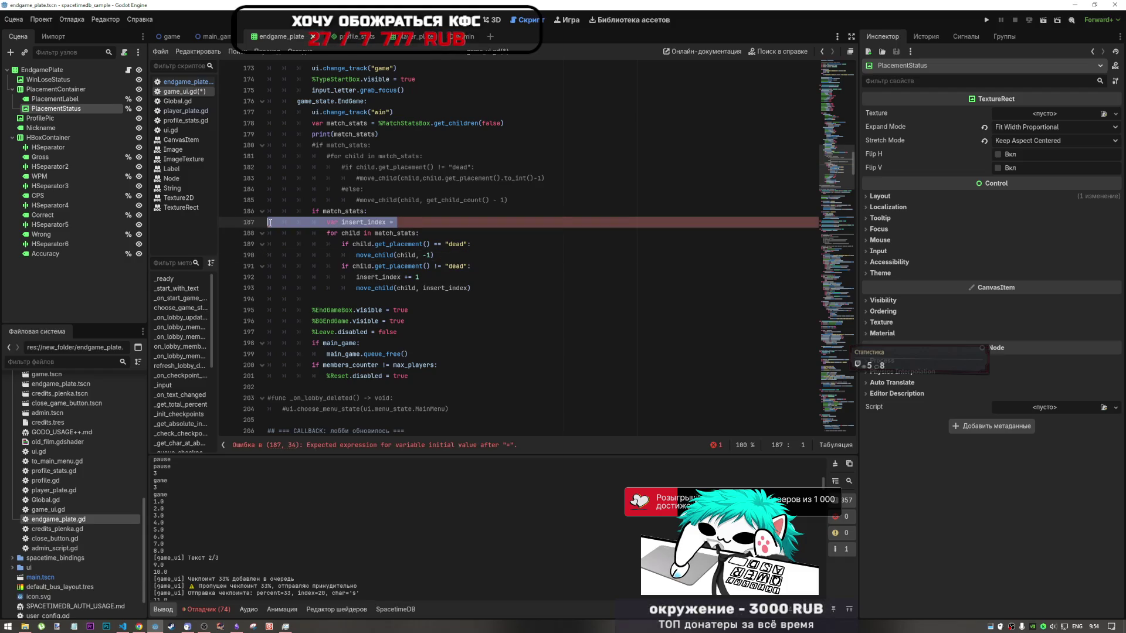
pyautogui.press('BackSpace')
pyautogui.press('BackSpace')
pyautogui.click(486, 255)
pyautogui.moveTo(471, 277)
pyautogui.mouseDown()
pyautogui.moveTo(355, 277)
pyautogui.moveTo(360, 268)
pyautogui.mouseUp()
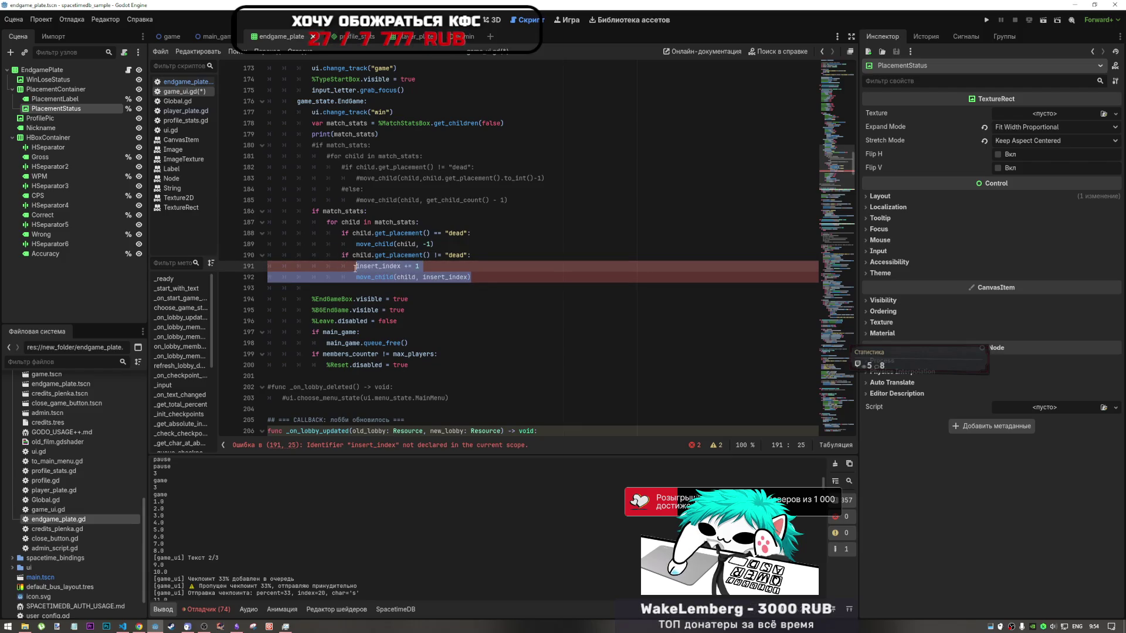
pyautogui.click(463, 271)
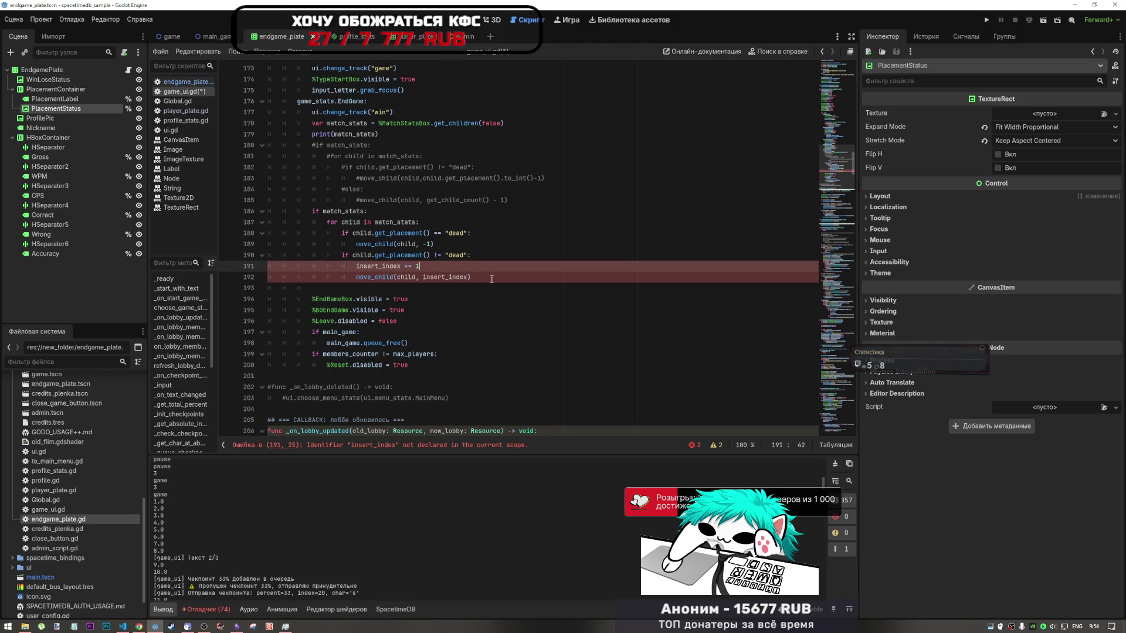
pyautogui.click(435, 256)
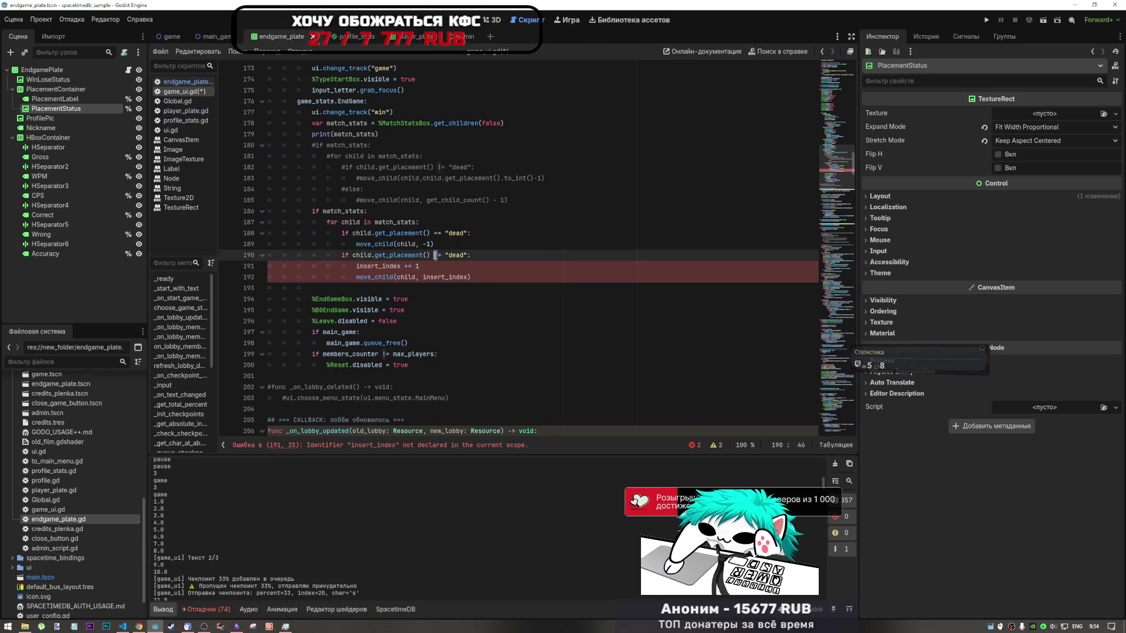
pyautogui.press('Delete')
pyautogui.write('=')
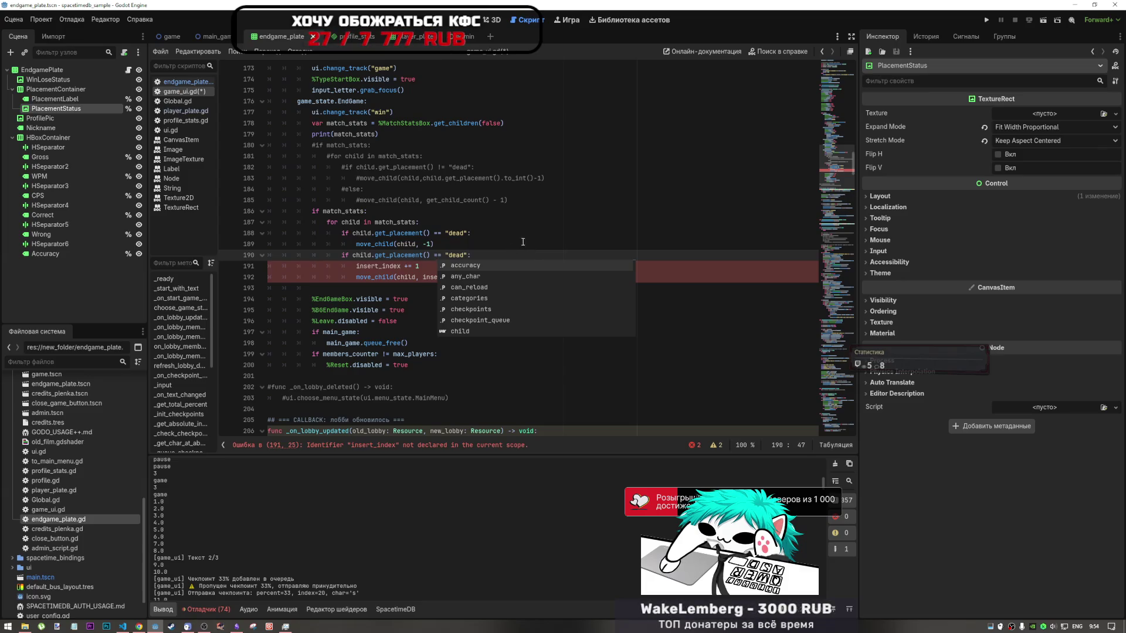
pyautogui.click(449, 255)
pyautogui.write('1')
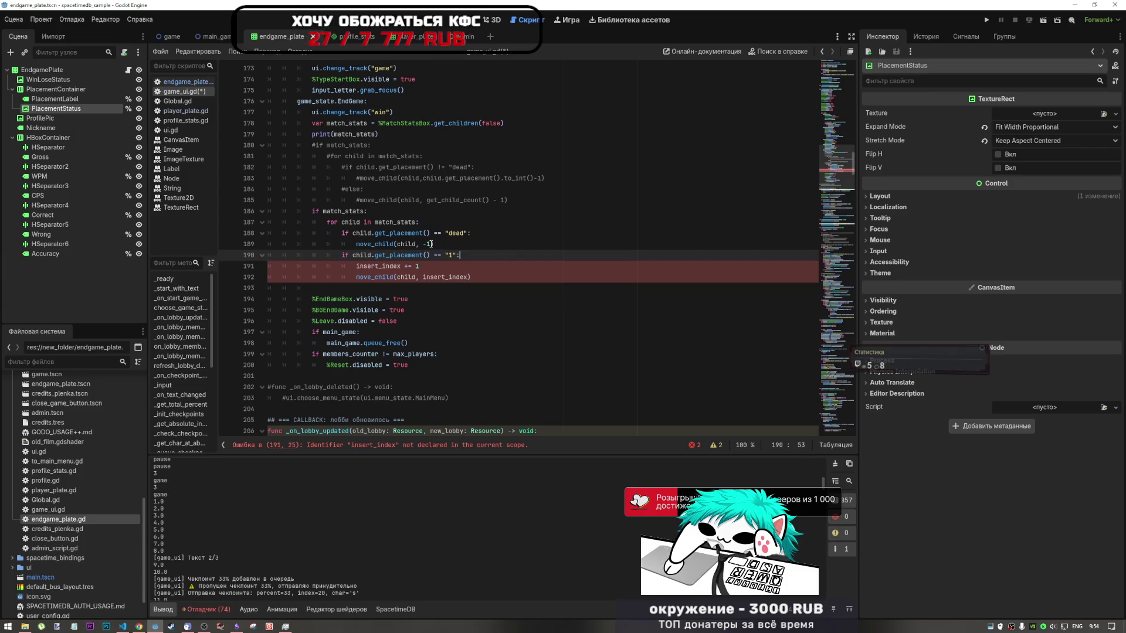
pyautogui.keyDown('ctrl'); pyautogui.click(375, 243); pyautogui.keyUp('ctrl')
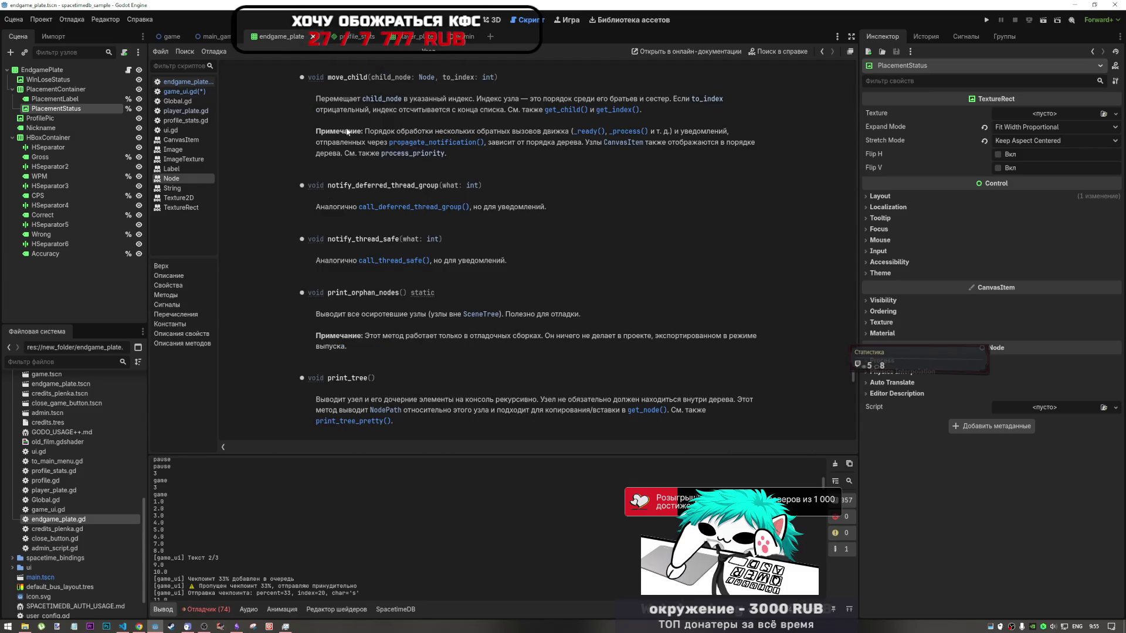
pyautogui.click(822, 51)
pyautogui.click(455, 276)
pyautogui.press('Up')
pyautogui.press('Up')
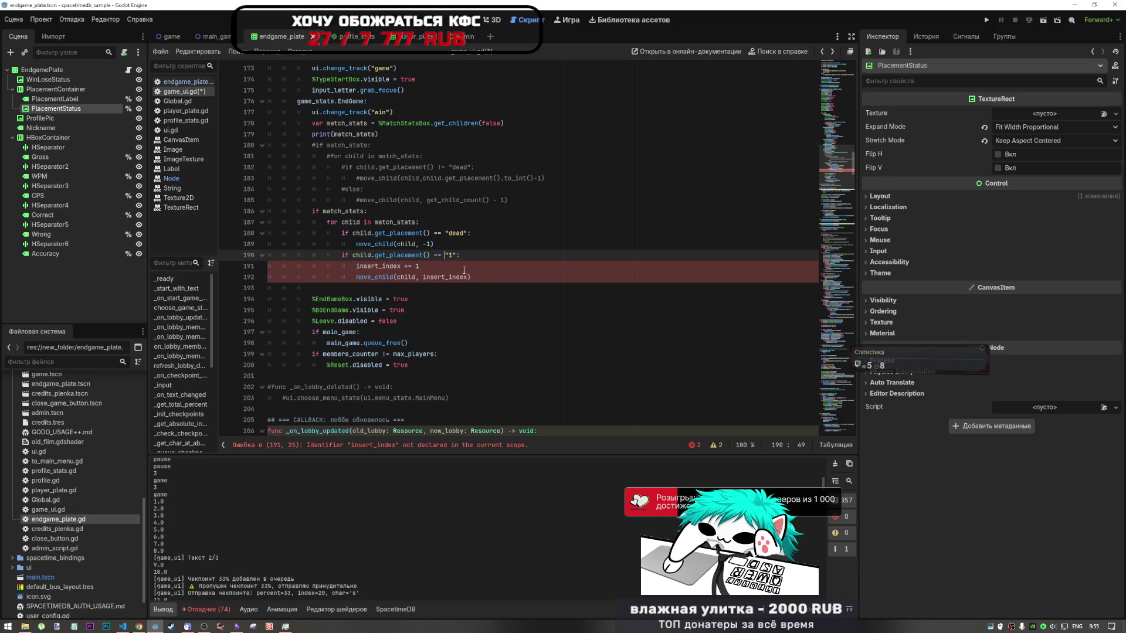
# Step: Delete the insert_index += 1 line from the EndGame loop
pyautogui.moveTo(461, 255); pyautogui.dragTo(340, 255)
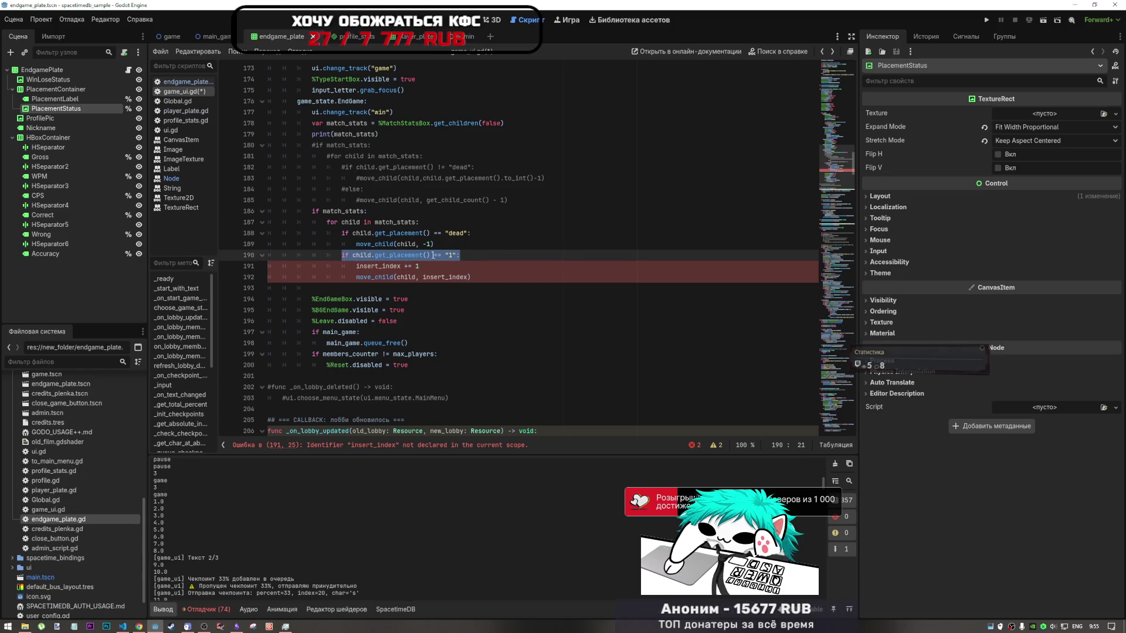
pyautogui.click(495, 256)
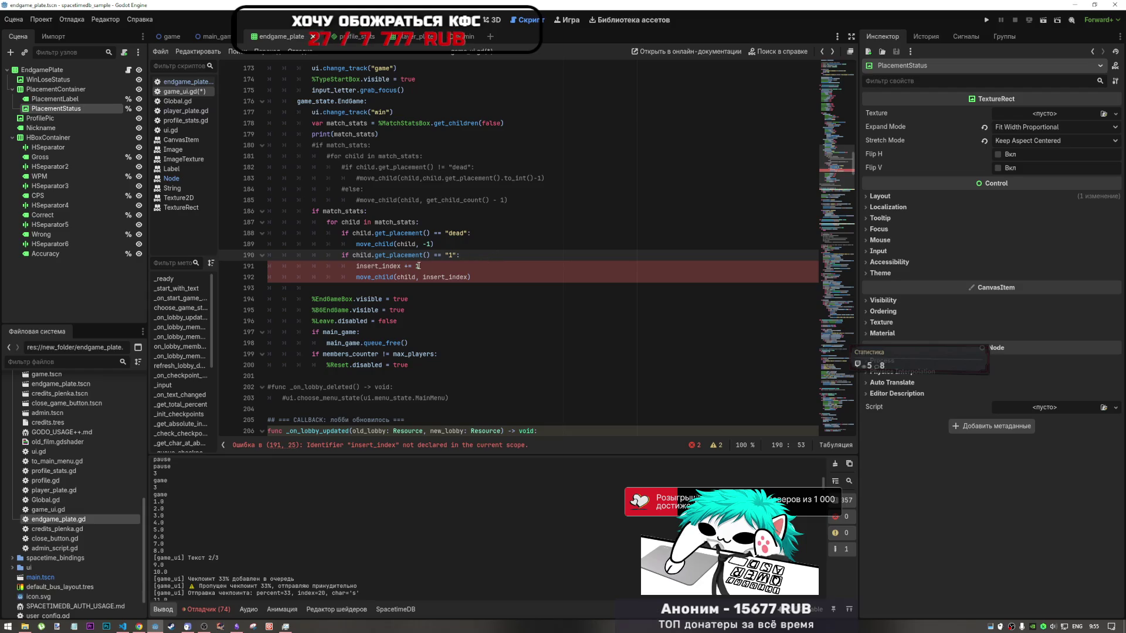
pyautogui.tripleClick(347, 268)
pyautogui.press('BackSpace')
pyautogui.press('BackSpace')
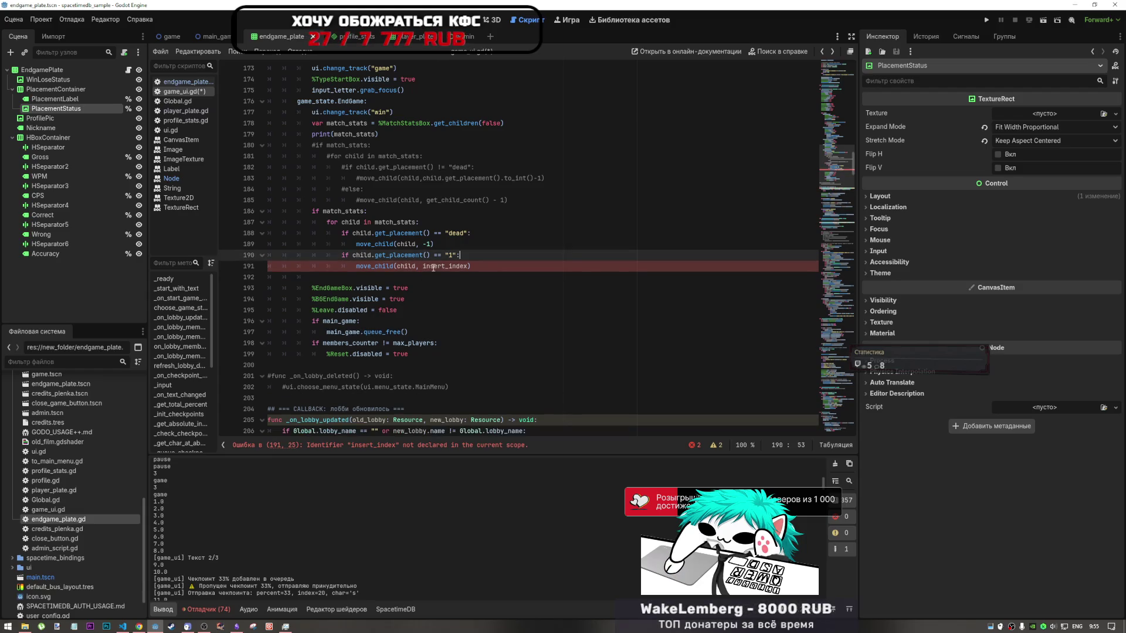
# Step: Replace insert_index in move_child with child.get_placement().to_int()-1
pyautogui.moveTo(431, 255); pyautogui.dragTo(356, 255)
pyautogui.hotkey('ctrl', 'c')
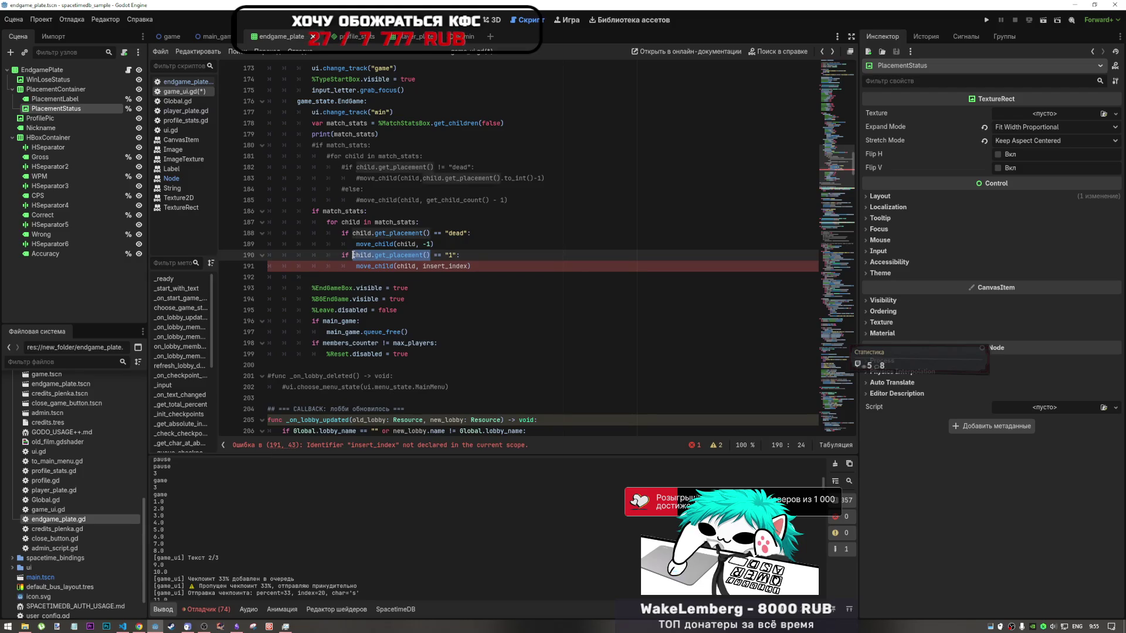
pyautogui.click(467, 267)
pyautogui.doubleClick(438, 267)
pyautogui.hotkey('ctrl', 'v')
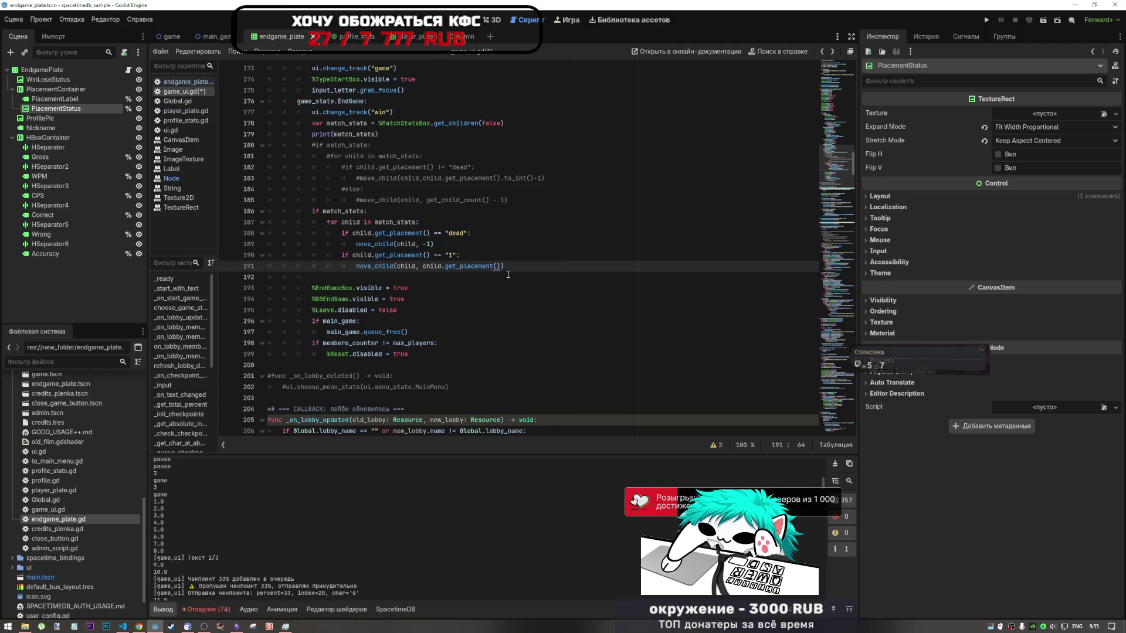
pyautogui.write('.index')
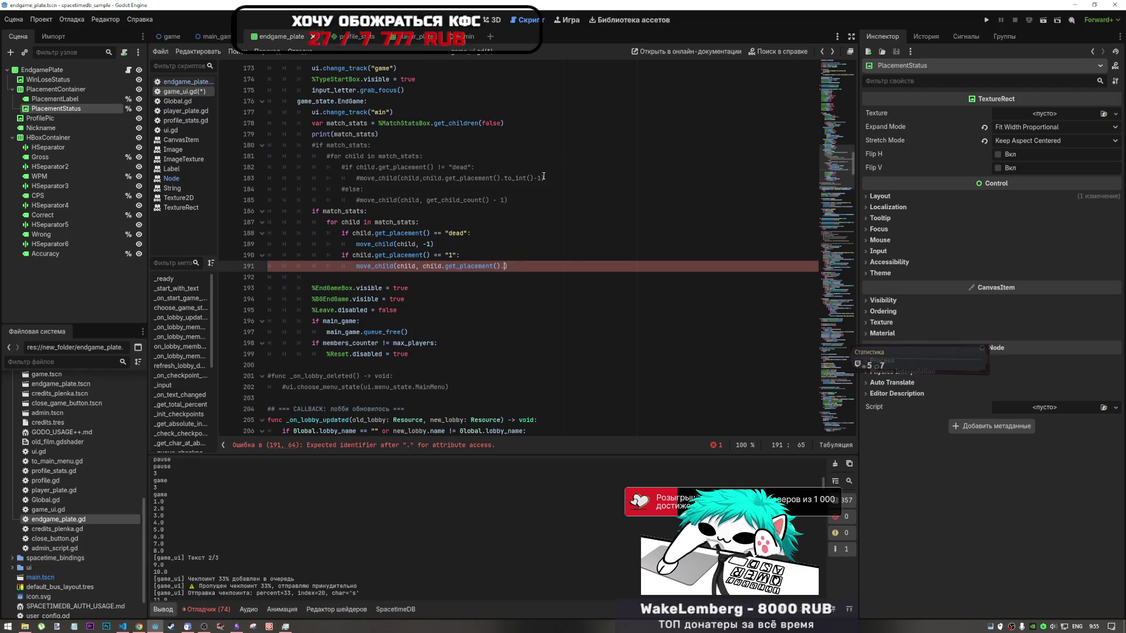
pyautogui.moveTo(542, 178); pyautogui.dragTo(526, 177)
pyautogui.hotkey('ctrl', 'c')
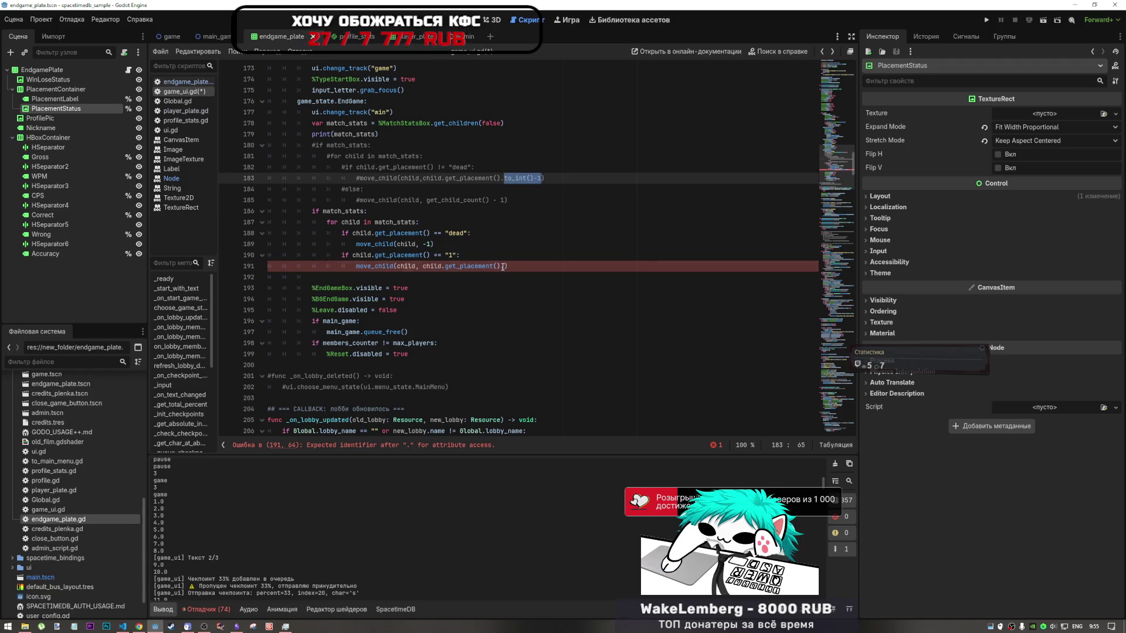
pyautogui.click(502, 266)
pyautogui.hotkey('ctrl', 'v')
pyautogui.write(')')
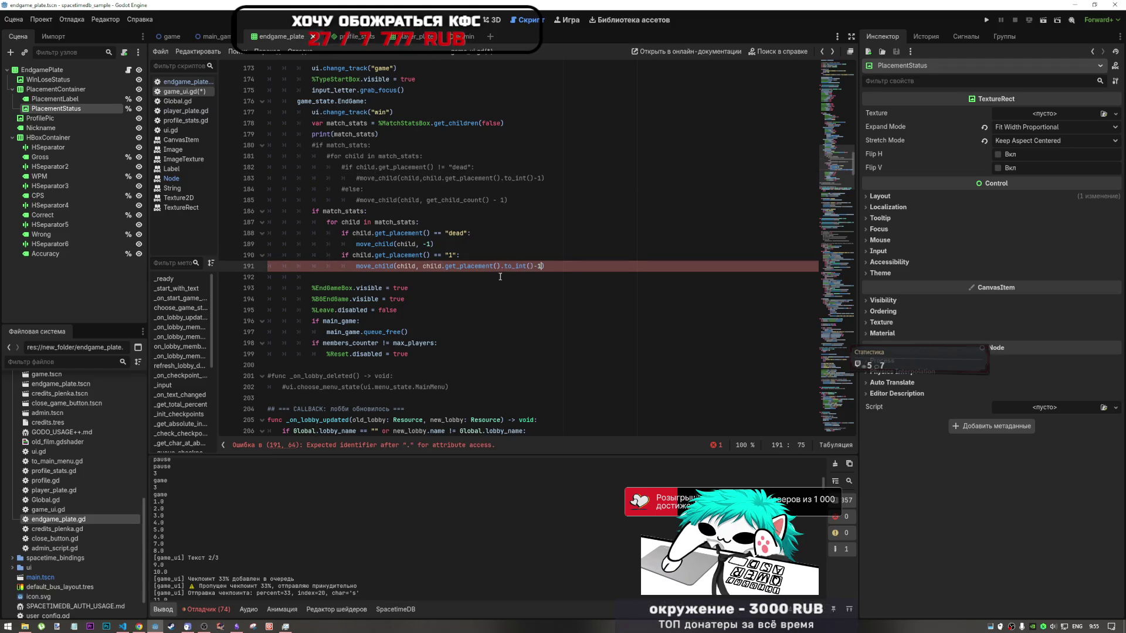
# Step: Change the condition to != "dead" and save game_ui.gd
pyautogui.doubleClick(438, 255)
pyautogui.write('!=')
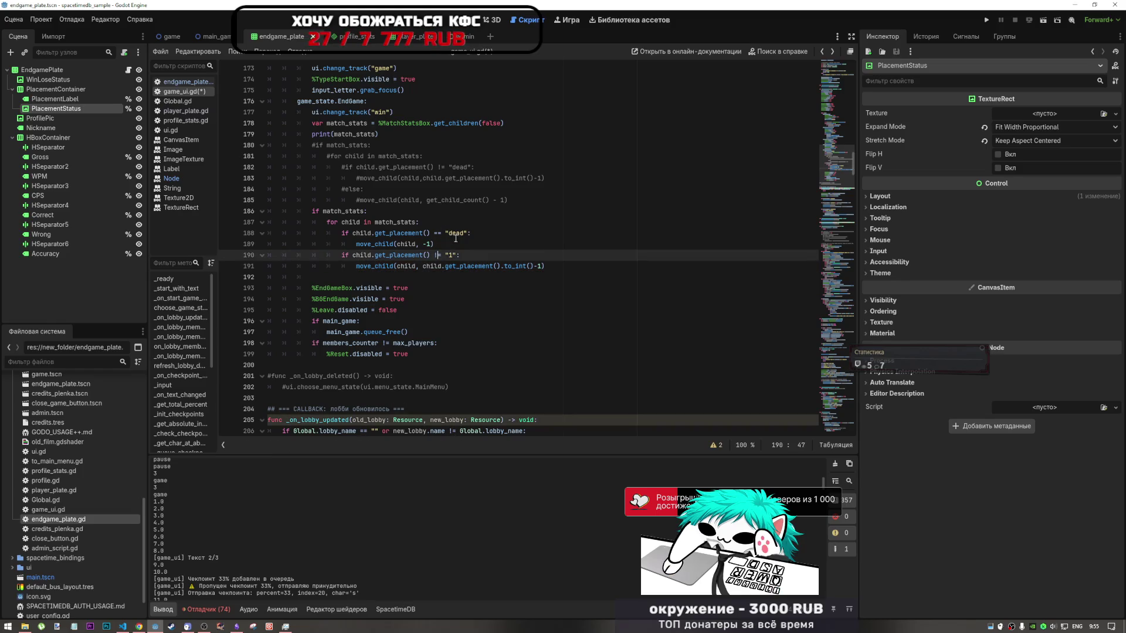
pyautogui.doubleClick(457, 233)
pyautogui.hotkey('ctrl', 'c')
pyautogui.doubleClick(453, 254)
pyautogui.hotkey('ctrl', 'v')
pyautogui.hotkey('ctrl', 's')
pyautogui.press('Down')
pyautogui.press('End')
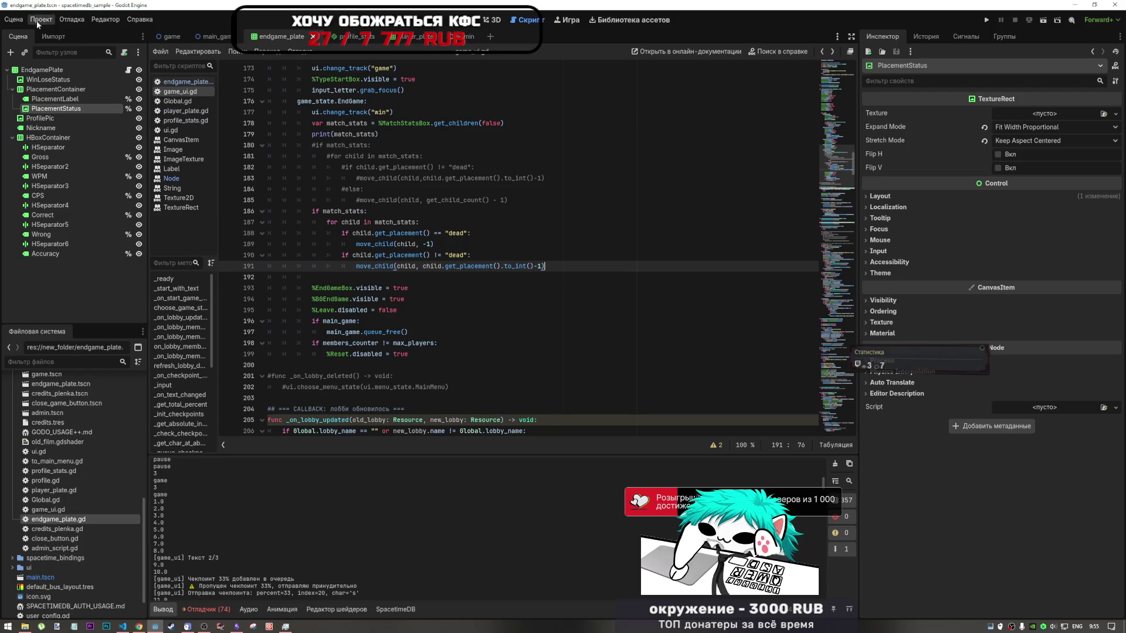
# Step: Set Run Multiple Instances to 2 and run the game scene
pyautogui.click(72, 19)
pyautogui.click(103, 151)
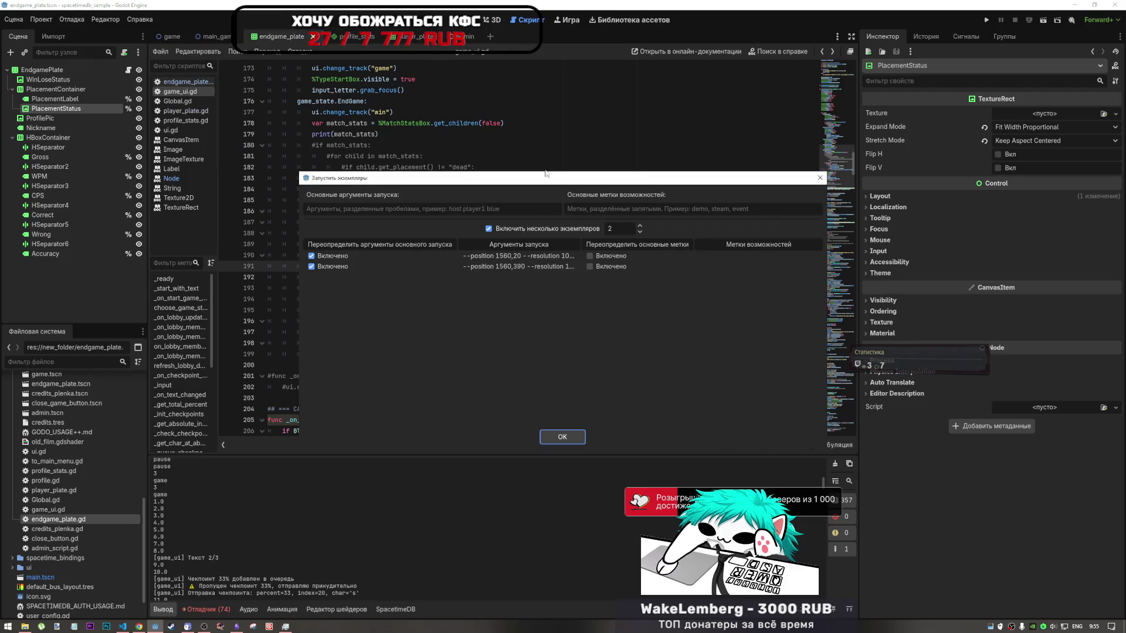
pyautogui.click(561, 437)
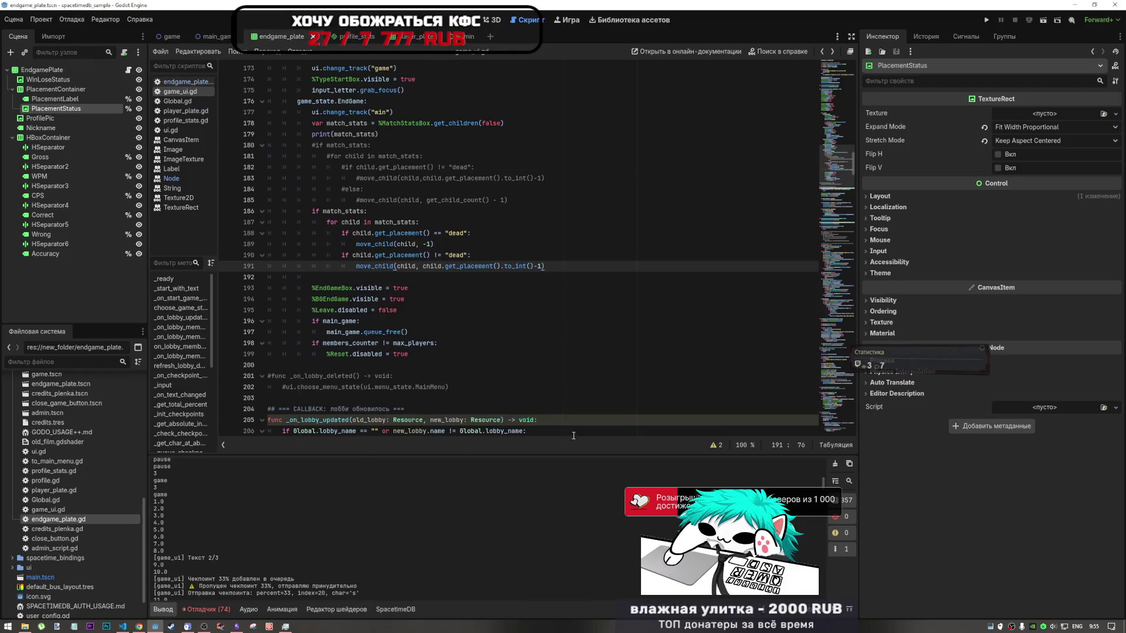
pyautogui.click(1042, 23)
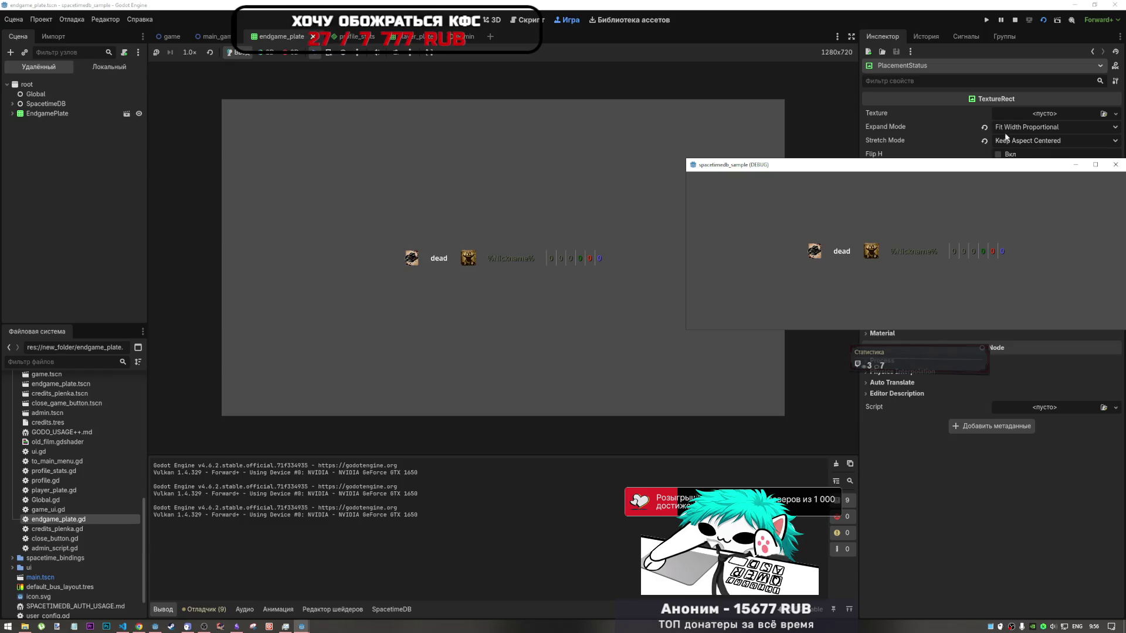
pyautogui.click(1014, 20)
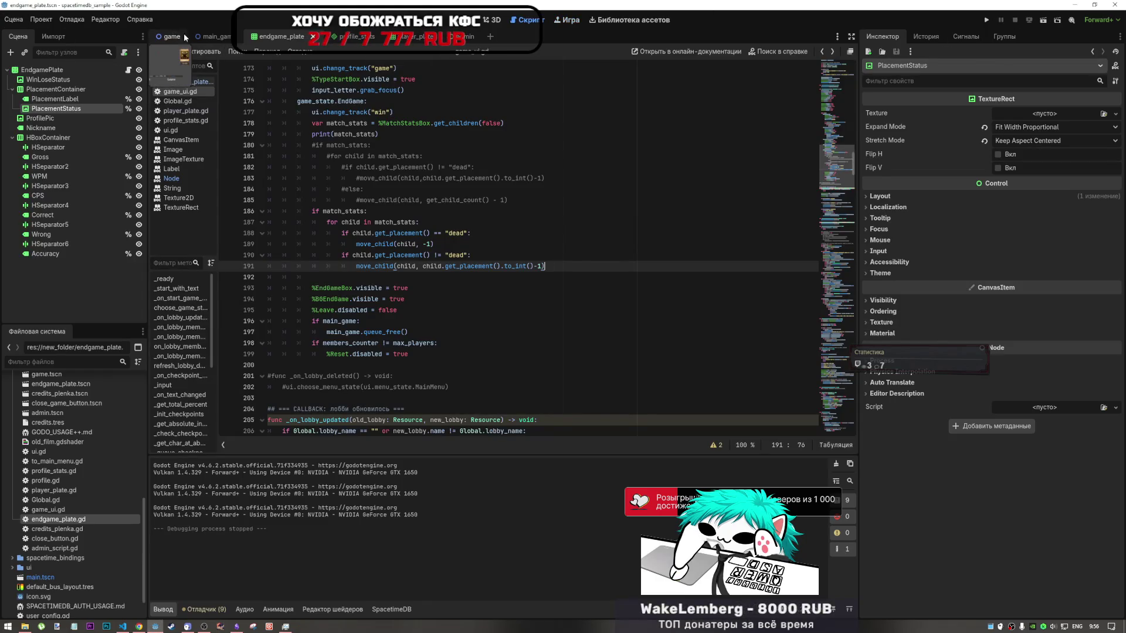
pyautogui.click(186, 38)
pyautogui.click(1042, 20)
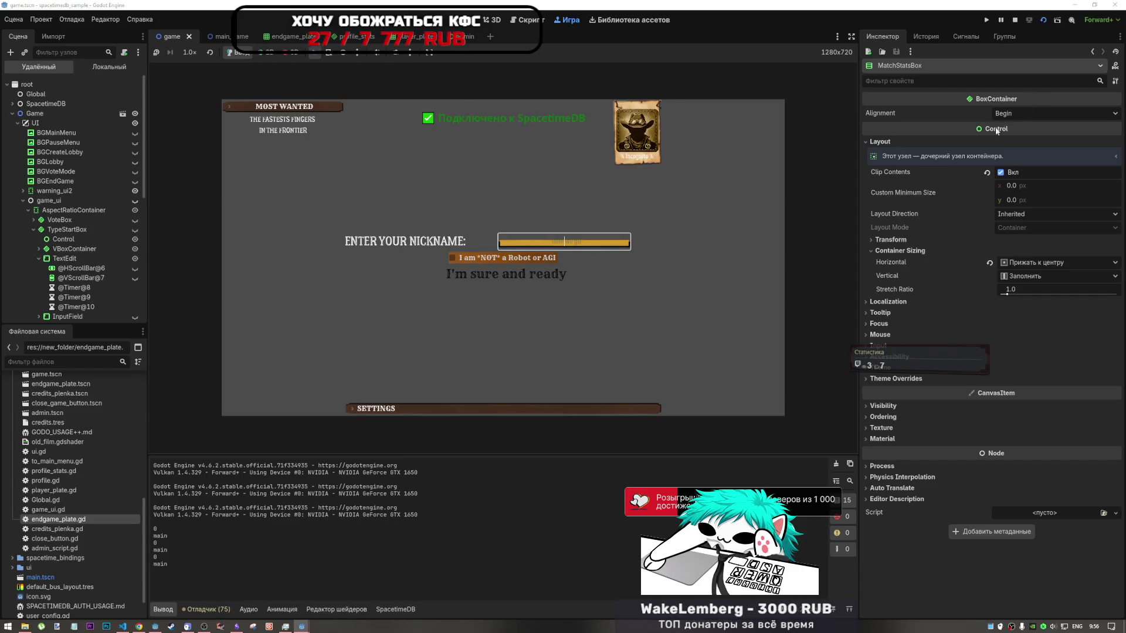
# Step: Pass the first instance's nickname screen, then move and enlarge the second game window
pyautogui.click(516, 258)
pyautogui.click(536, 275)
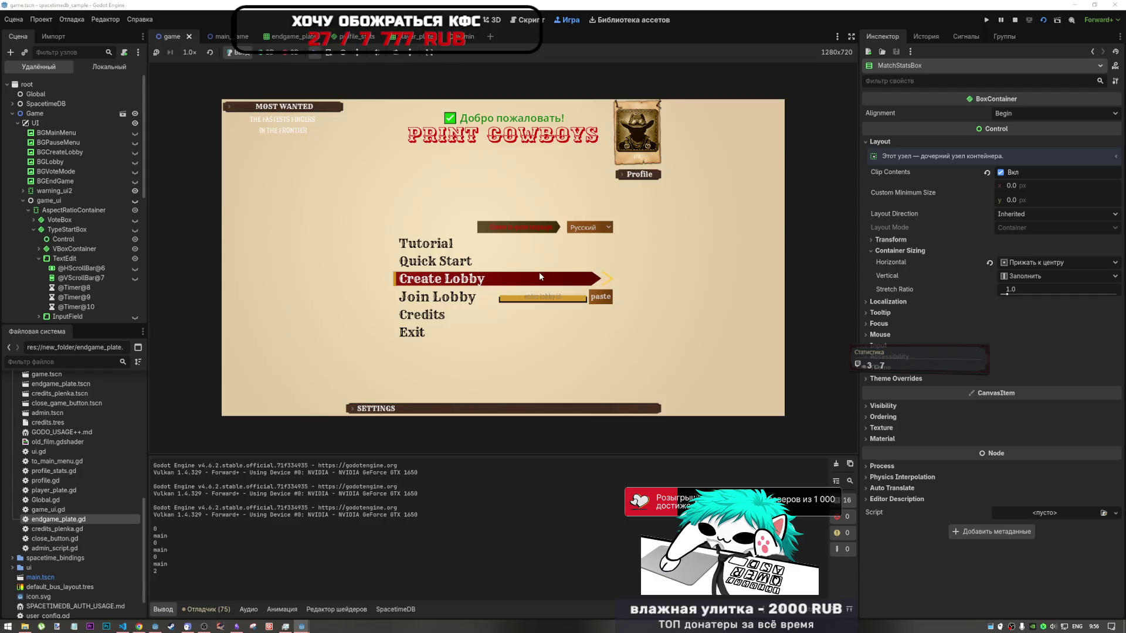
pyautogui.moveTo(298, 625)
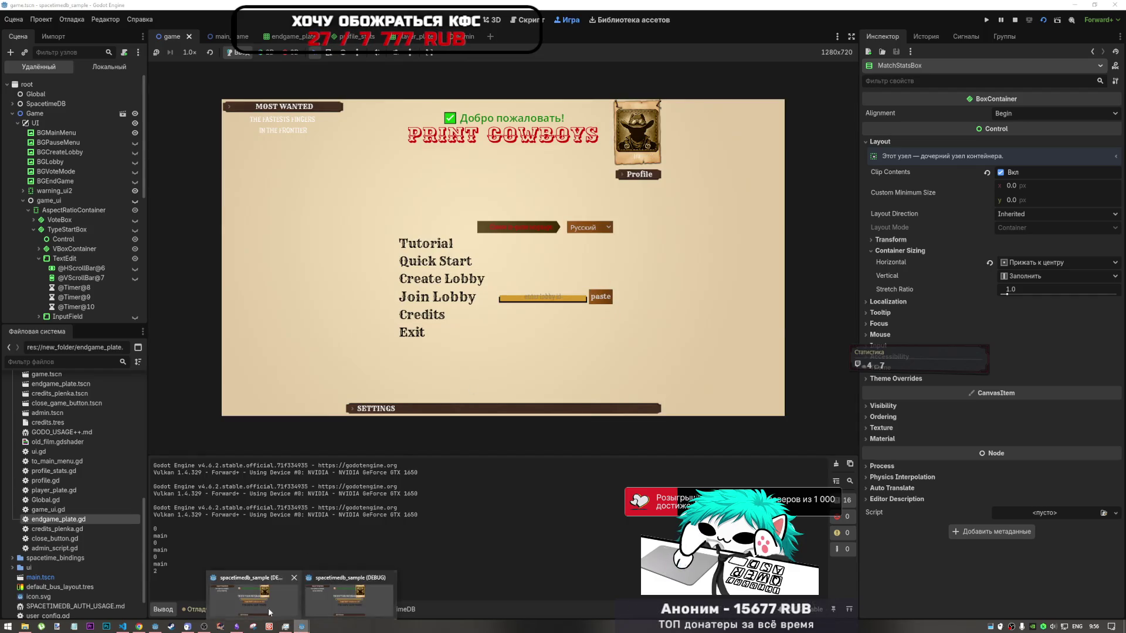
pyautogui.click(268, 607)
pyautogui.moveTo(985, 164); pyautogui.dragTo(982, 22)
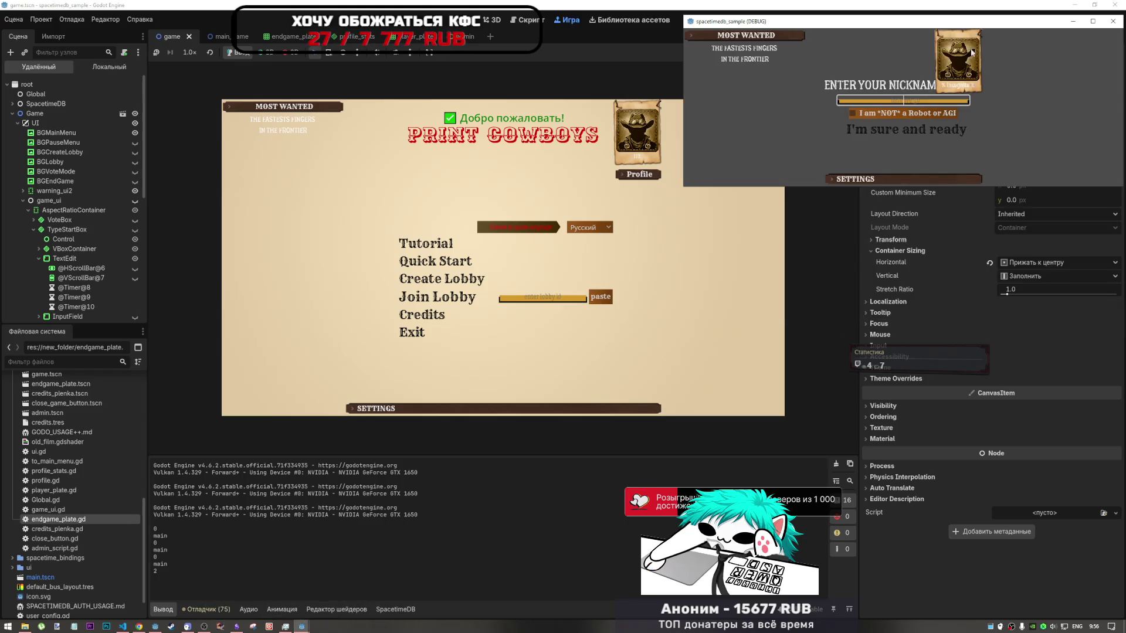
pyautogui.moveTo(991, 188); pyautogui.dragTo(991, 277)
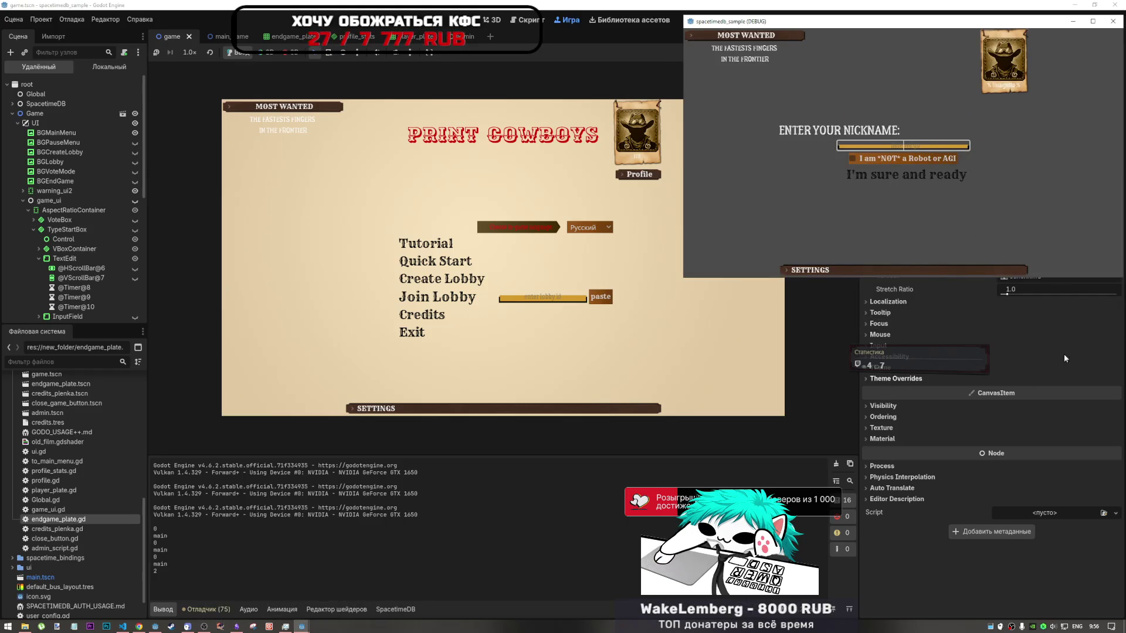
pyautogui.moveTo(1063, 277)
pyautogui.mouseDown()
pyautogui.moveTo(1066, 244)
pyautogui.moveTo(1058, 280)
pyautogui.moveTo(1029, 288)
pyautogui.mouseUp()
# Step: Enter nickname 'zzz' and confirm ready in the second window, then the remaining window
pyautogui.write('z')
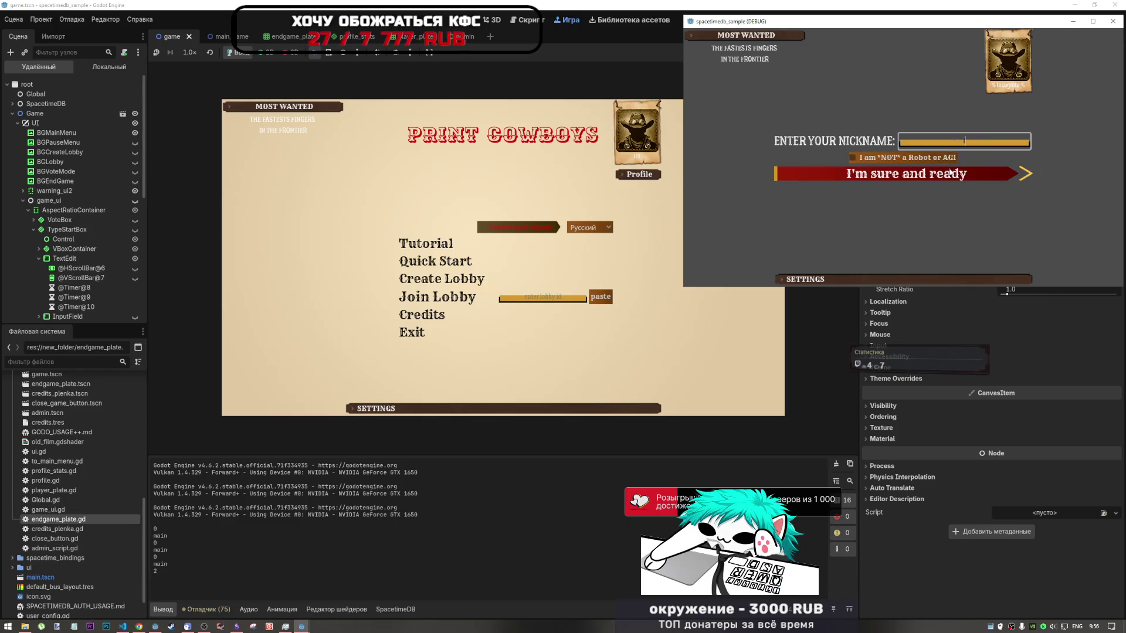
pyautogui.write('zzz')
pyautogui.click(905, 159)
pyautogui.click(908, 174)
pyautogui.moveTo(319, 623)
pyautogui.click(352, 586)
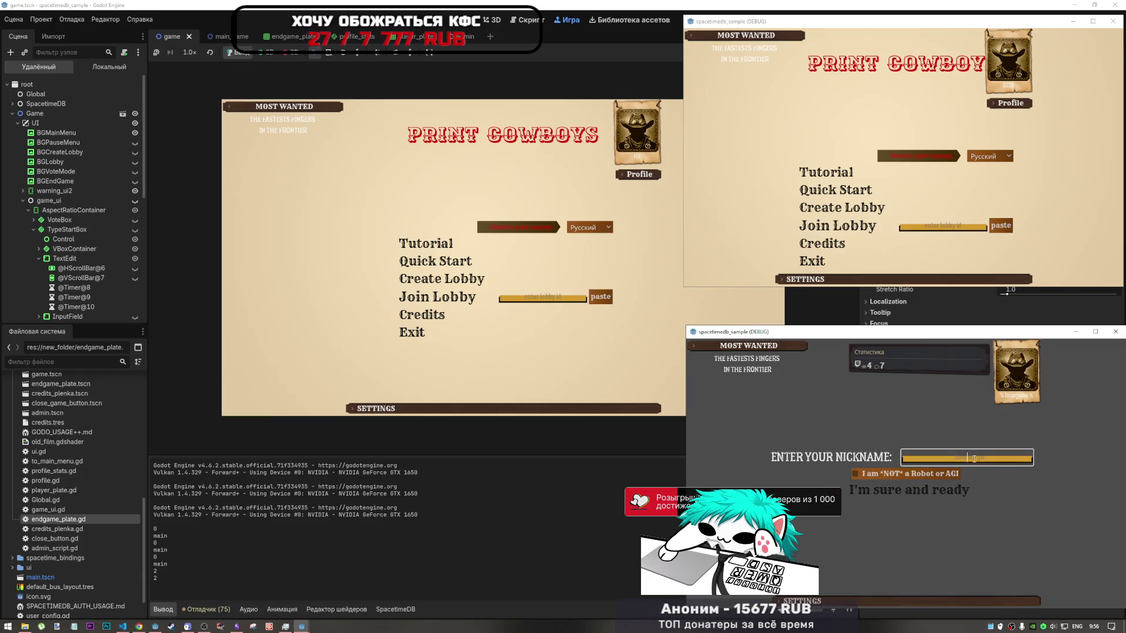
pyautogui.click(855, 474)
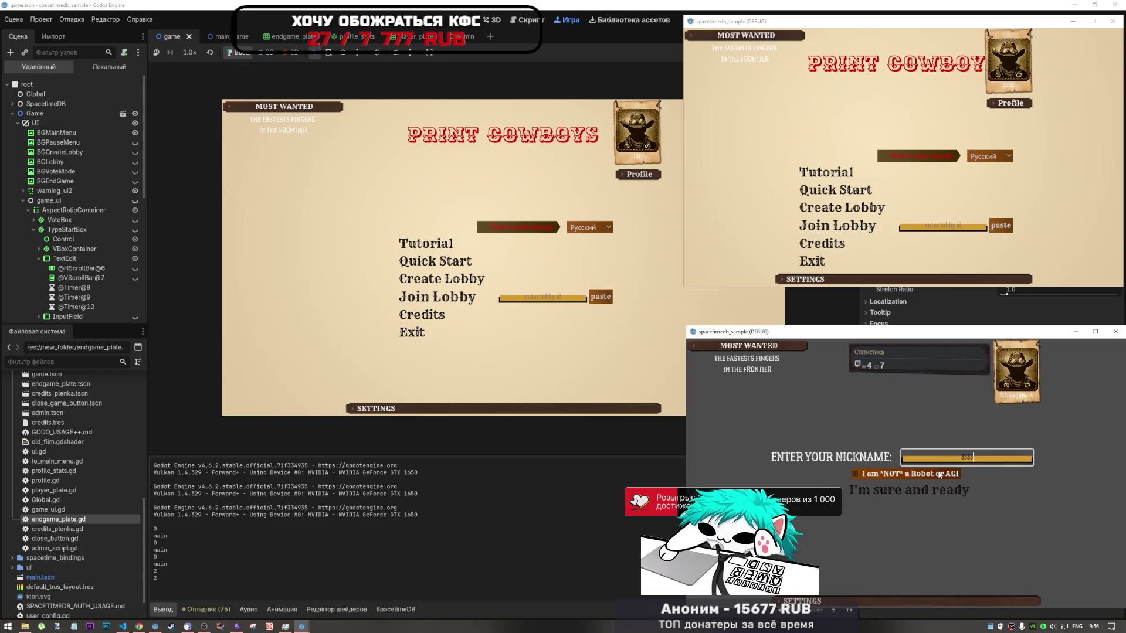
pyautogui.click(908, 490)
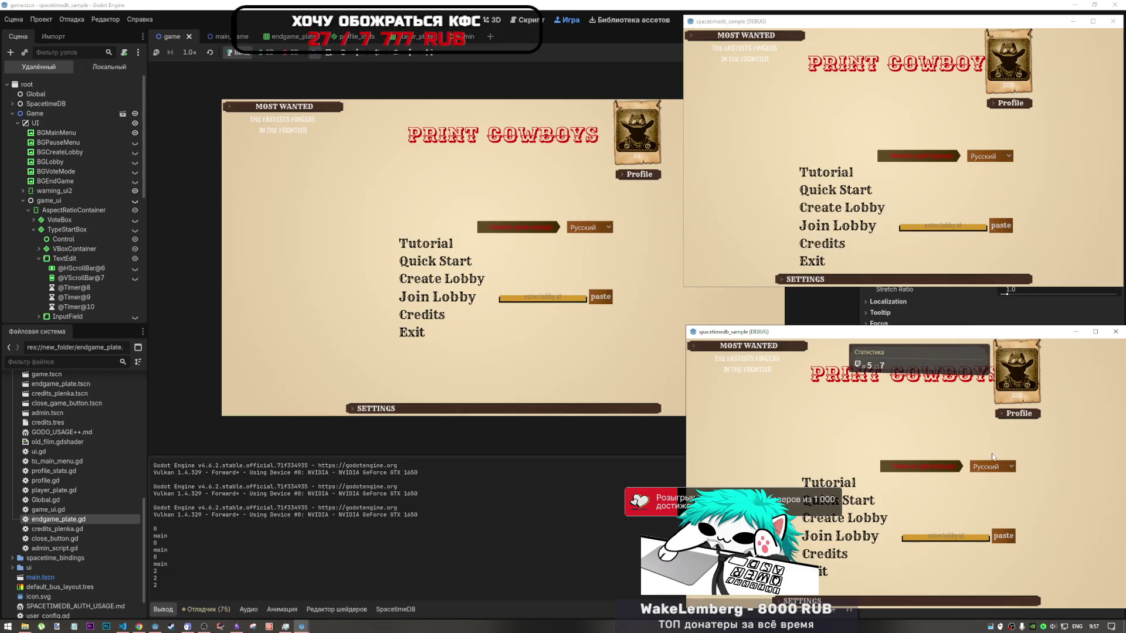
# Step: Create a lobby in the lower window, join it from the others by pasted ID, then stop
pyautogui.click(883, 519)
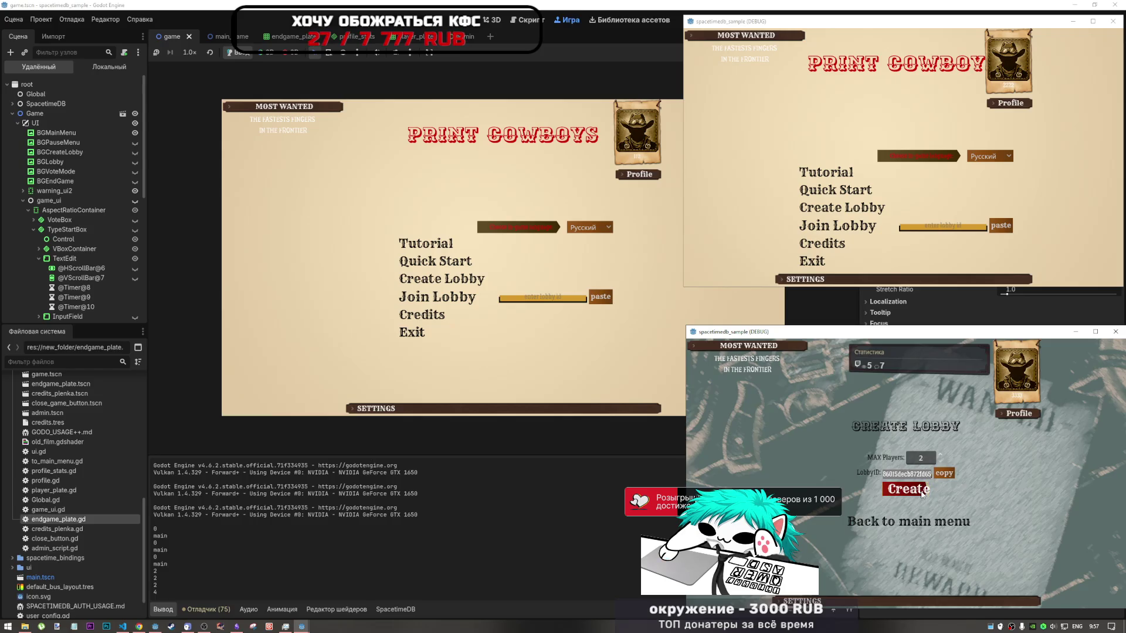
pyautogui.click(921, 493)
pyautogui.click(1000, 225)
pyautogui.click(844, 225)
pyautogui.click(601, 297)
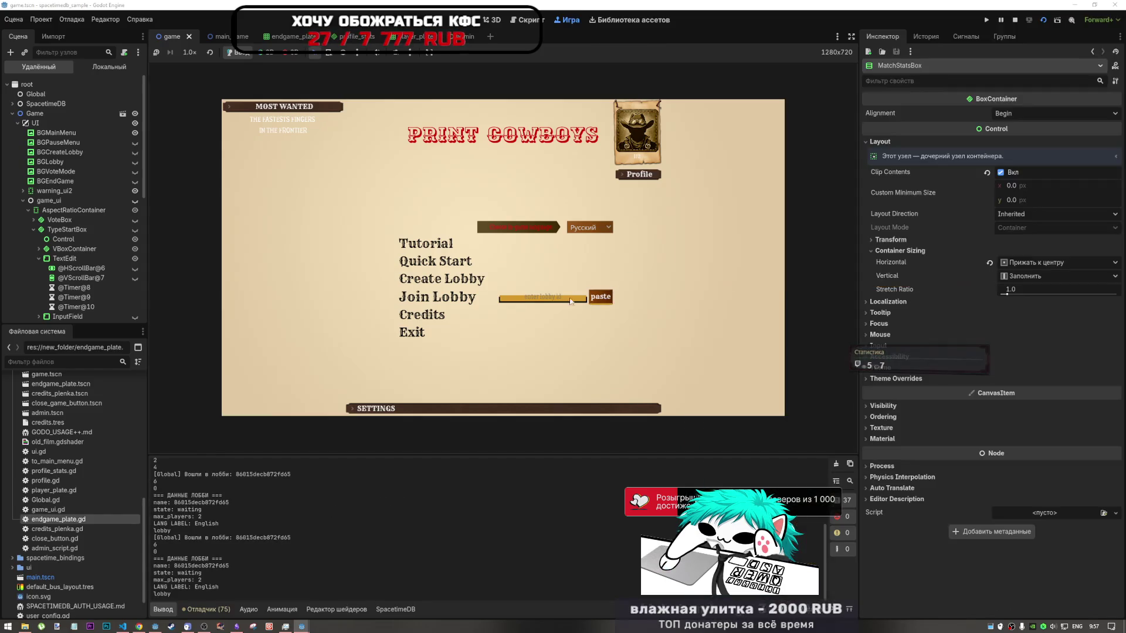
pyautogui.click(452, 298)
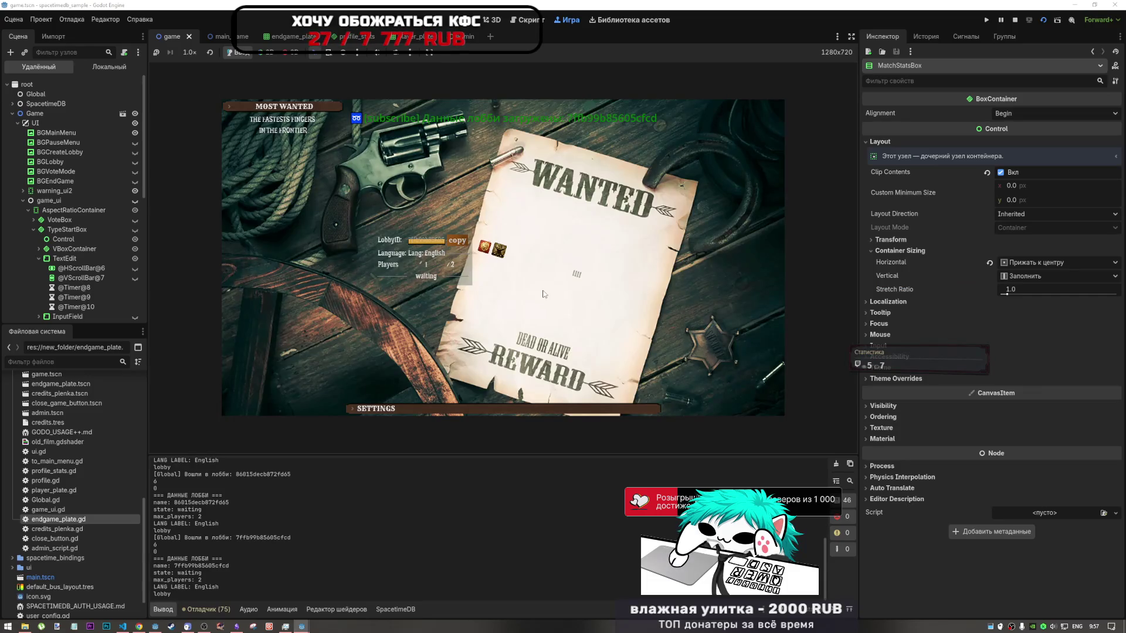
pyautogui.click(1015, 20)
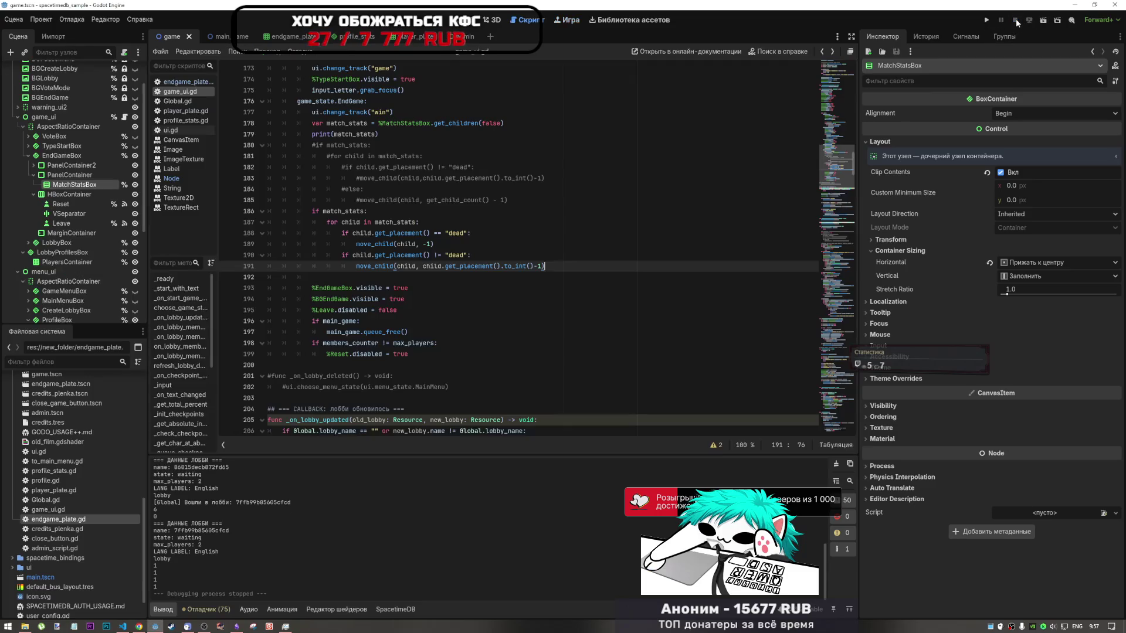
# Step: Relaunch the project as two debug instances
pyautogui.click(1041, 22)
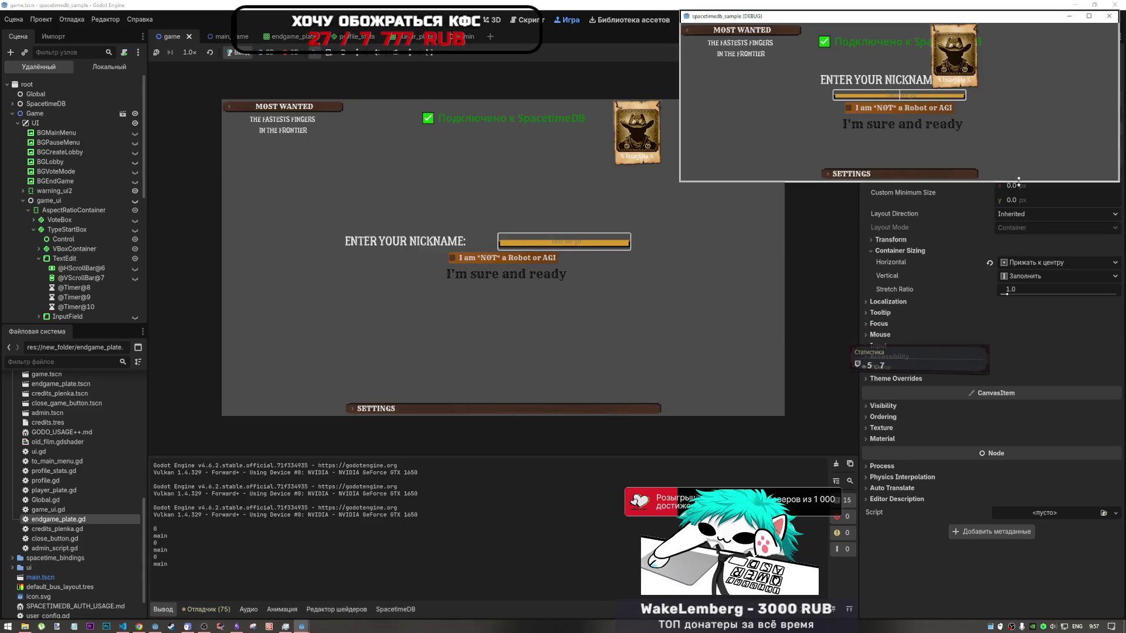
# Step: Enlarge both debug windows and pass the lower window's nickname screen with 'q'
pyautogui.moveTo(1019, 181); pyautogui.dragTo(1018, 309)
pyautogui.moveTo(302, 625)
pyautogui.click(356, 608)
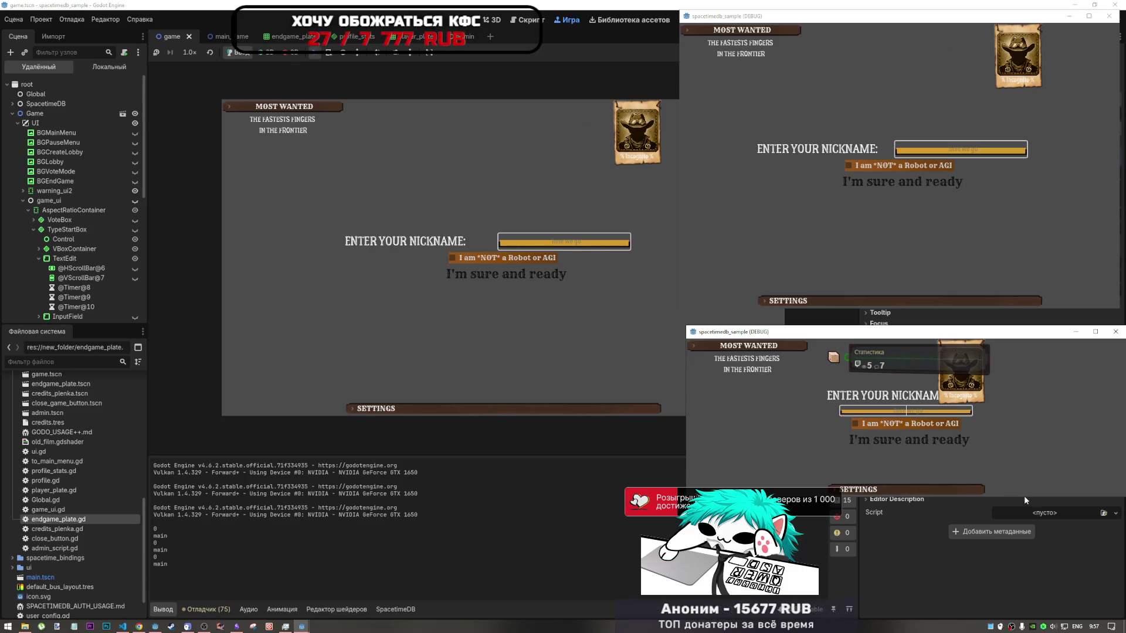
pyautogui.moveTo(1025, 498); pyautogui.dragTo(1025, 610)
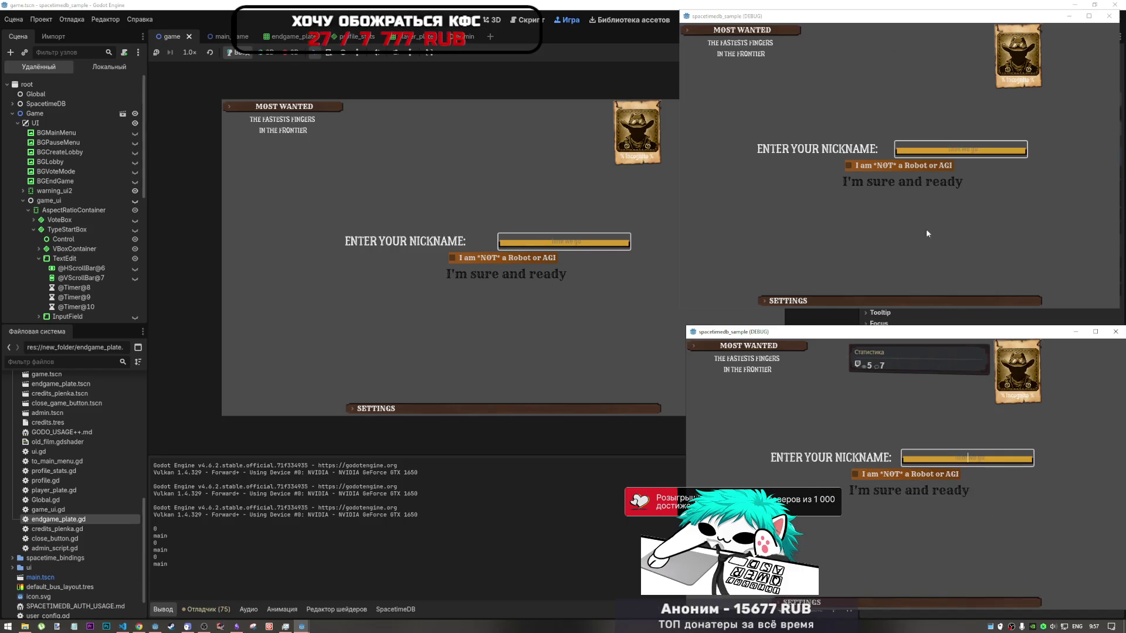
pyautogui.write('qqqqq')
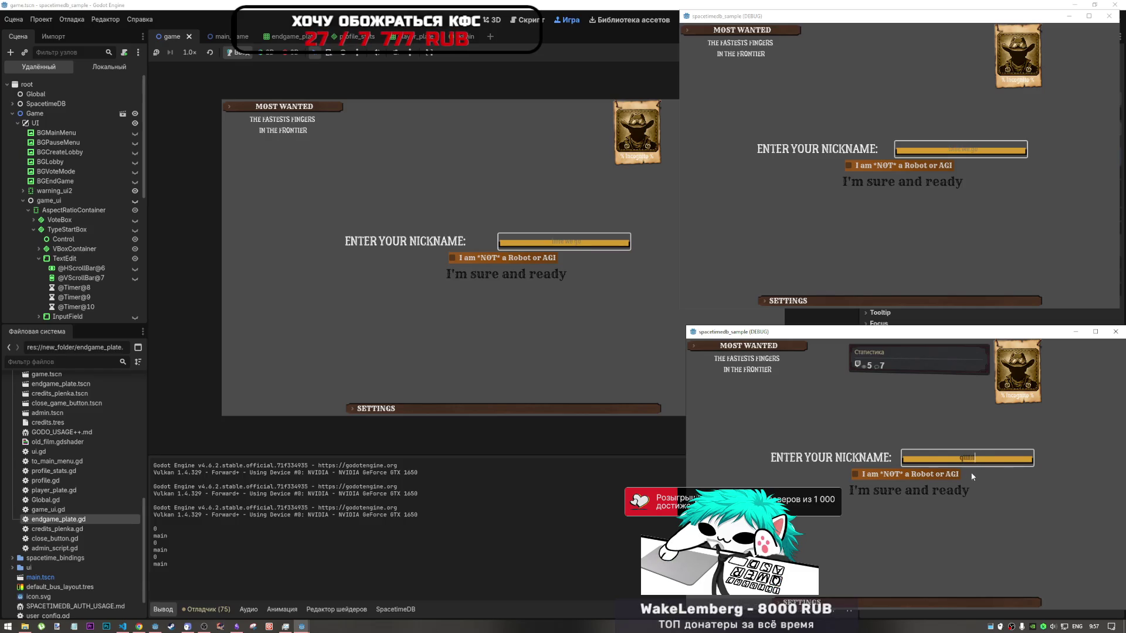
pyautogui.click(950, 474)
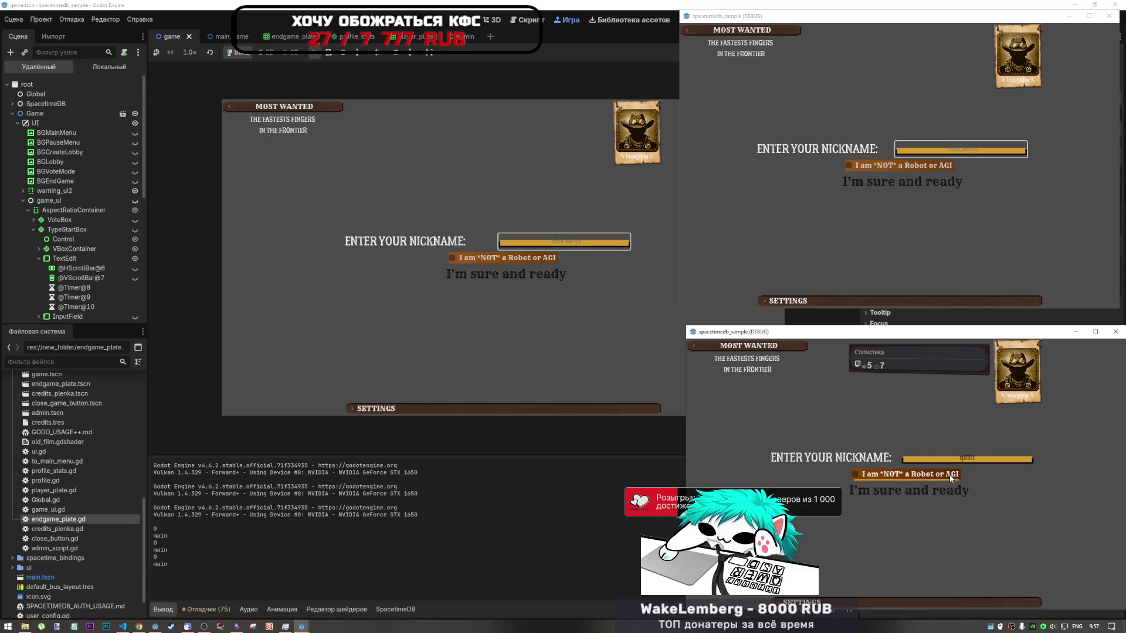
pyautogui.click(954, 495)
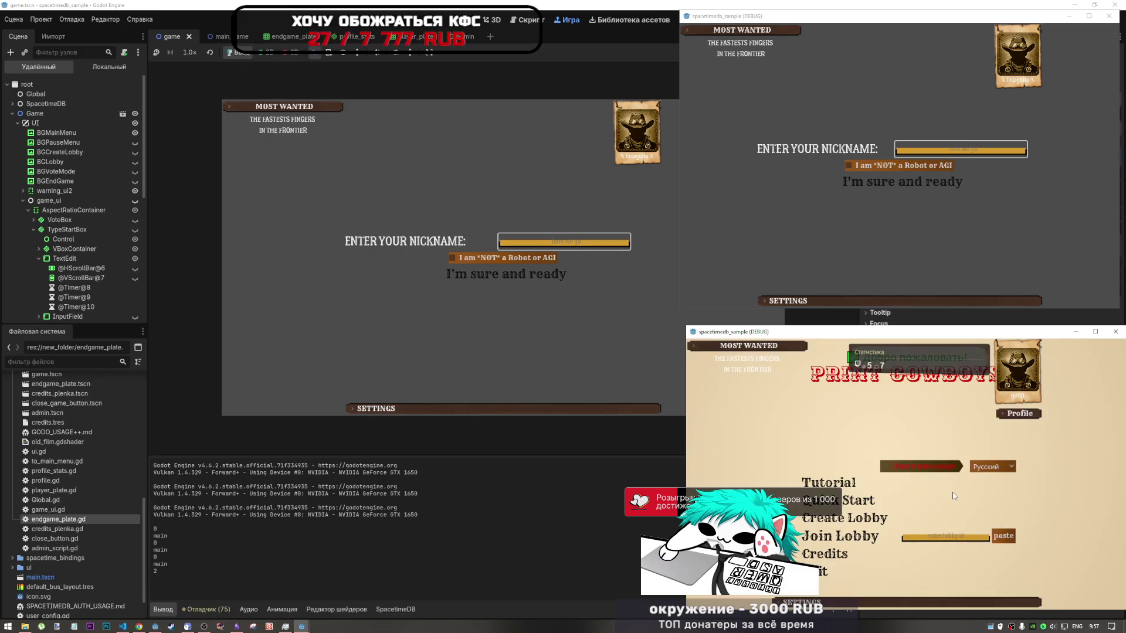
pyautogui.click(932, 148)
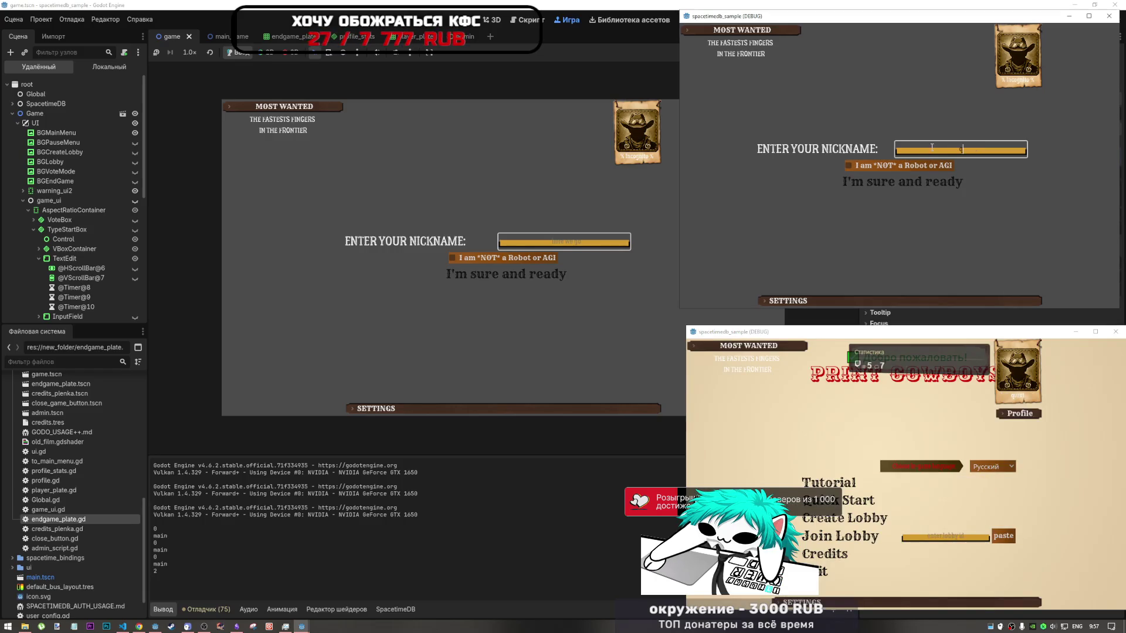
pyautogui.write('q222222')
pyautogui.click(930, 166)
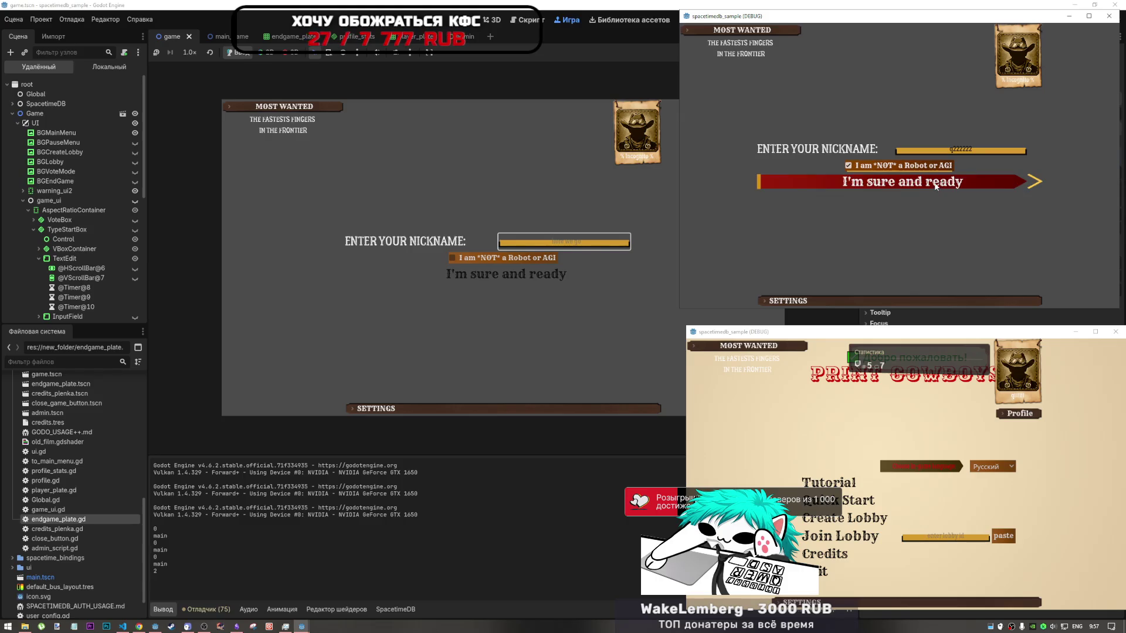
pyautogui.click(935, 185)
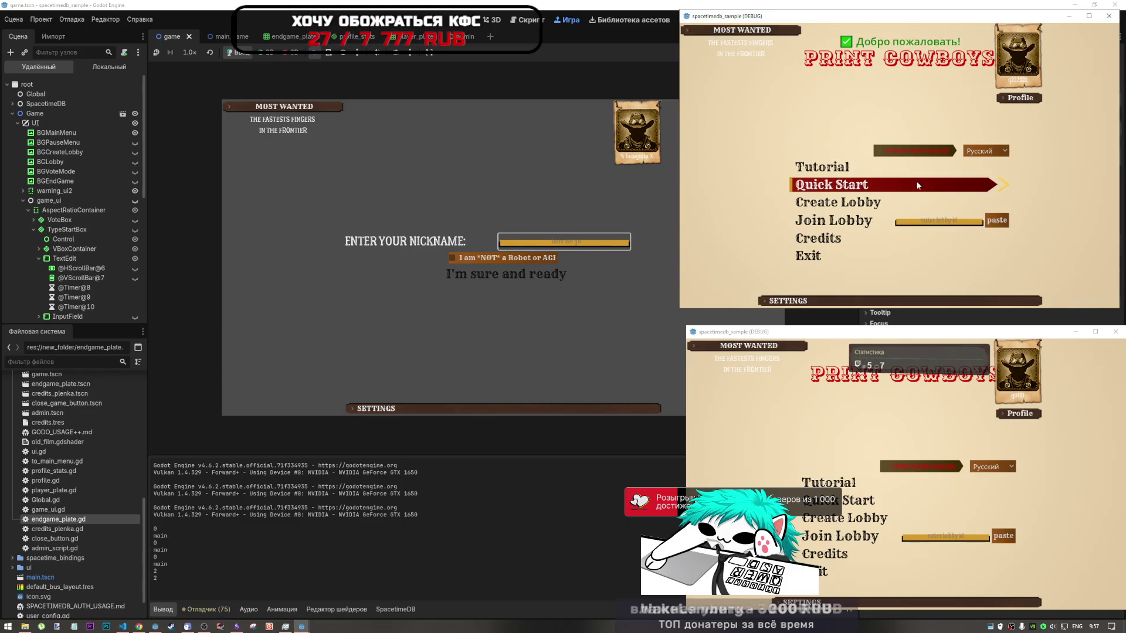
pyautogui.click(576, 243)
pyautogui.write('q3333333333')
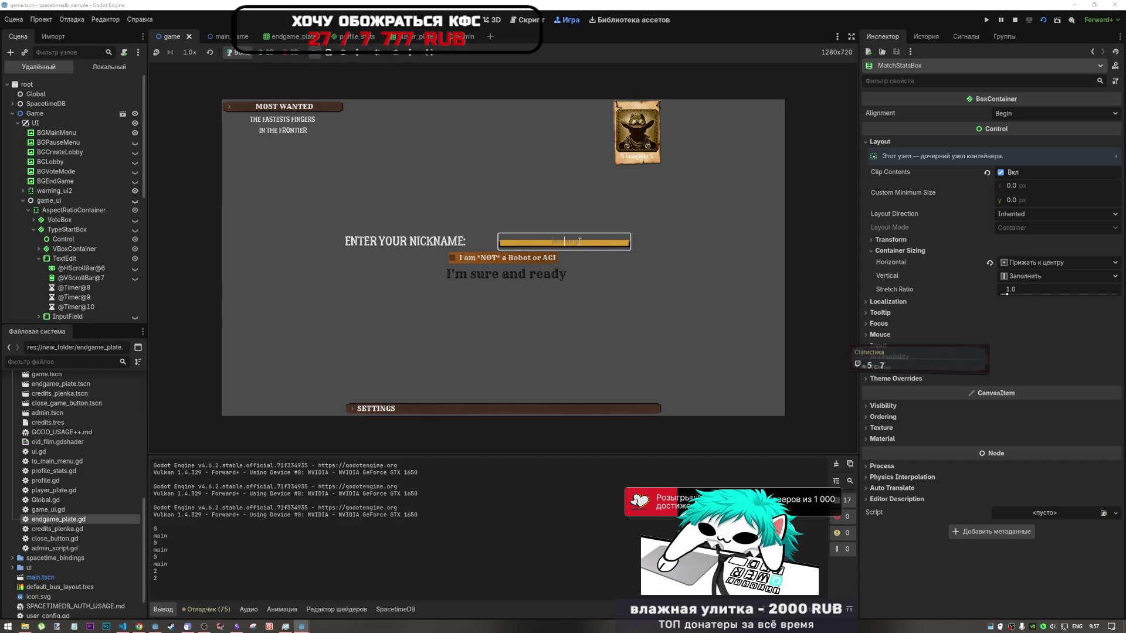
pyautogui.click(546, 258)
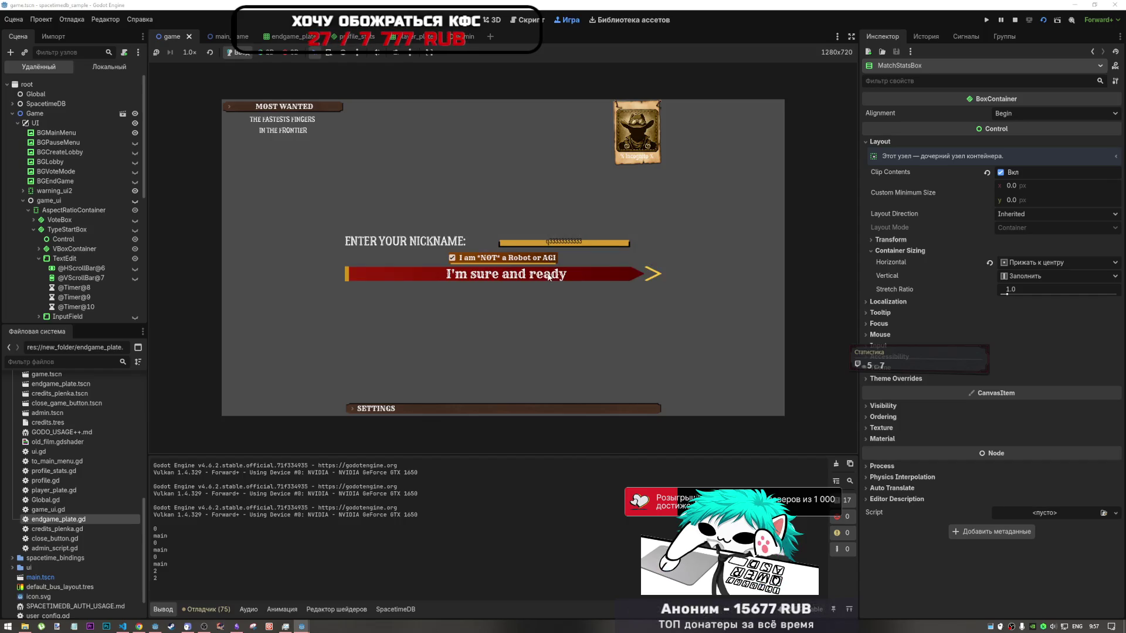
pyautogui.click(574, 274)
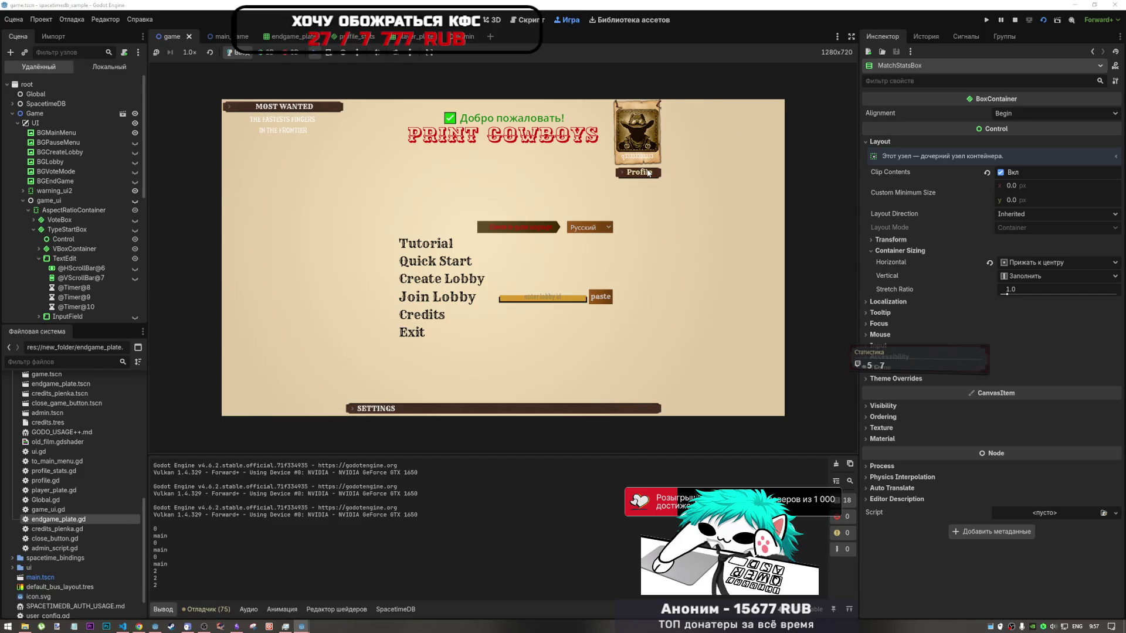
# Step: Create a lobby in the embedded game and join it from the upper and lower windows
pyautogui.click(537, 278)
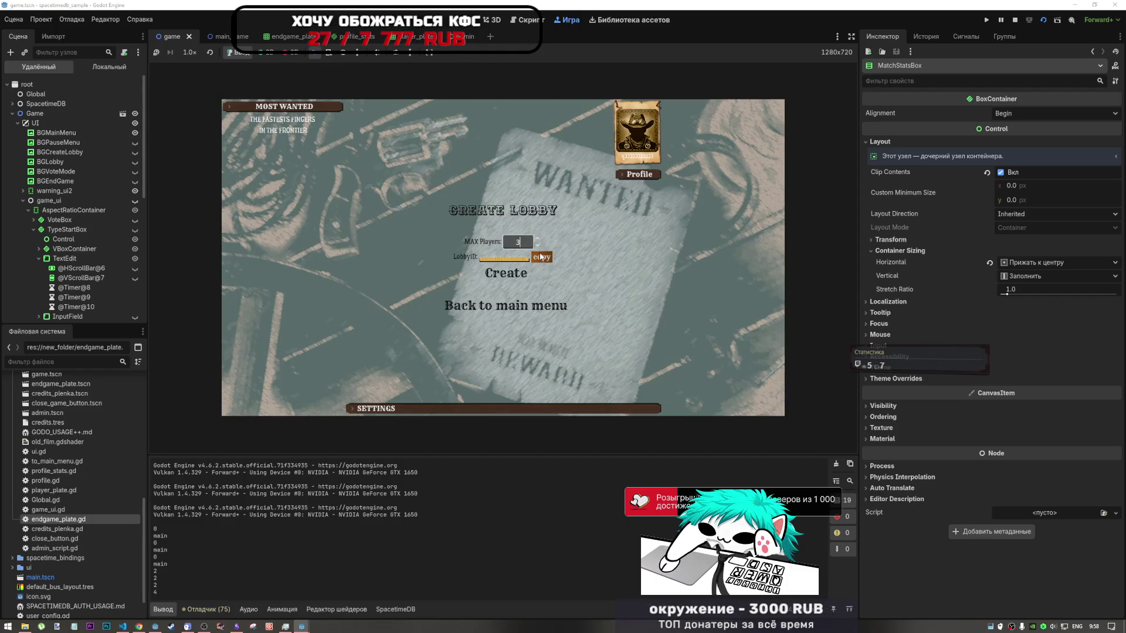
pyautogui.click(498, 273)
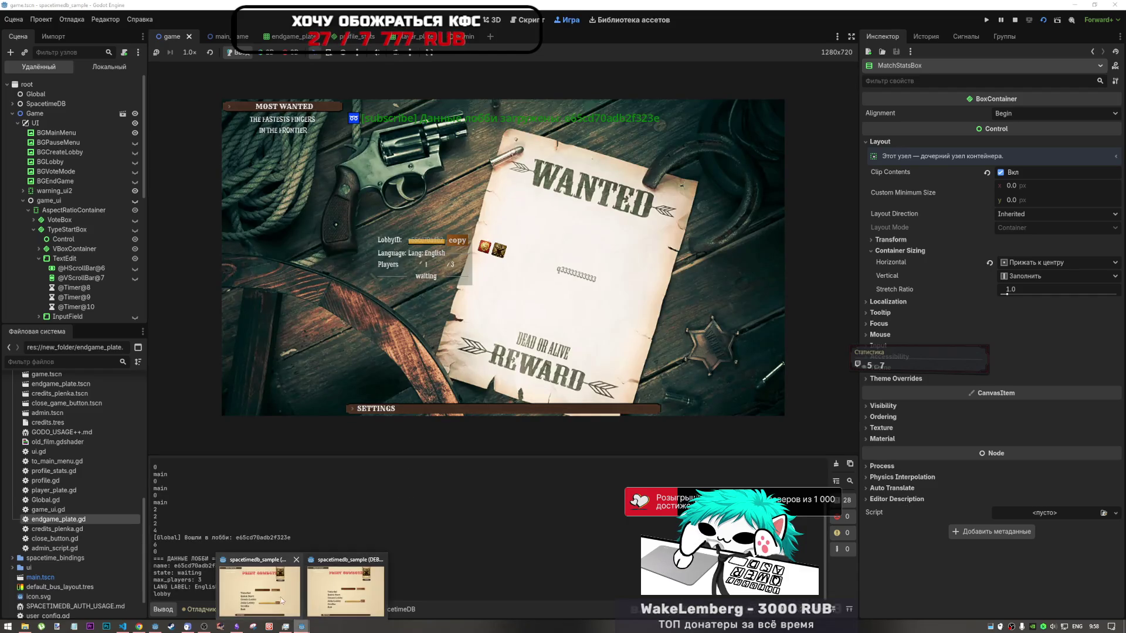
pyautogui.click(294, 625)
pyautogui.moveTo(301, 625)
pyautogui.click(346, 586)
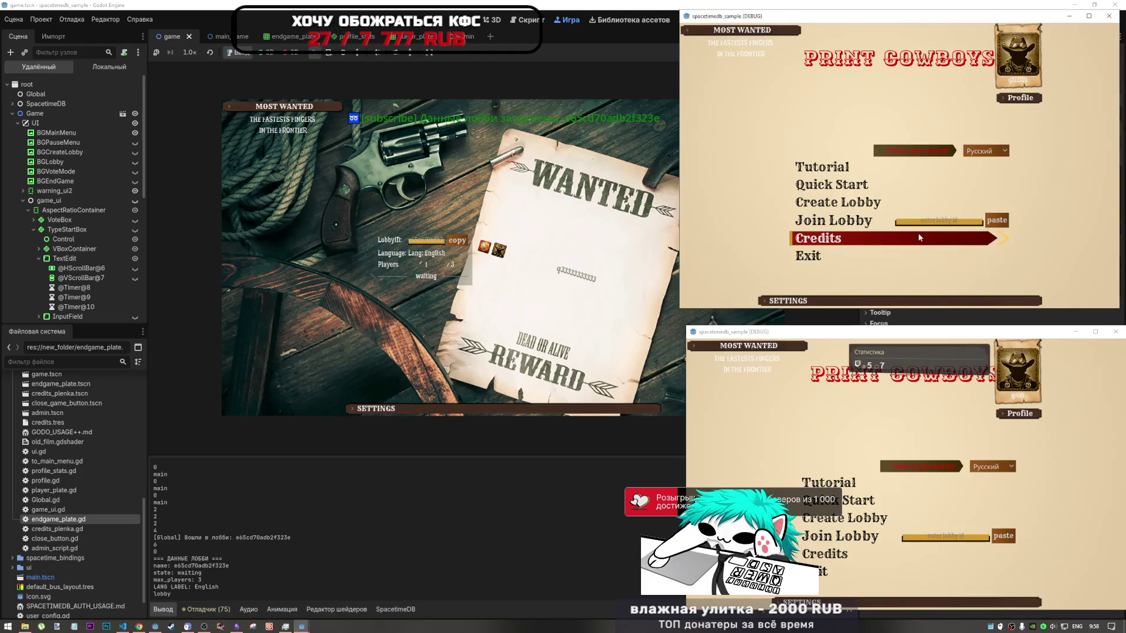
pyautogui.click(990, 223)
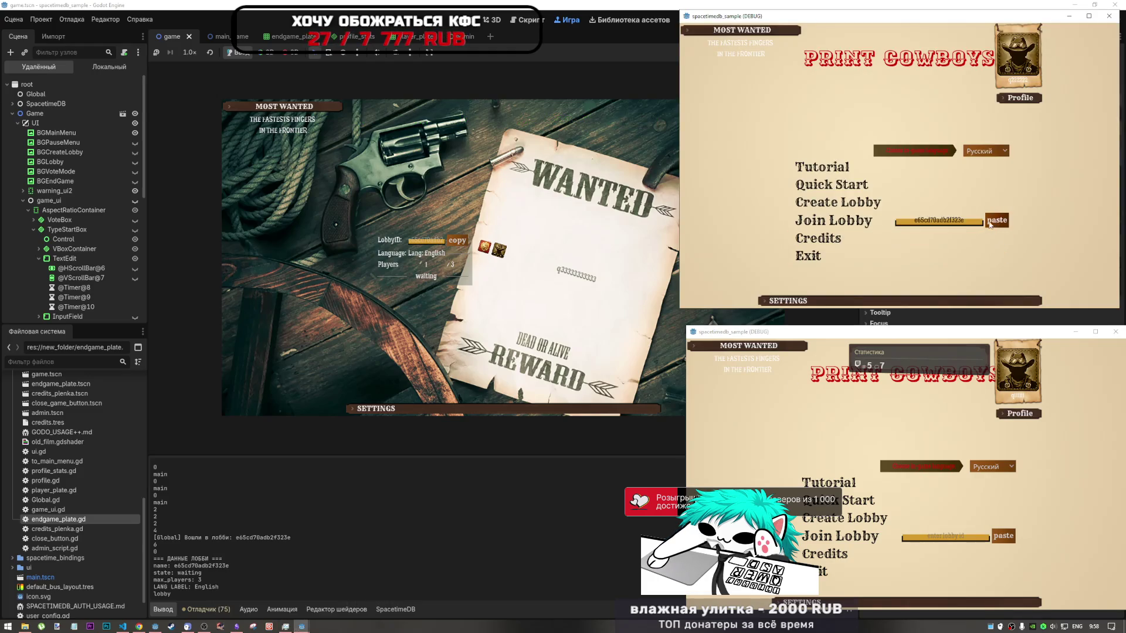
pyautogui.click(862, 226)
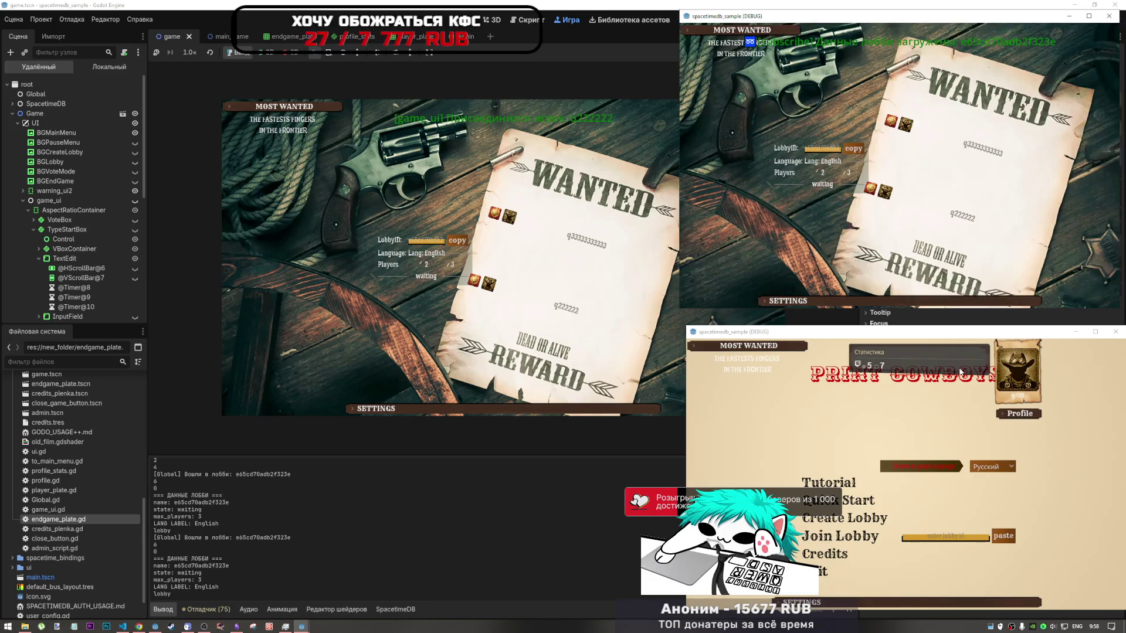
pyautogui.click(1002, 536)
pyautogui.click(840, 536)
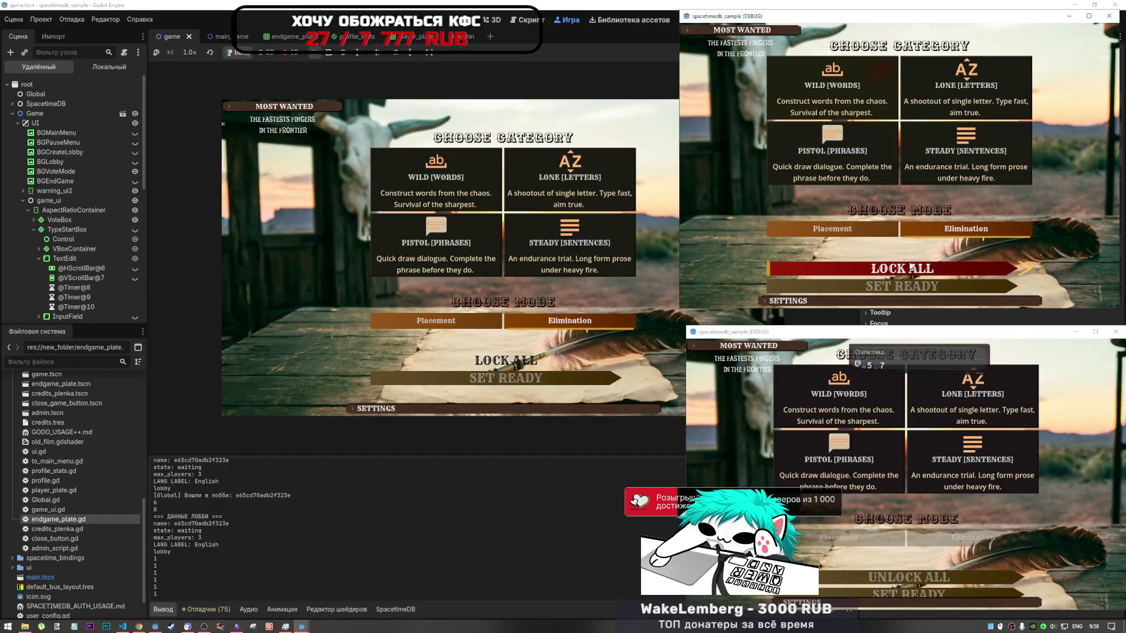
# Step: Lock in the category and mode choices and bring both game windows forward
pyautogui.click(911, 268)
pyautogui.click(547, 338)
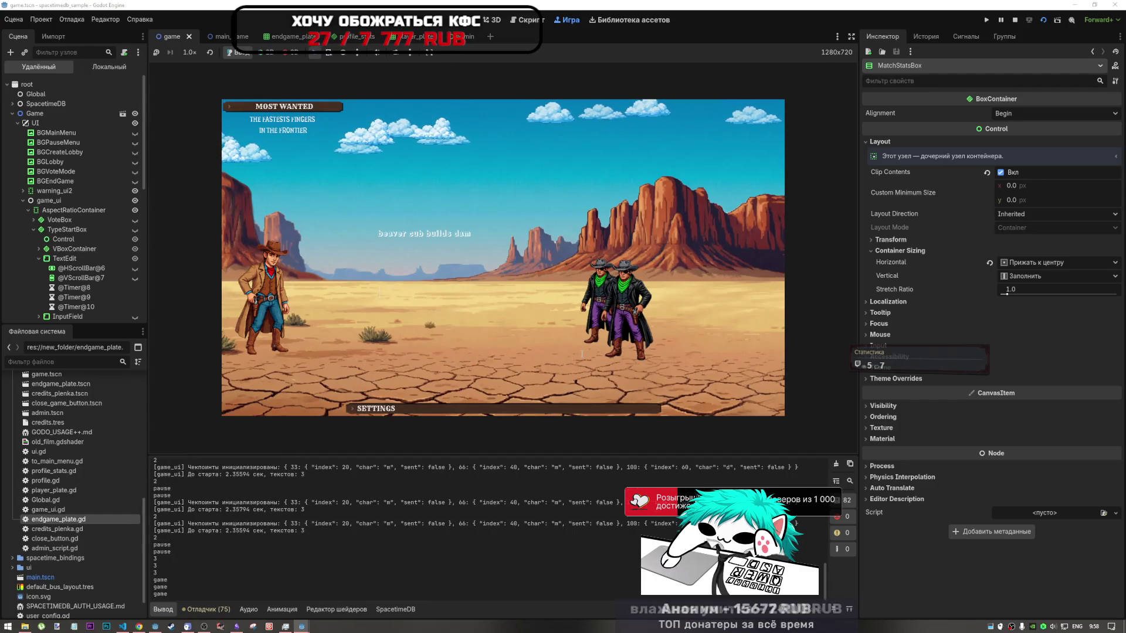
pyautogui.click(301, 626)
pyautogui.click(307, 612)
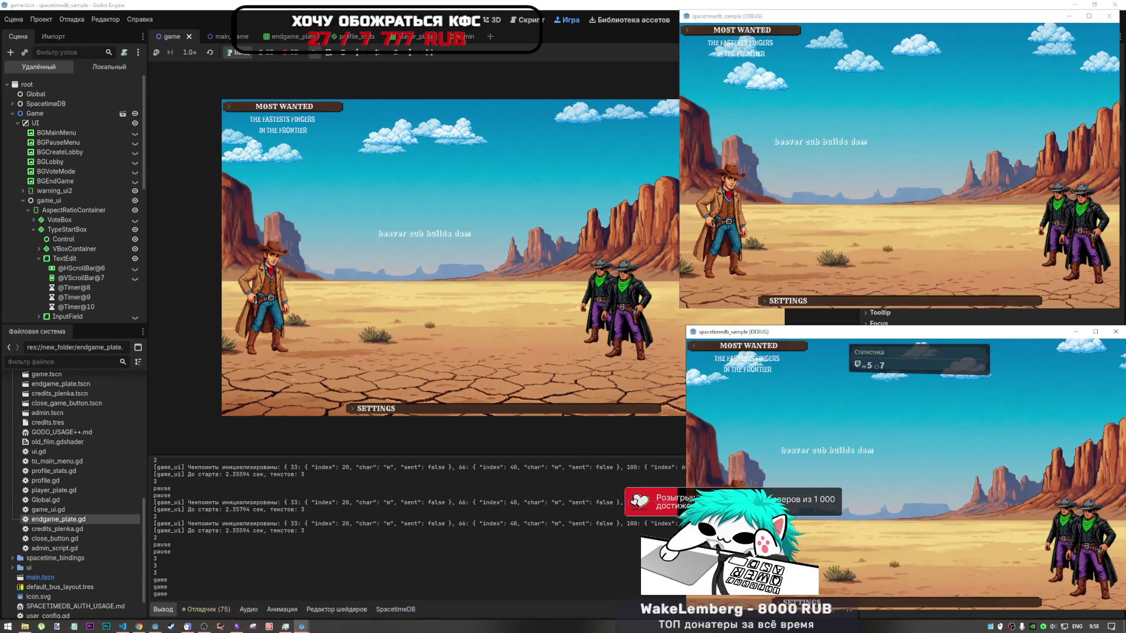
# Step: Type the prompted phrases, like 'aver cub builds damstones lie on bottom', in the embedded game
pyautogui.hotkey('alt', 'shift')
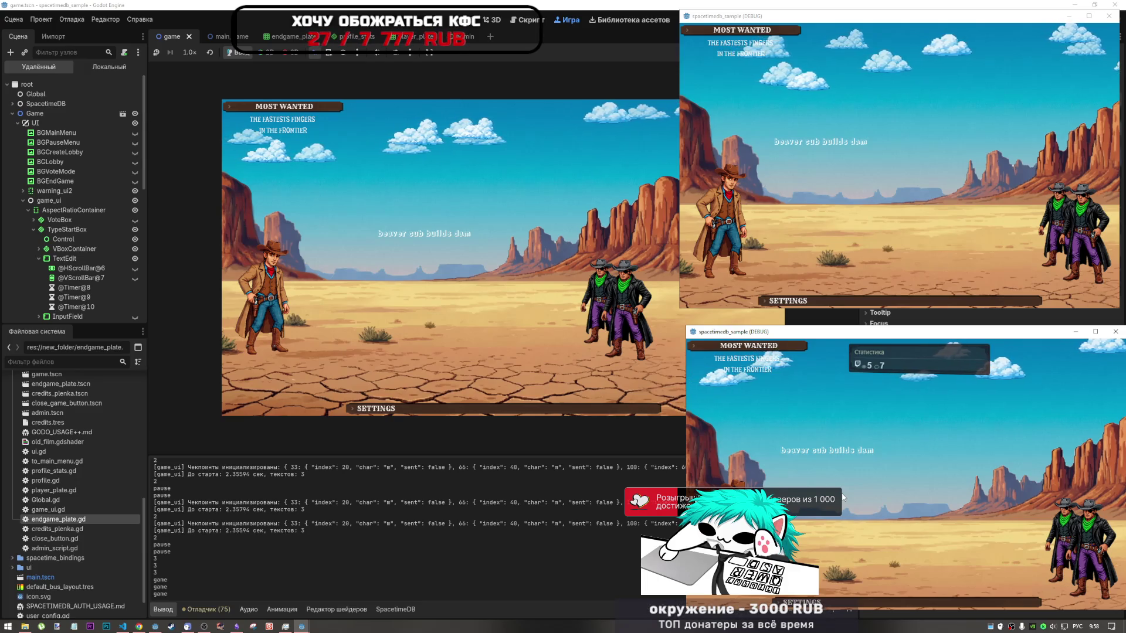
pyautogui.hotkey('alt', 'shift')
pyautogui.write('v')
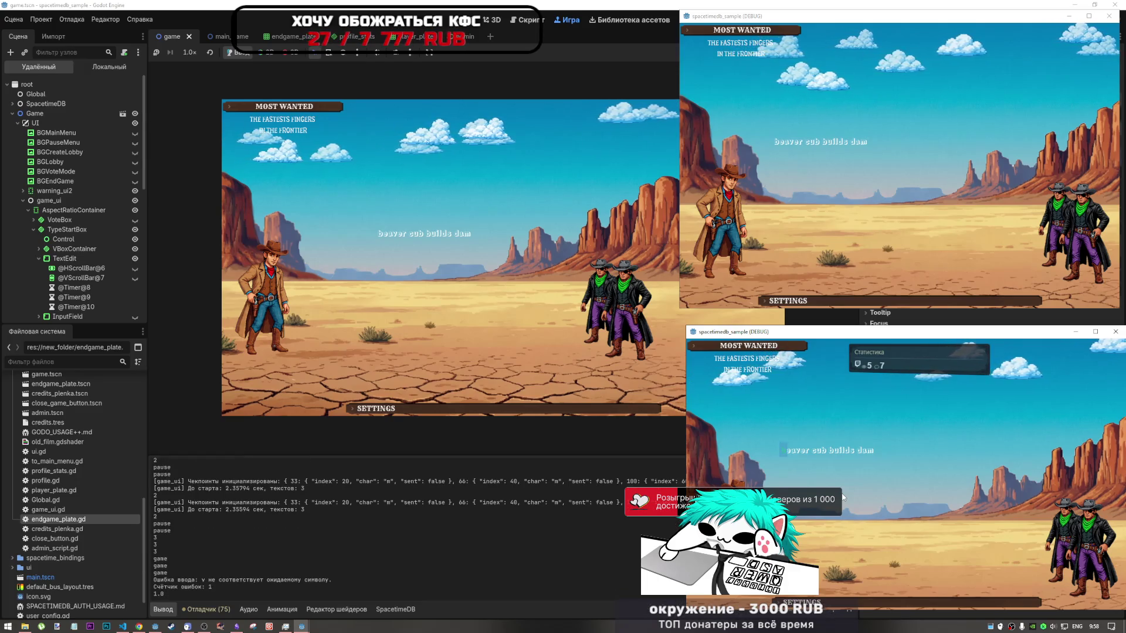
pyautogui.write('ver cub ')
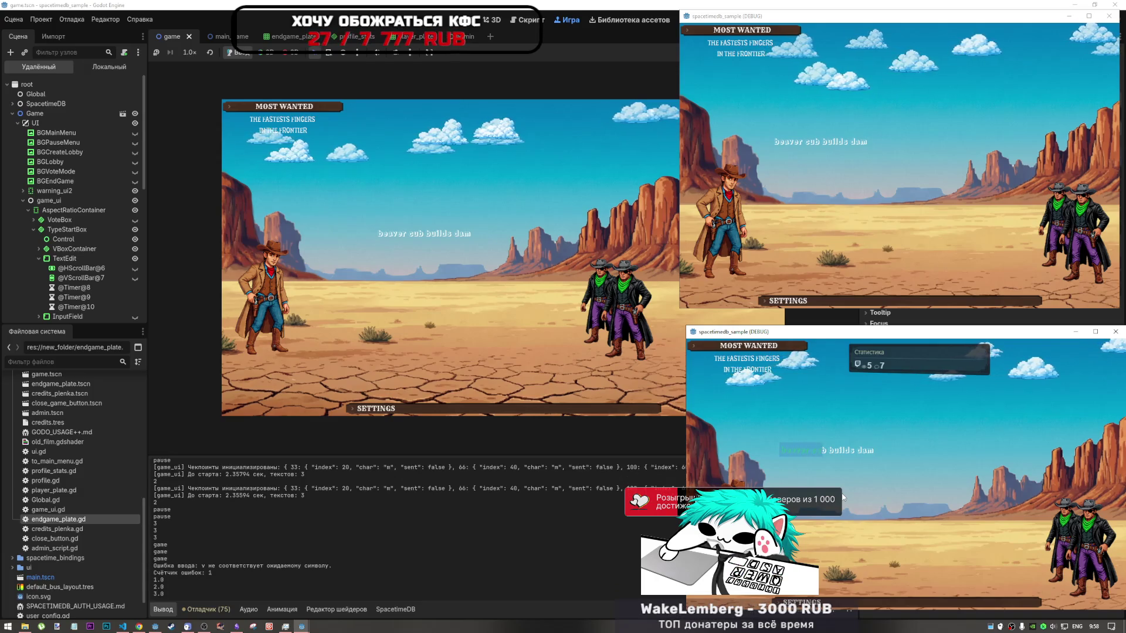
pyautogui.write('build')
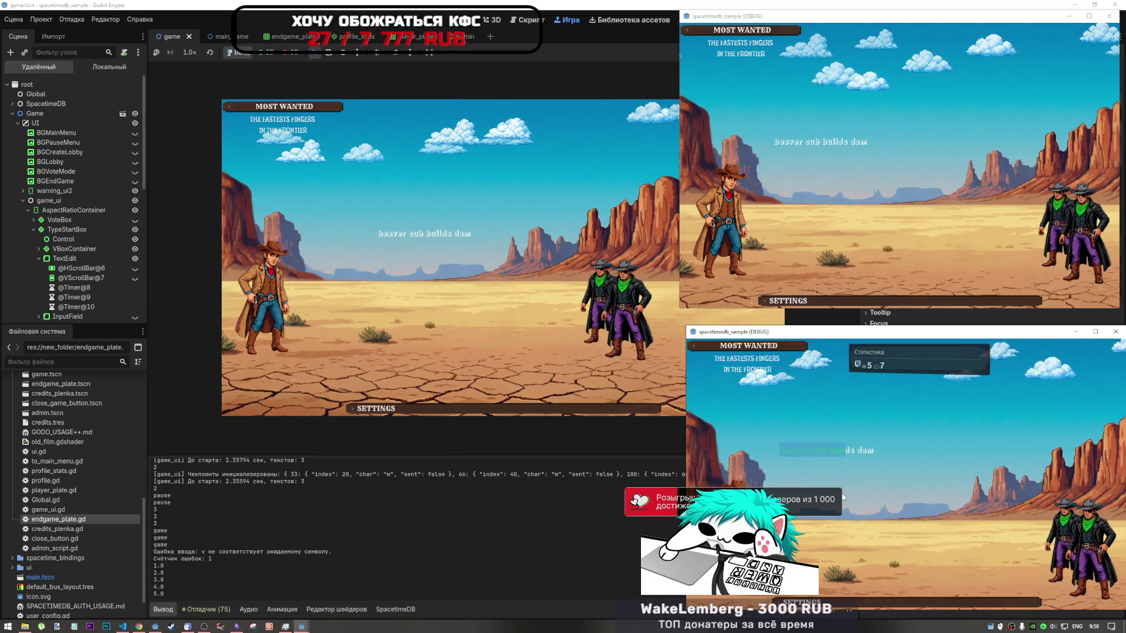
pyautogui.write('s dam')
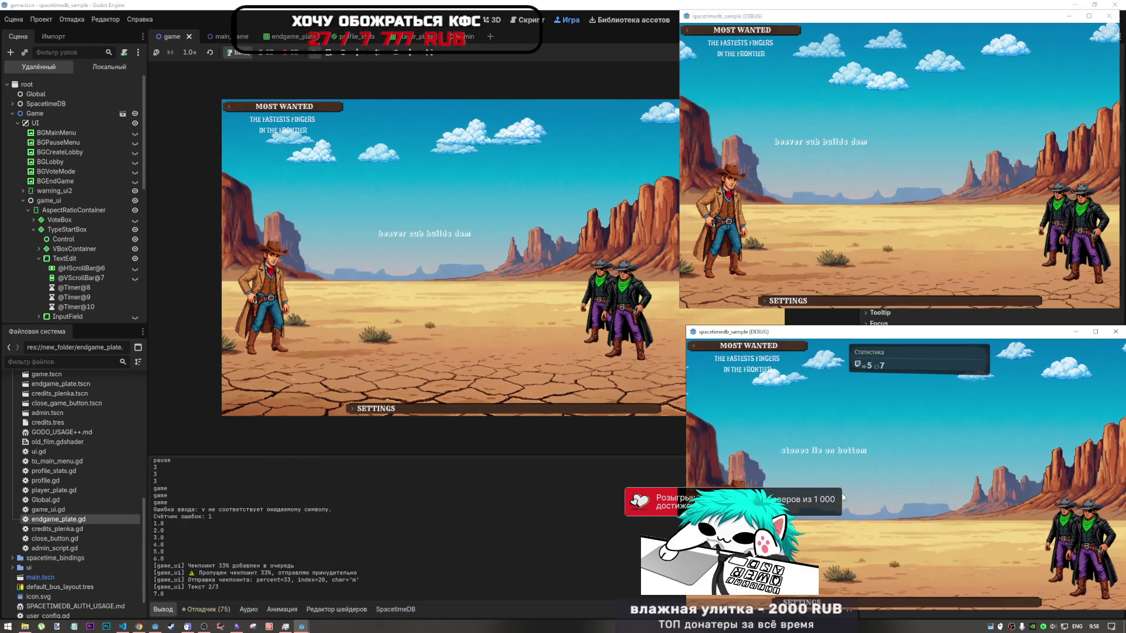
pyautogui.write('sto')
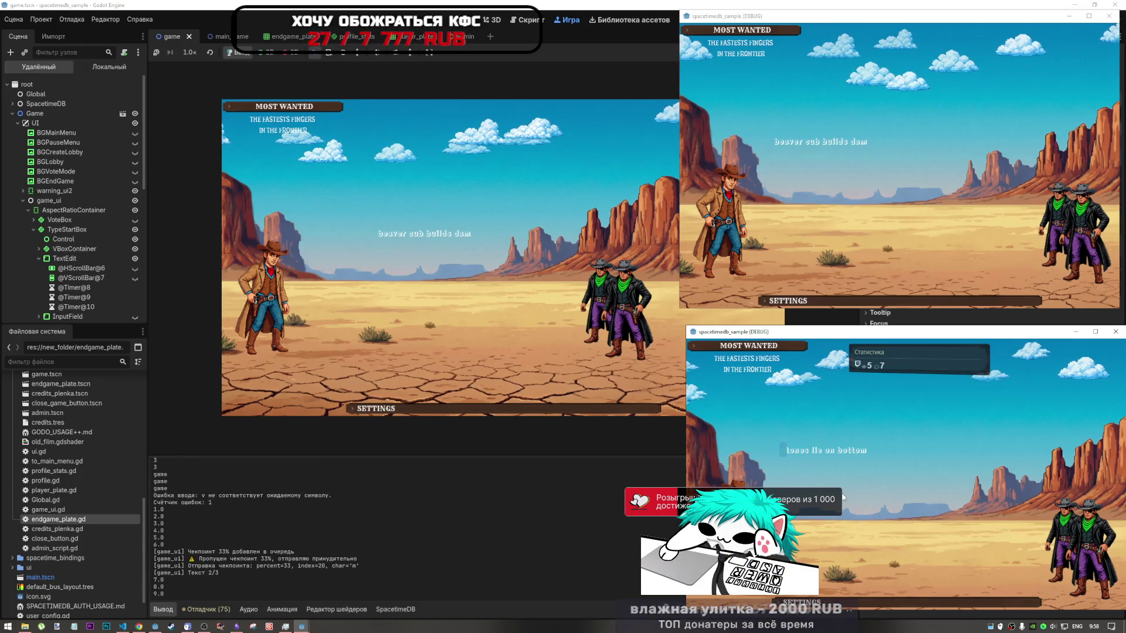
pyautogui.write('nes li')
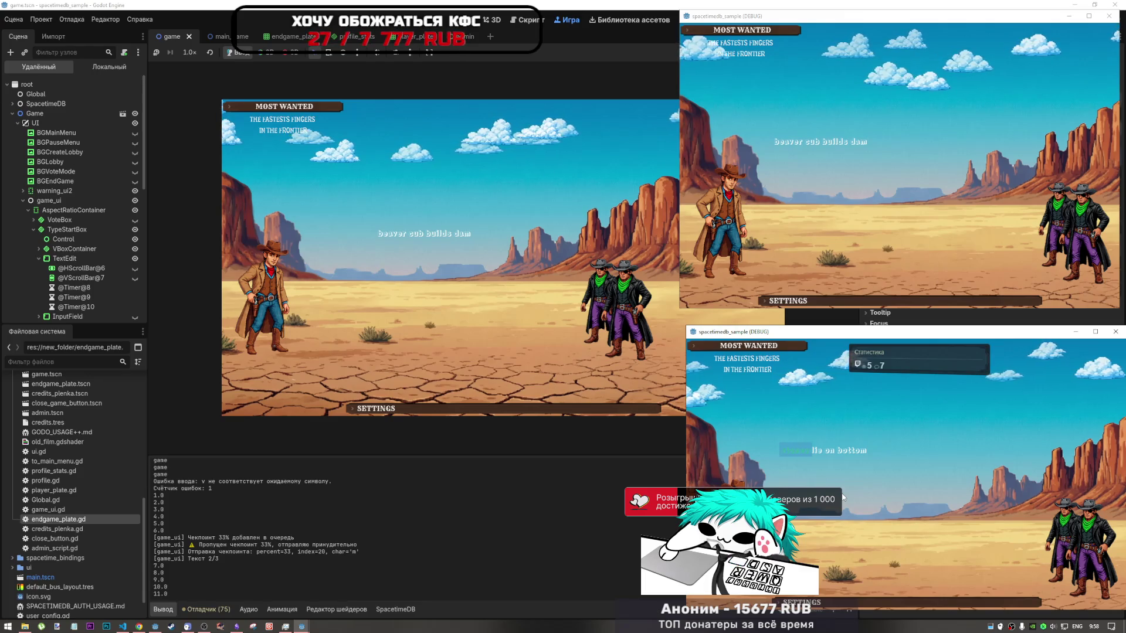
pyautogui.write('e on ')
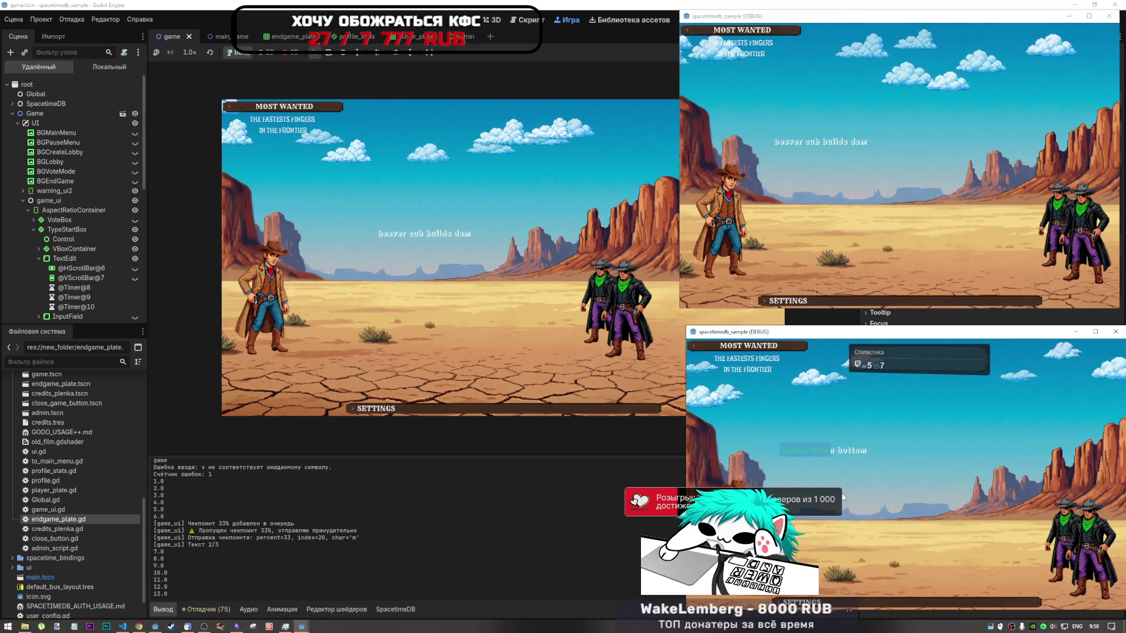
pyautogui.write('bottom')
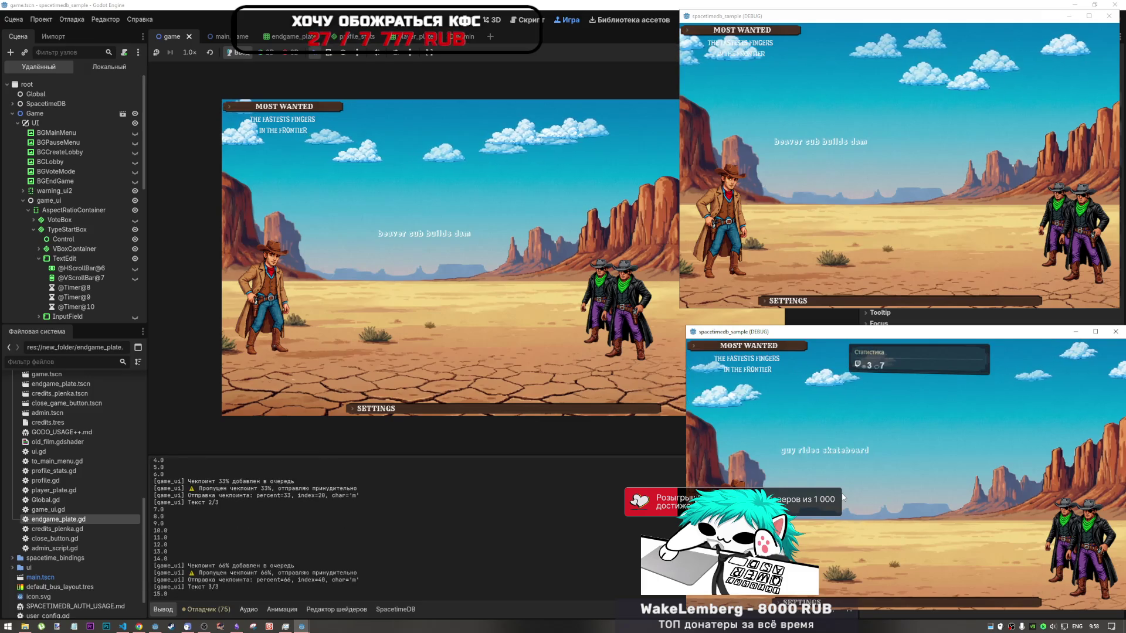
pyautogui.click(534, 321)
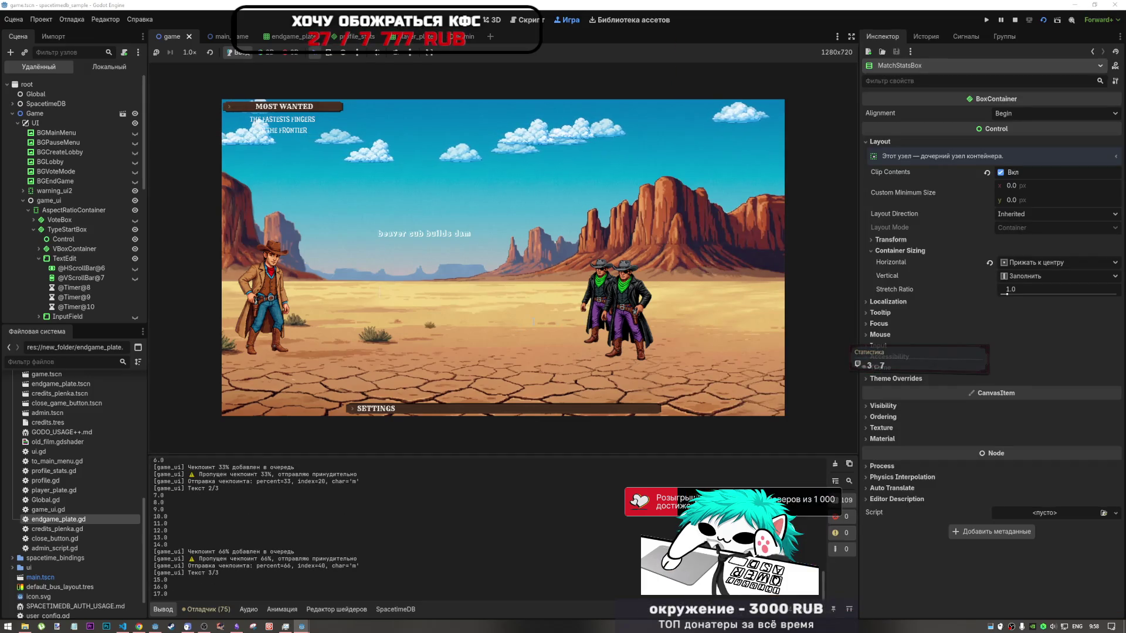
pyautogui.write('aver c')
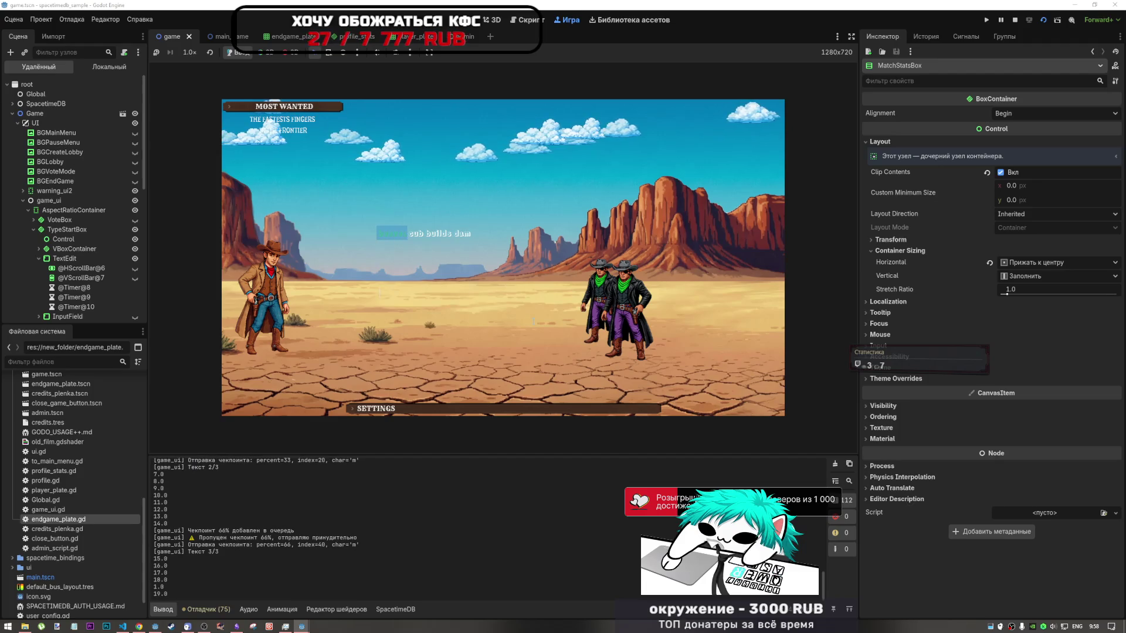
pyautogui.write('ub bui')
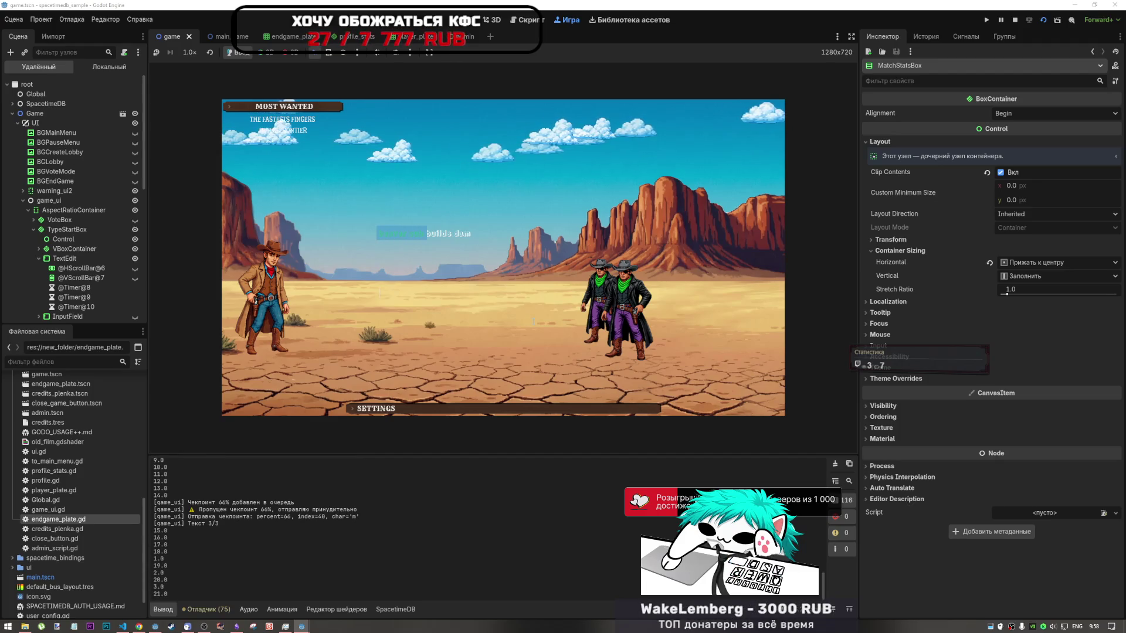
pyautogui.write('lds dam')
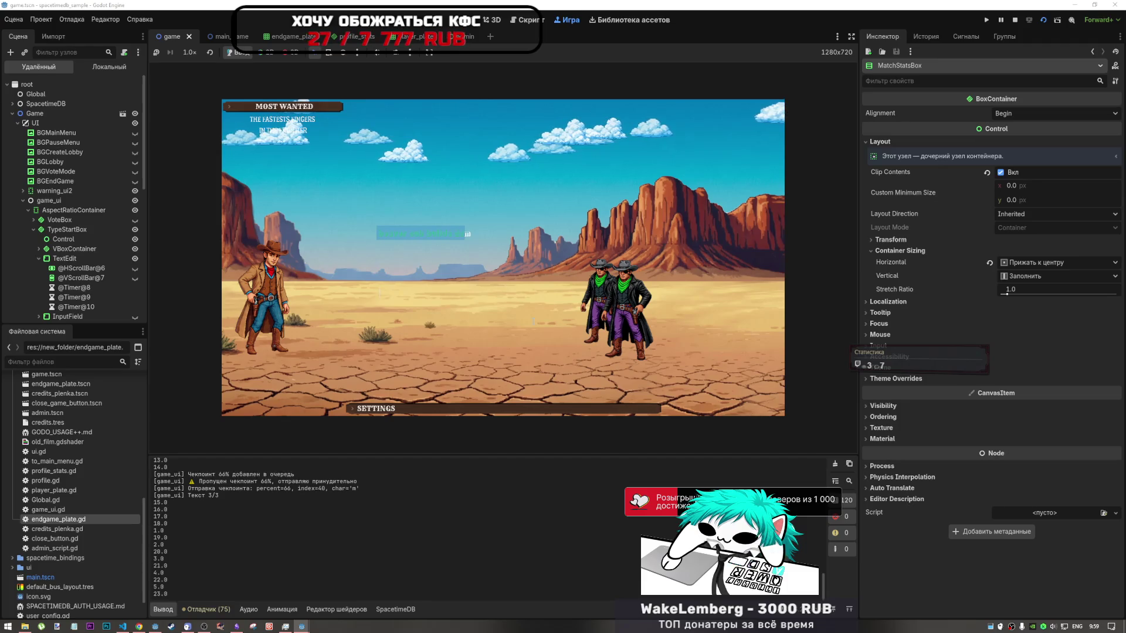
pyautogui.write('ston')
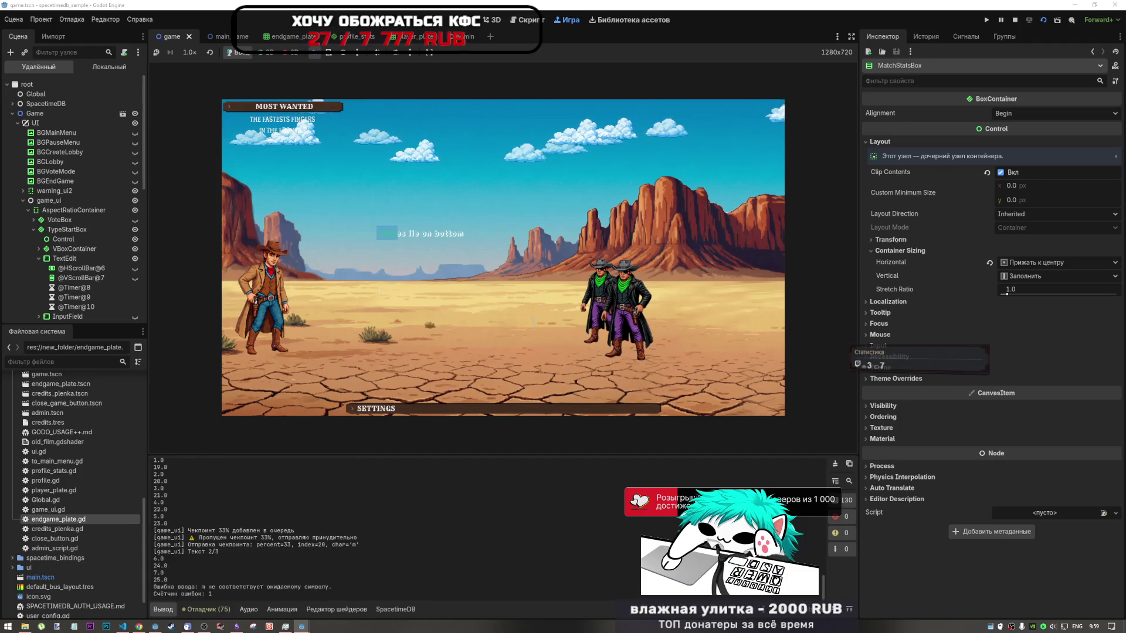
pyautogui.write('es lie ')
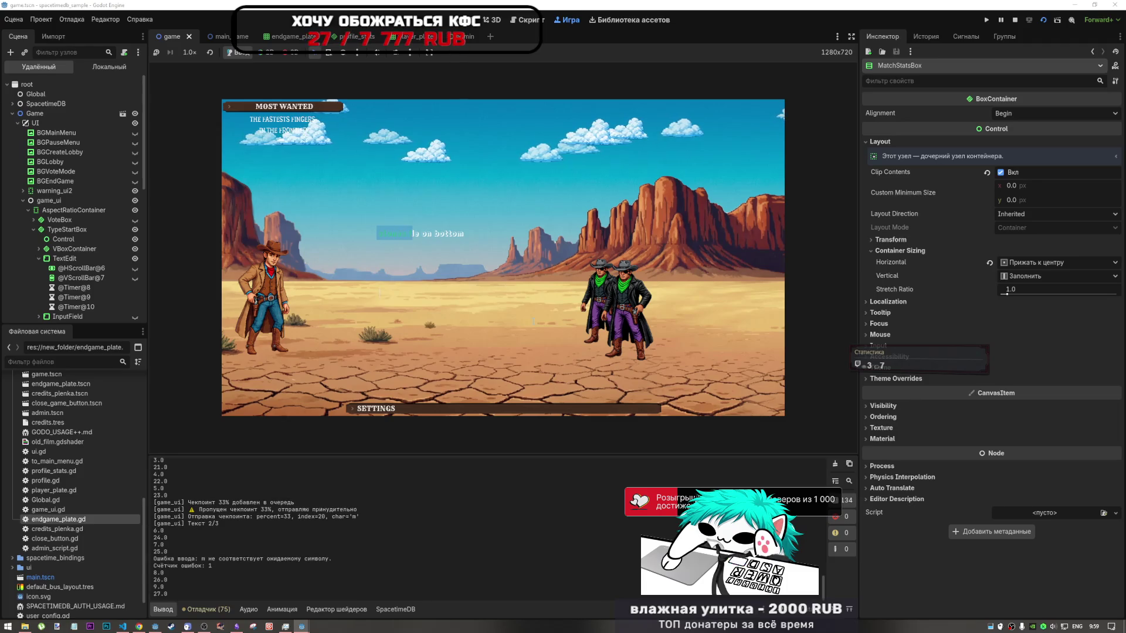
pyautogui.write('on b')
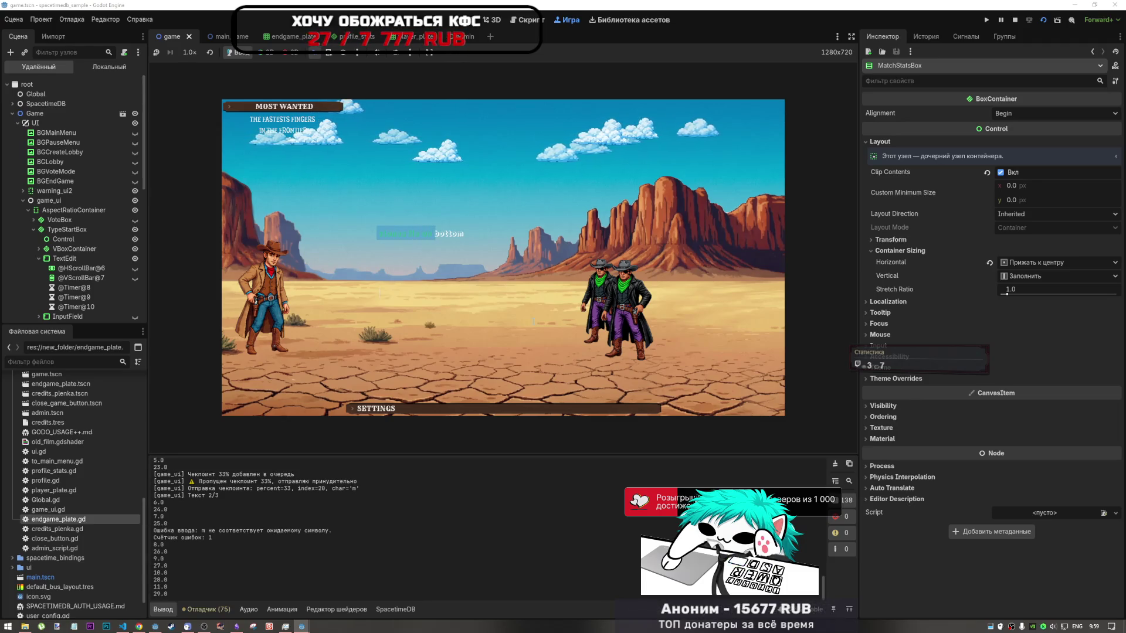
pyautogui.write('ottom')
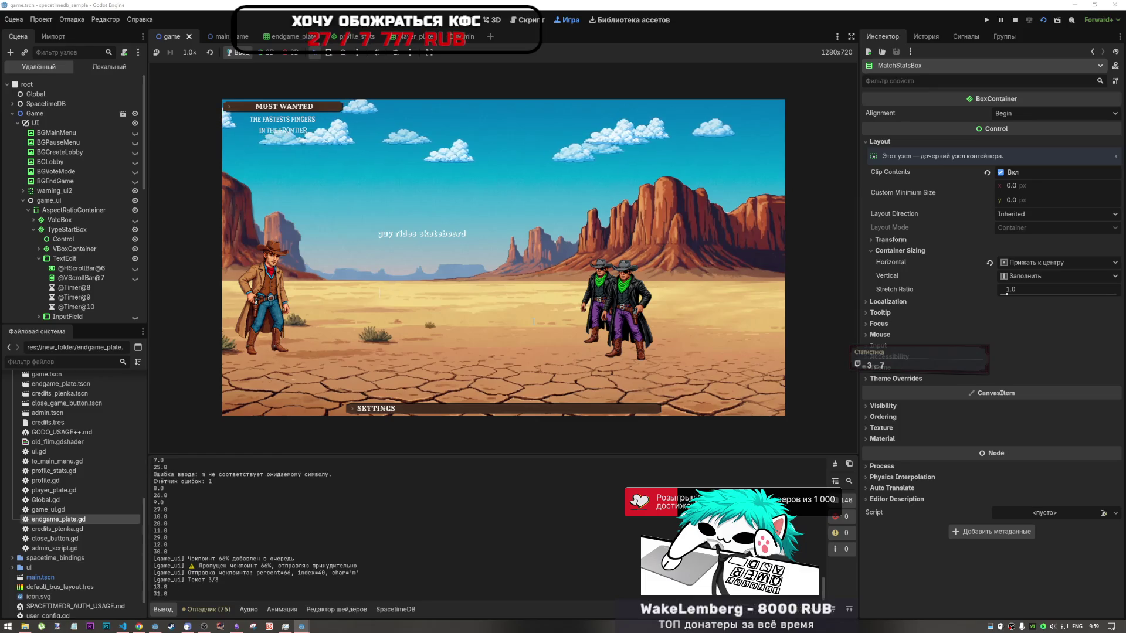
pyautogui.write('gui')
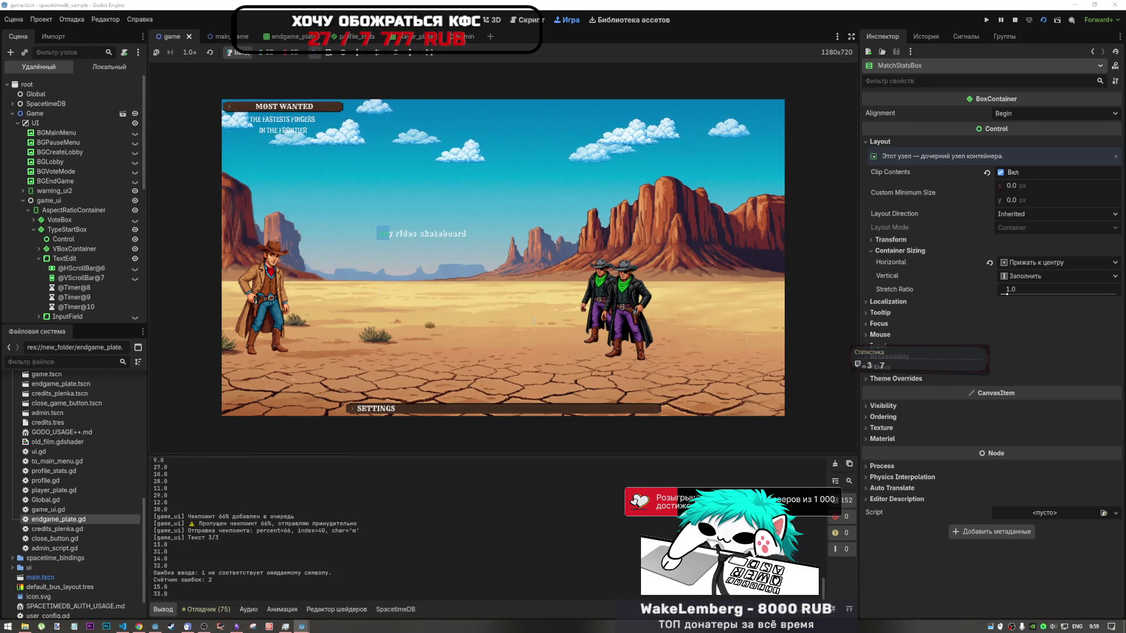
pyautogui.write('y ride')
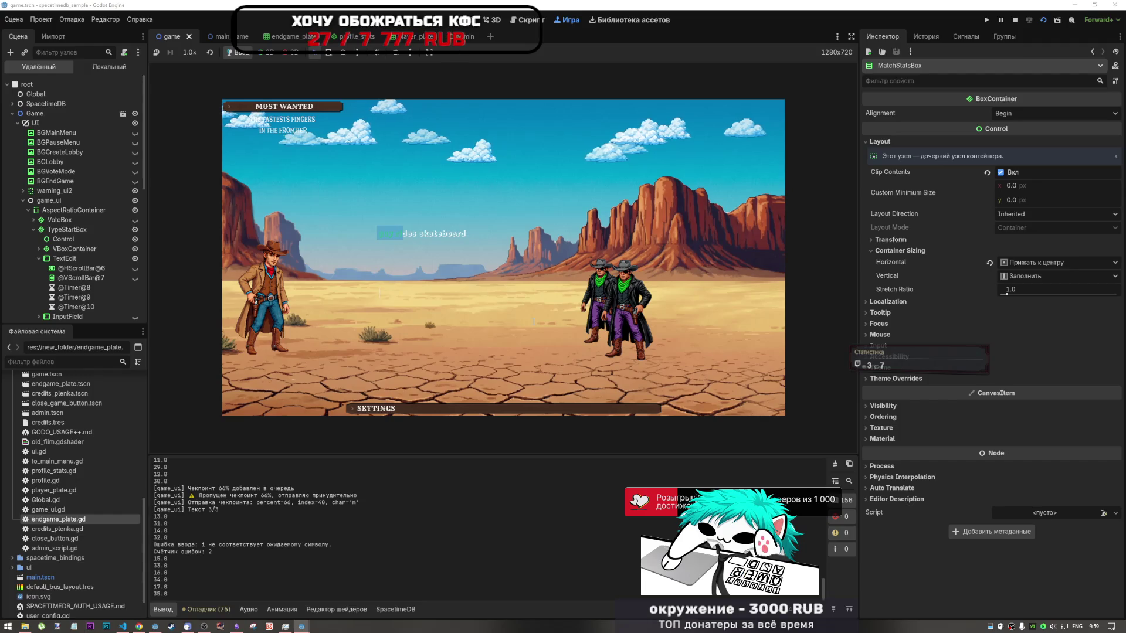
pyautogui.write('s ska')
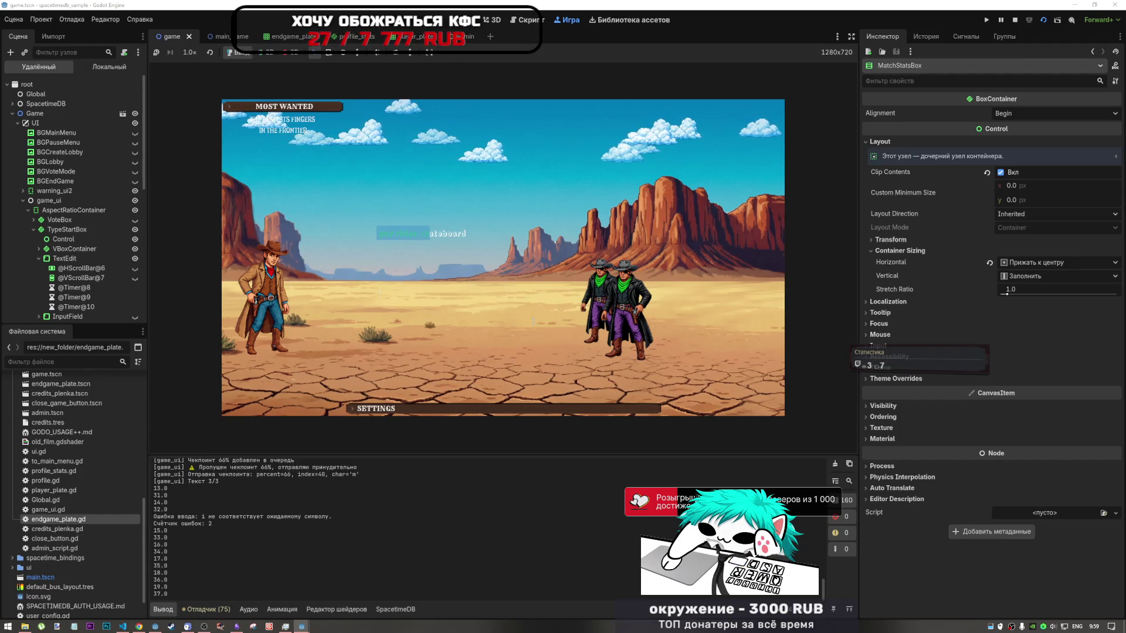
pyautogui.write('teboar')
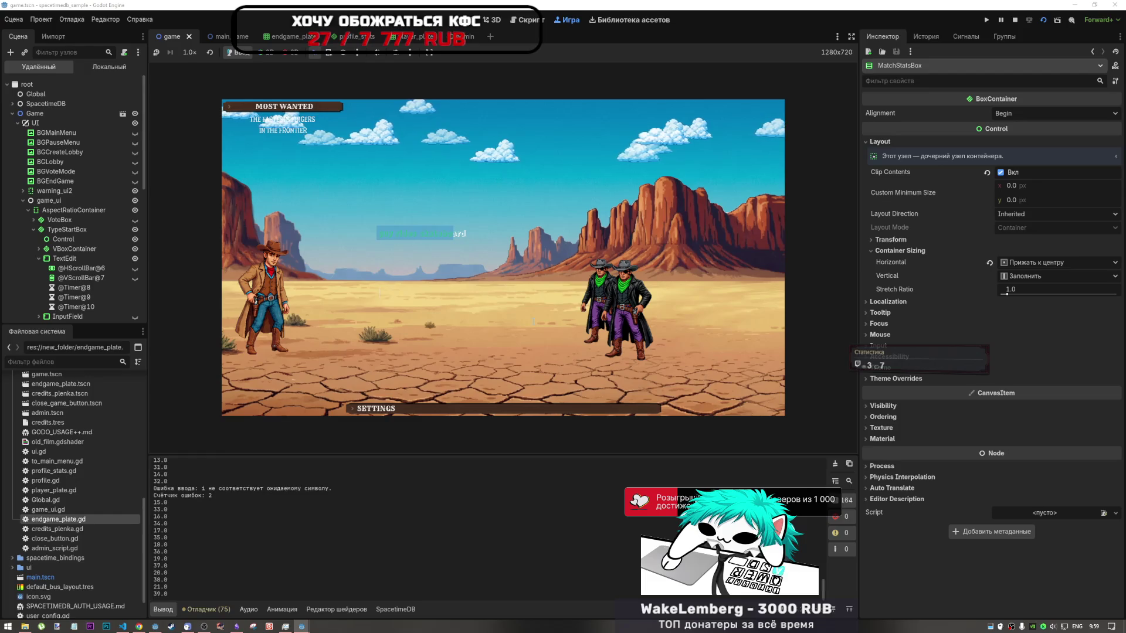
pyautogui.write('d')
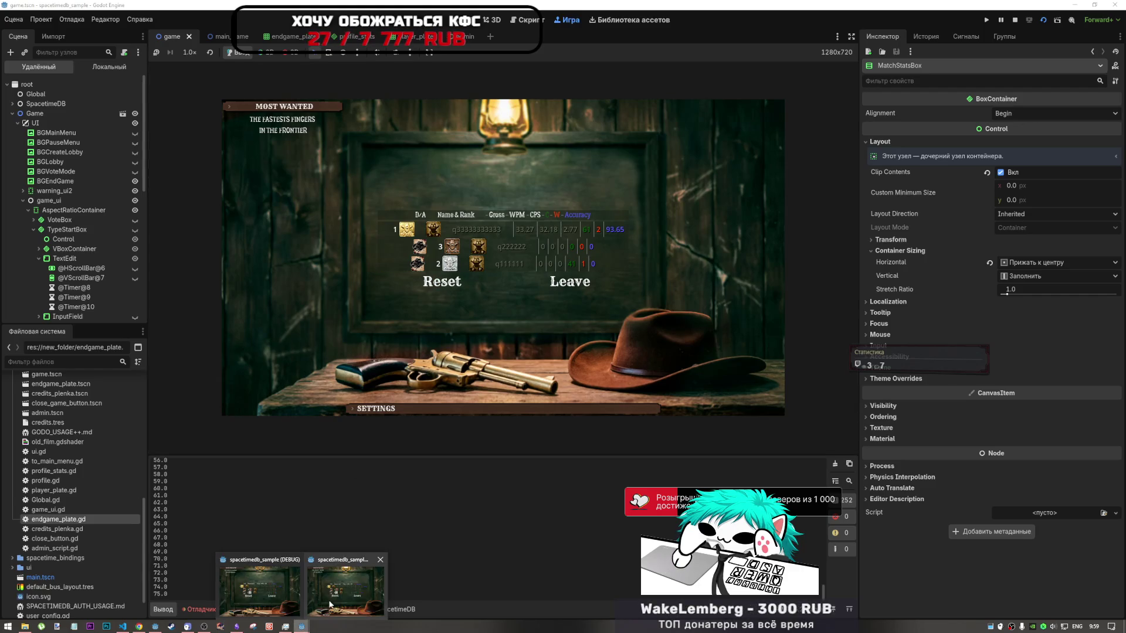
pyautogui.click(329, 604)
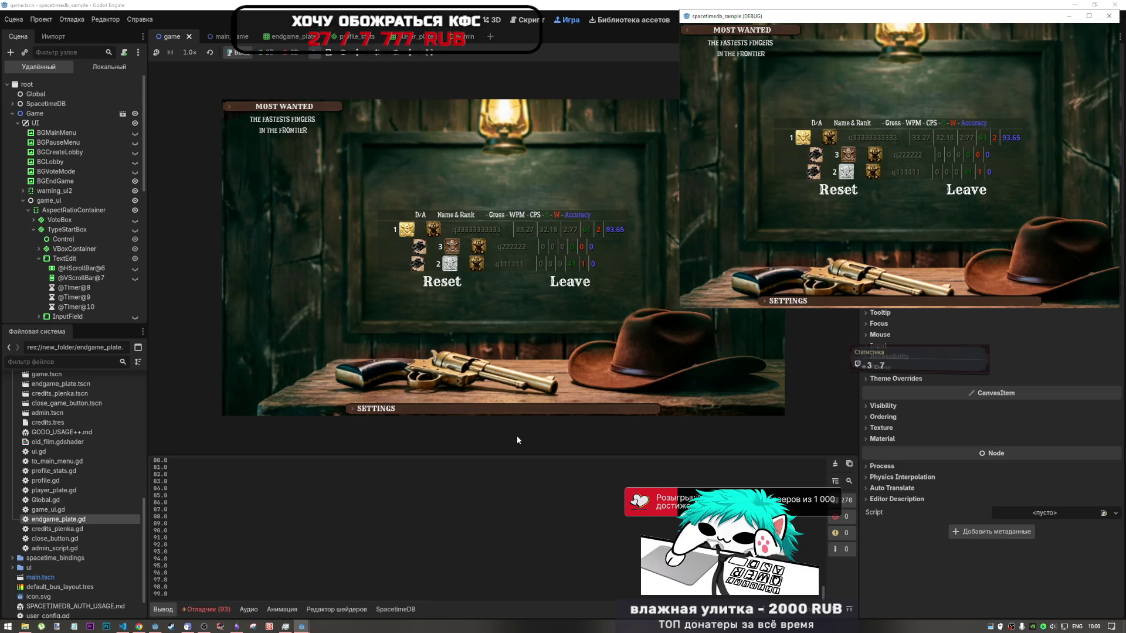
pyautogui.click(517, 438)
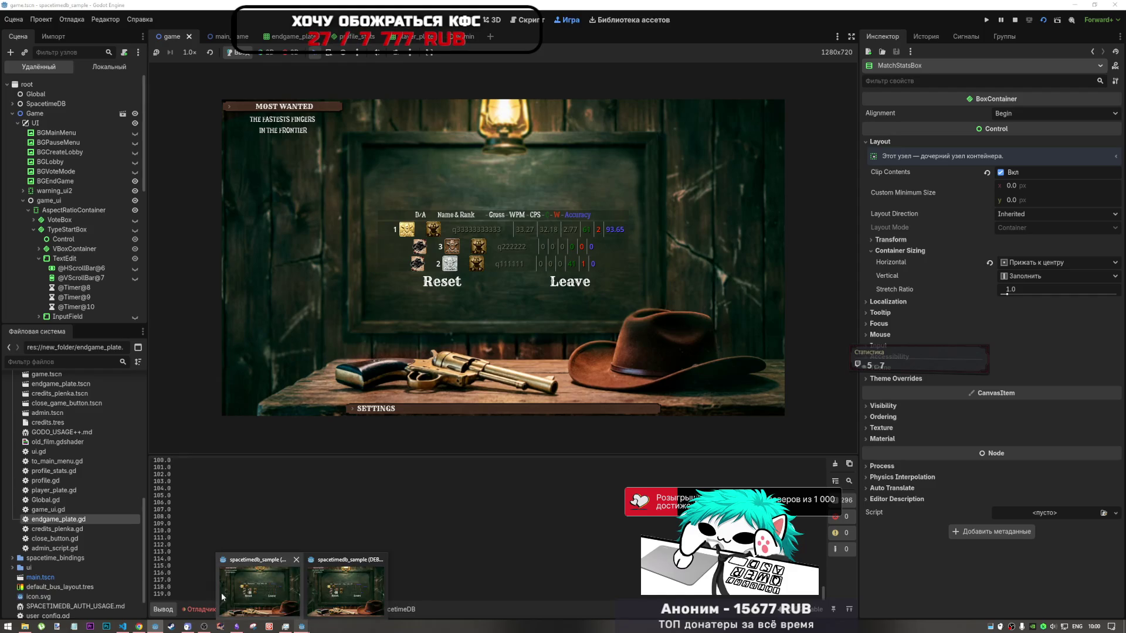
pyautogui.moveTo(139, 625)
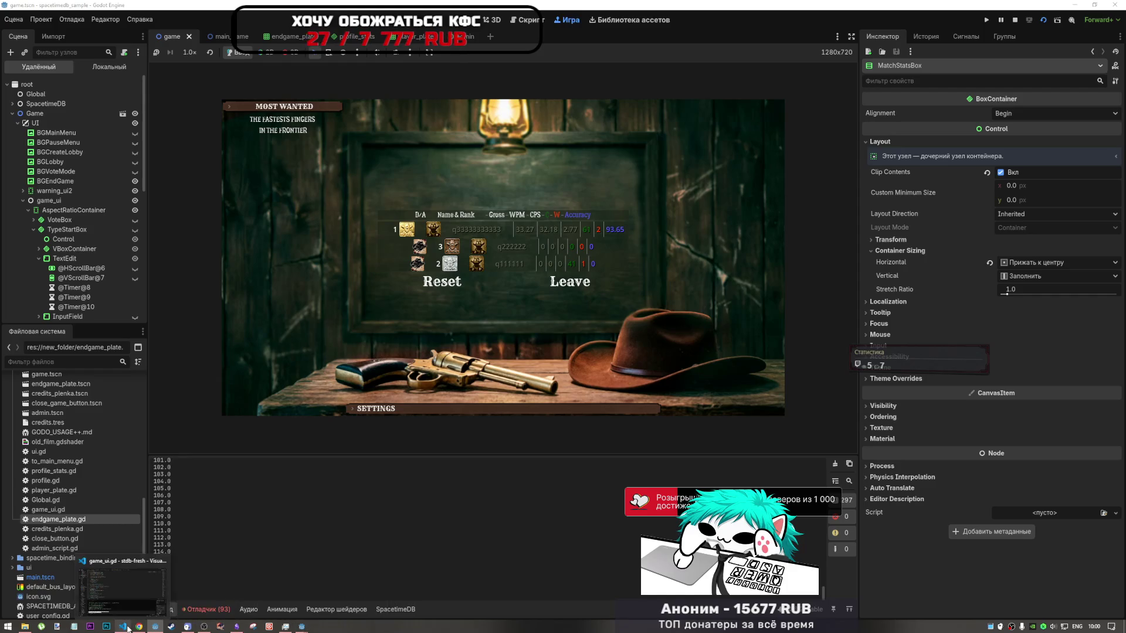
pyautogui.moveTo(302, 626)
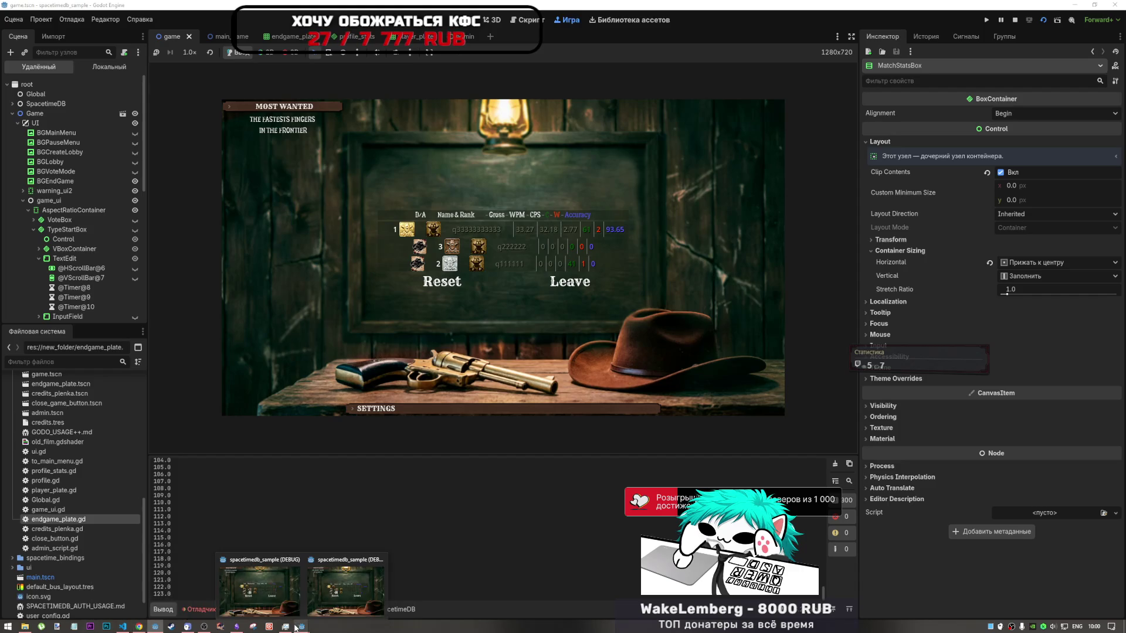
pyautogui.click(236, 625)
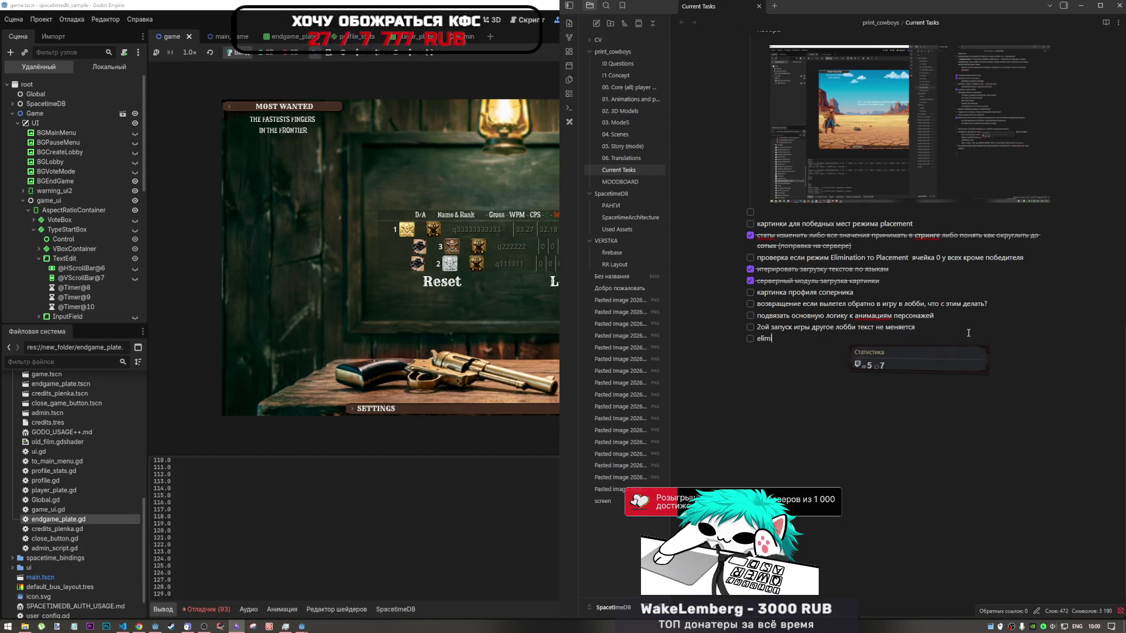
# Step: Note the task 'elimination mode не отправились данные на лету' and return to Godot
pyautogui.write('de не')
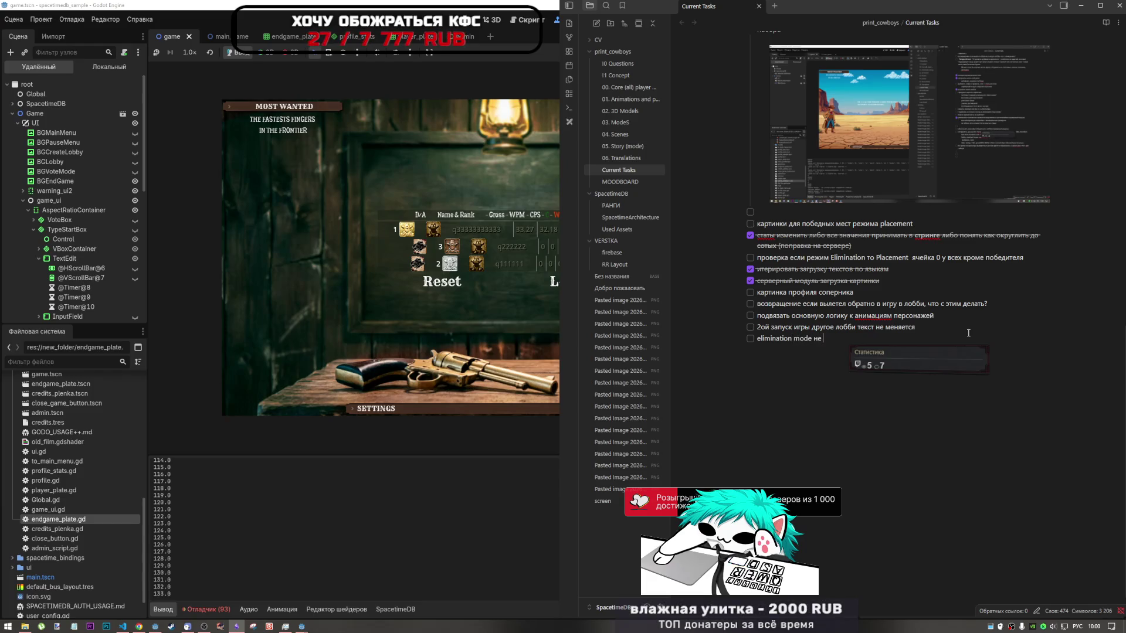
pyautogui.write('равились д')
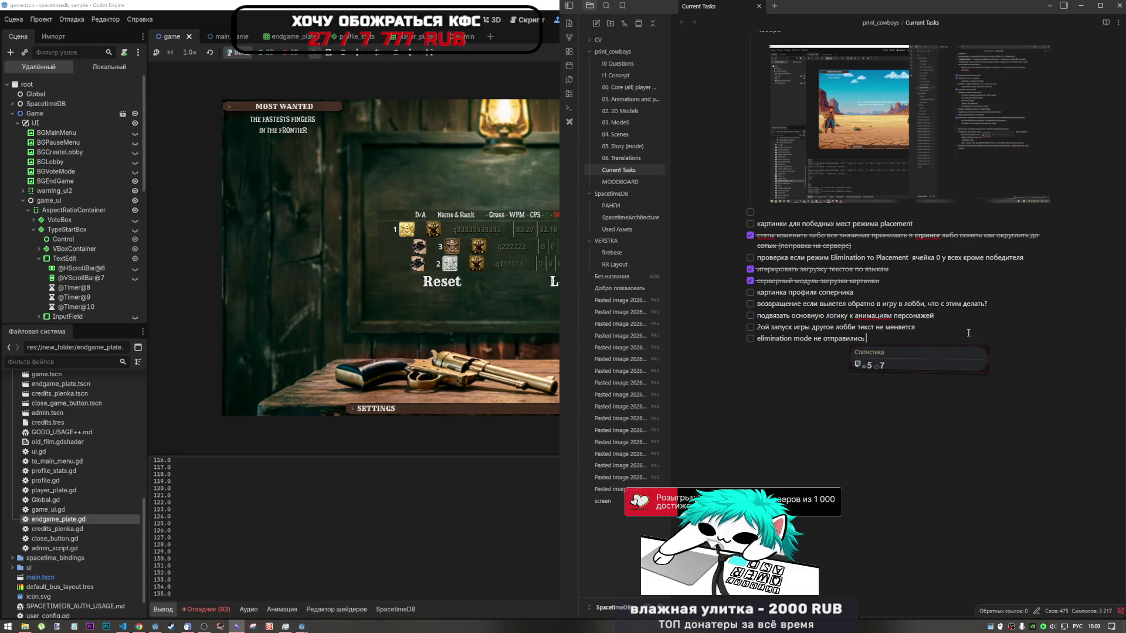
pyautogui.write('анные на лет')
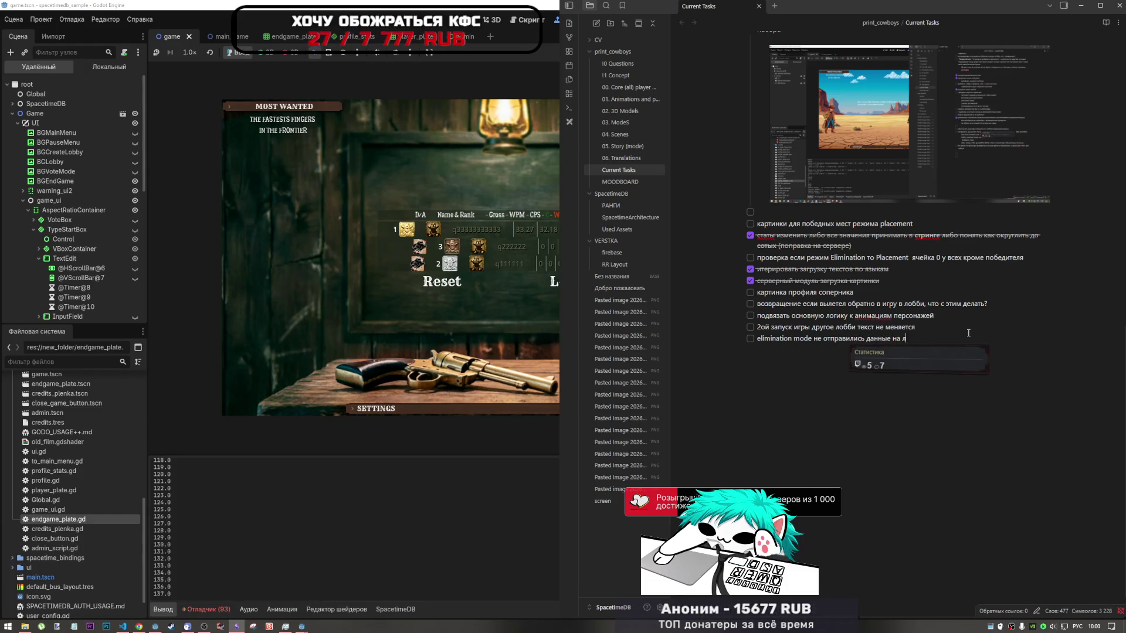
pyautogui.write('у')
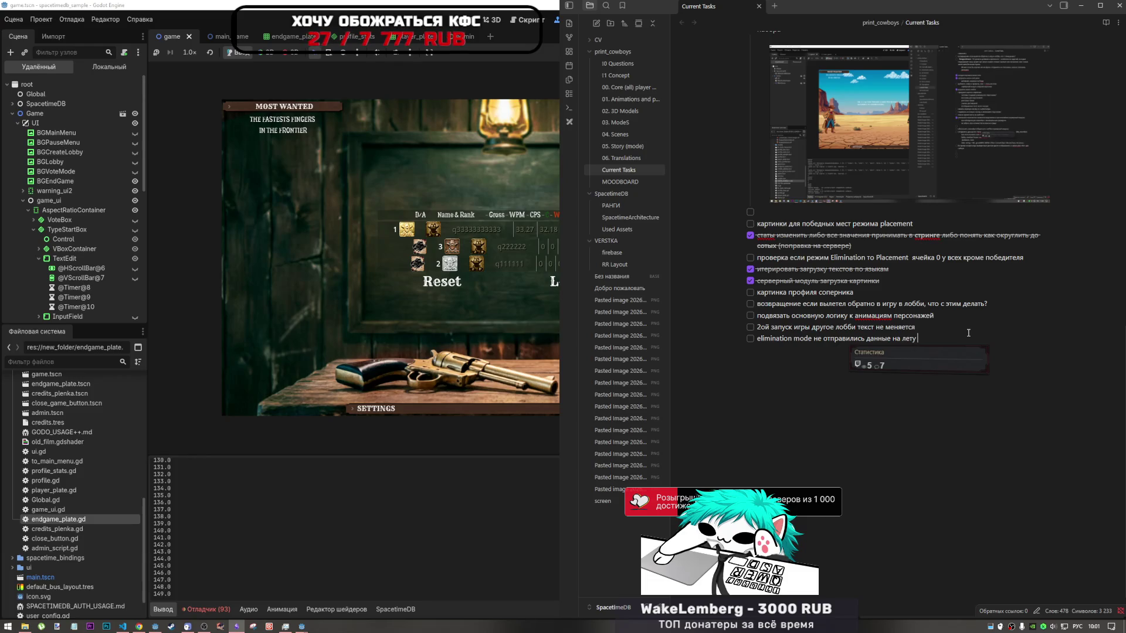
pyautogui.hotkey('alt', 'Tab')
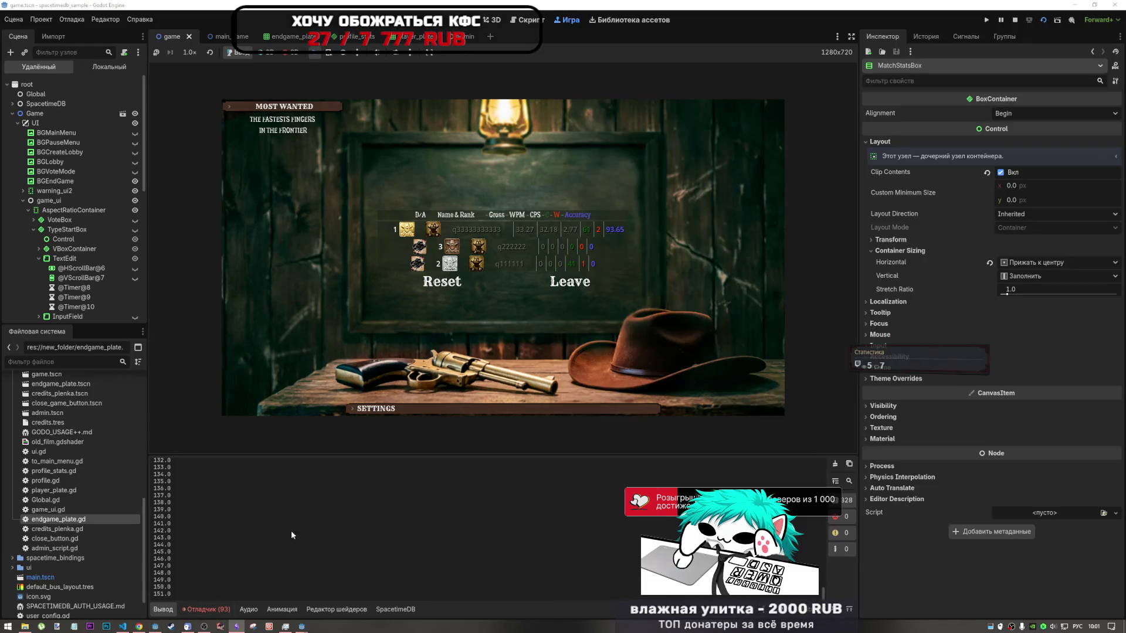
# Step: Inspect the lobby_member rows in SpacetimeDB, selecting the fourth row's typing_stats value, then return to Godot
pyautogui.click(139, 626)
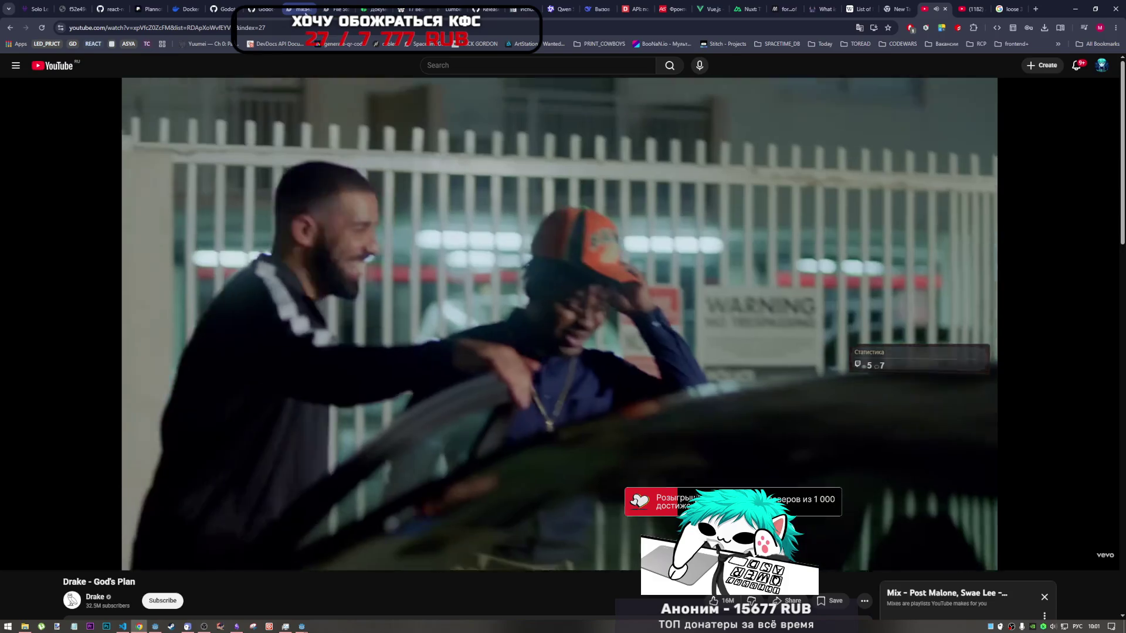
pyautogui.click(303, 9)
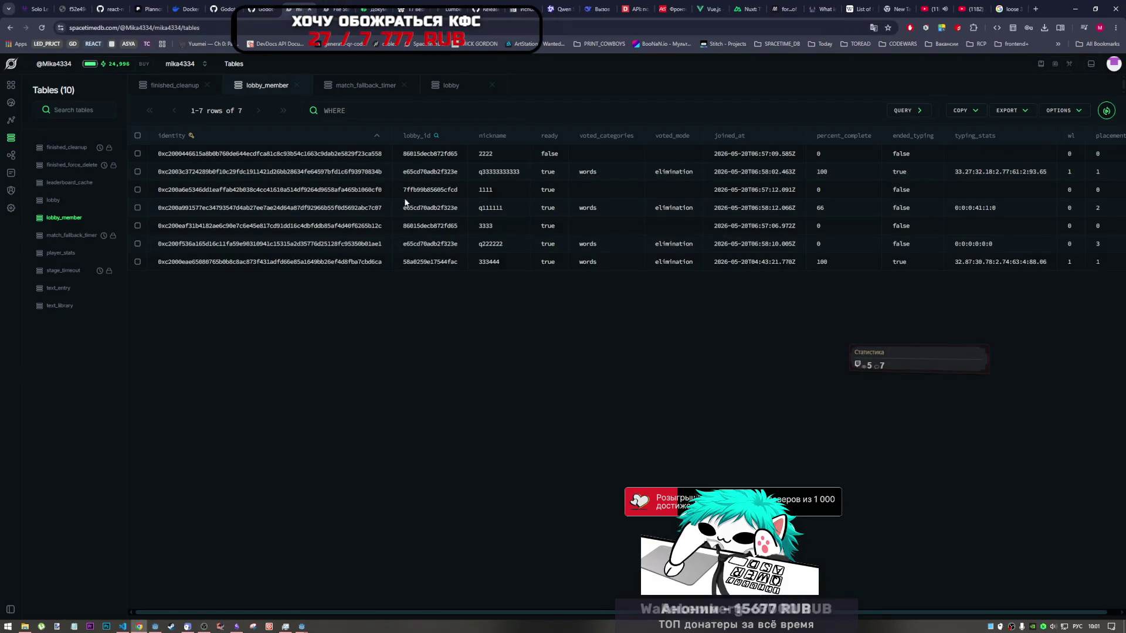
pyautogui.click(106, 219)
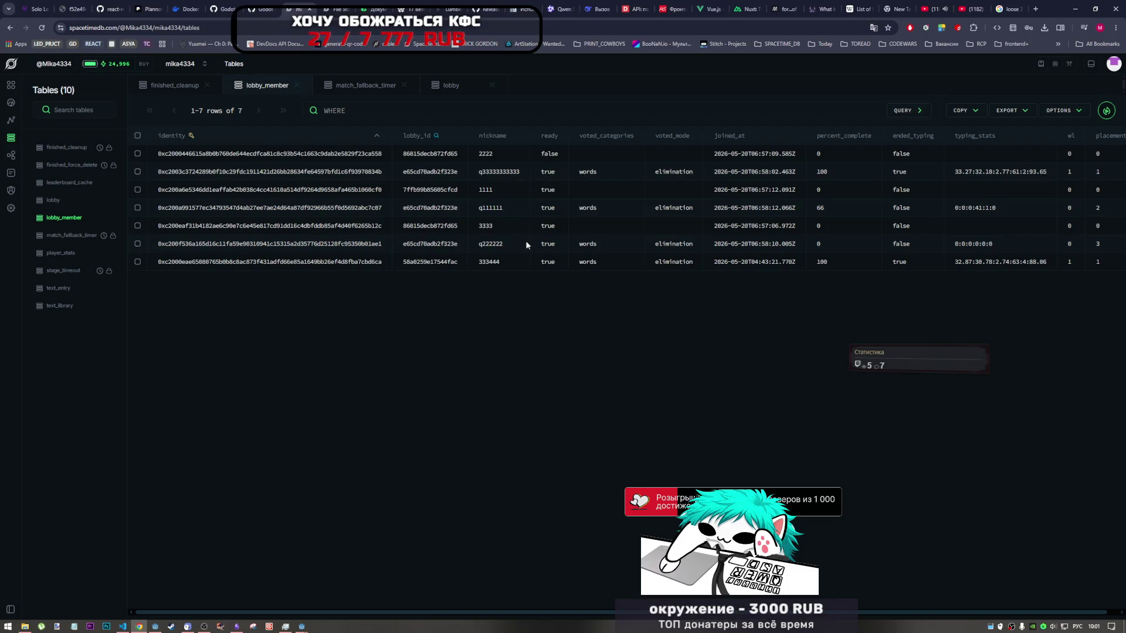
pyautogui.moveTo(995, 208); pyautogui.dragTo(957, 207)
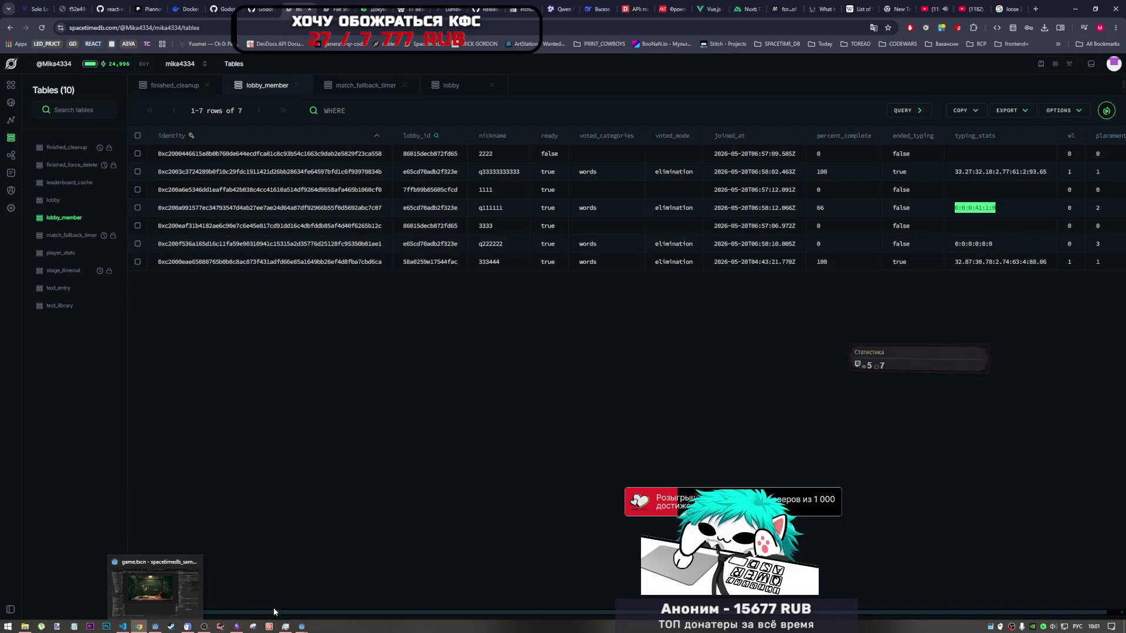
pyautogui.click(138, 624)
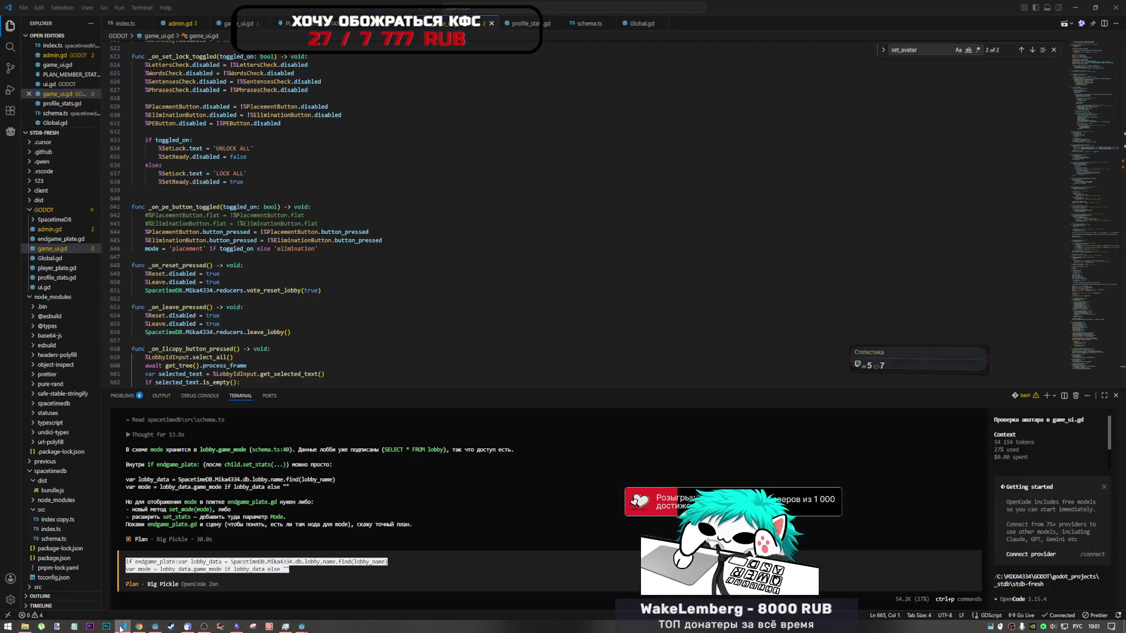
pyautogui.click(155, 626)
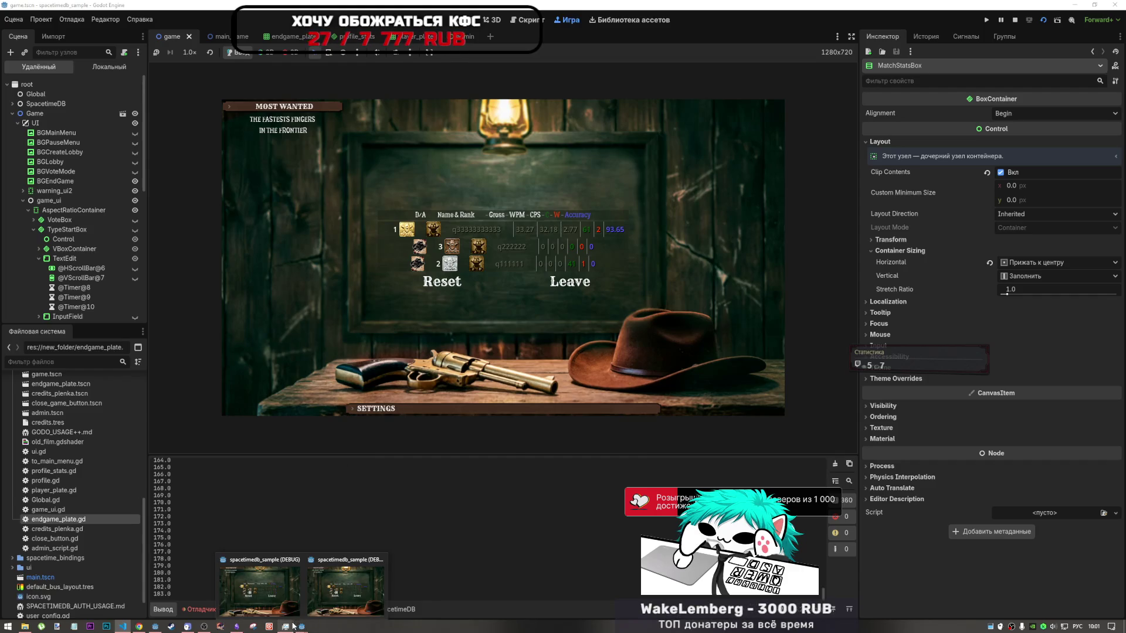
# Step: Append the missing stats '(gross, wpm,cps ?)' to the elimination-mode task note in Obsidian
pyautogui.moveTo(286, 627)
pyautogui.click(236, 626)
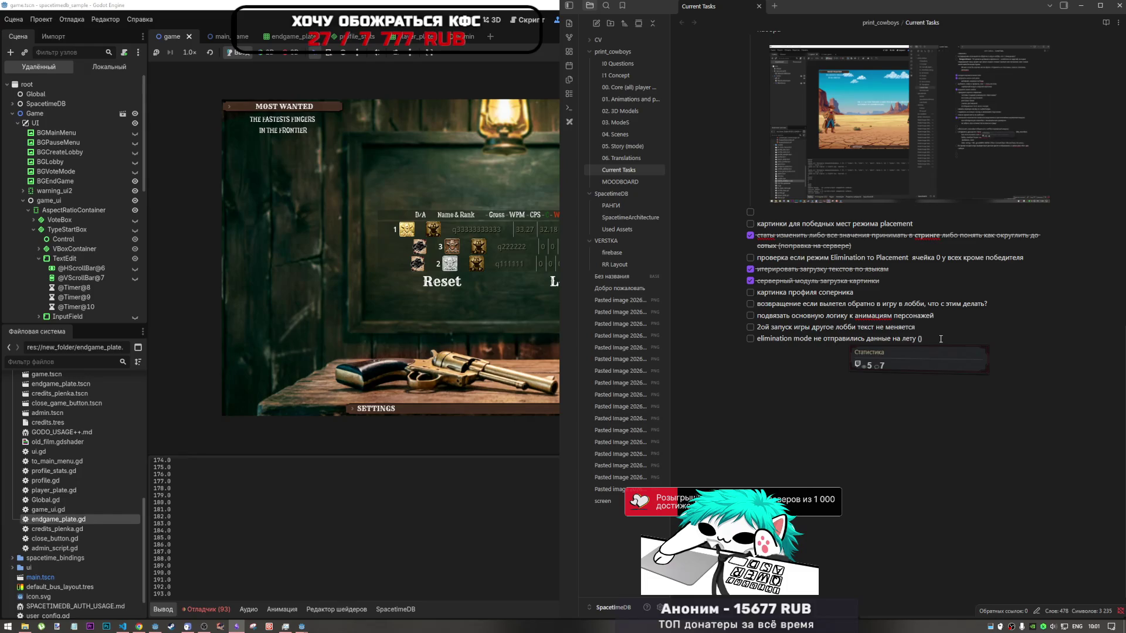
pyautogui.write('oss, wp')
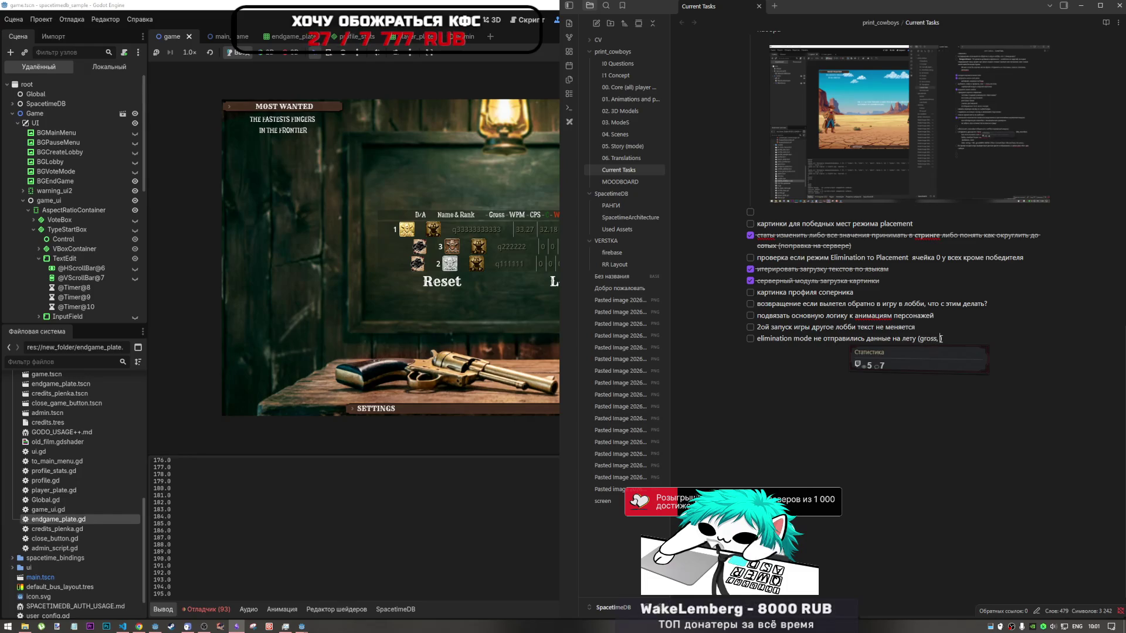
pyautogui.write('m,c')
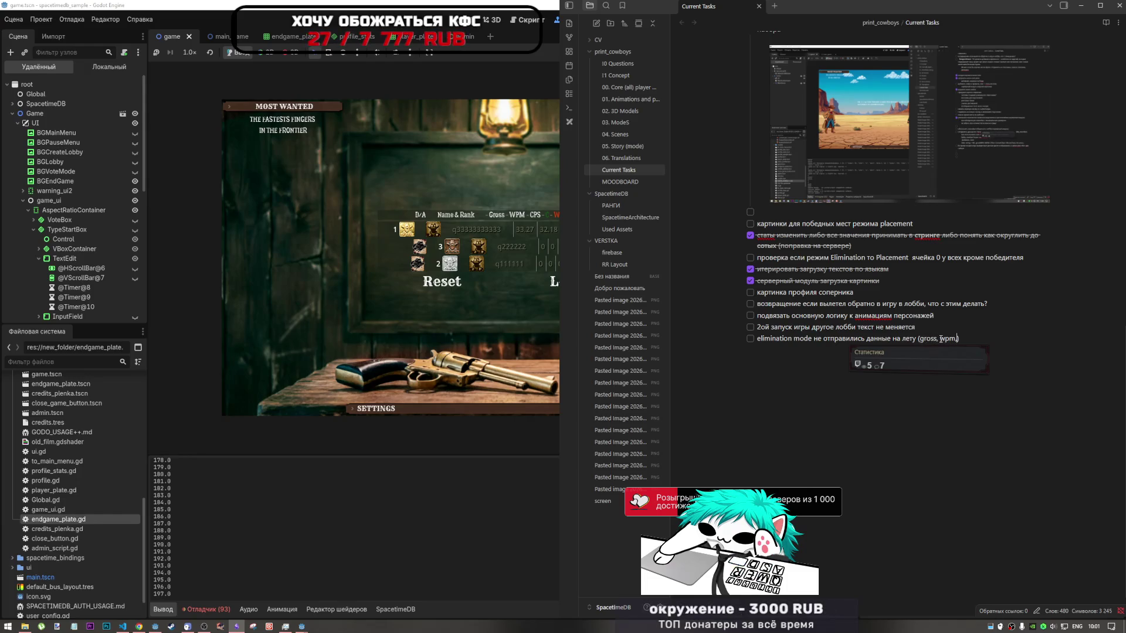
pyautogui.write('ps')
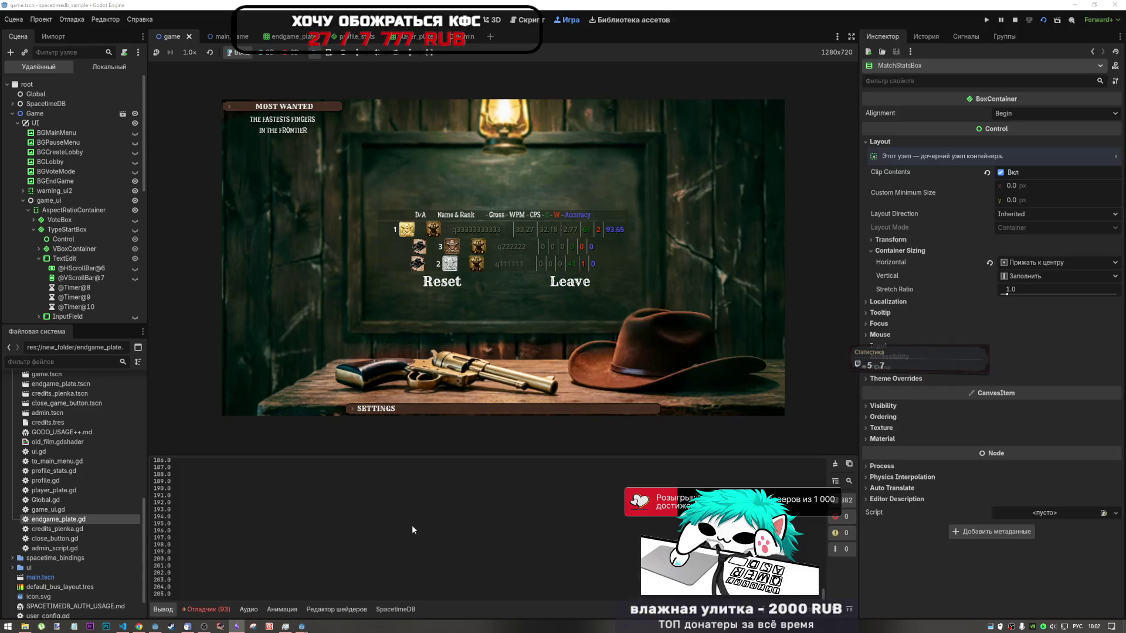
pyautogui.click(411, 526)
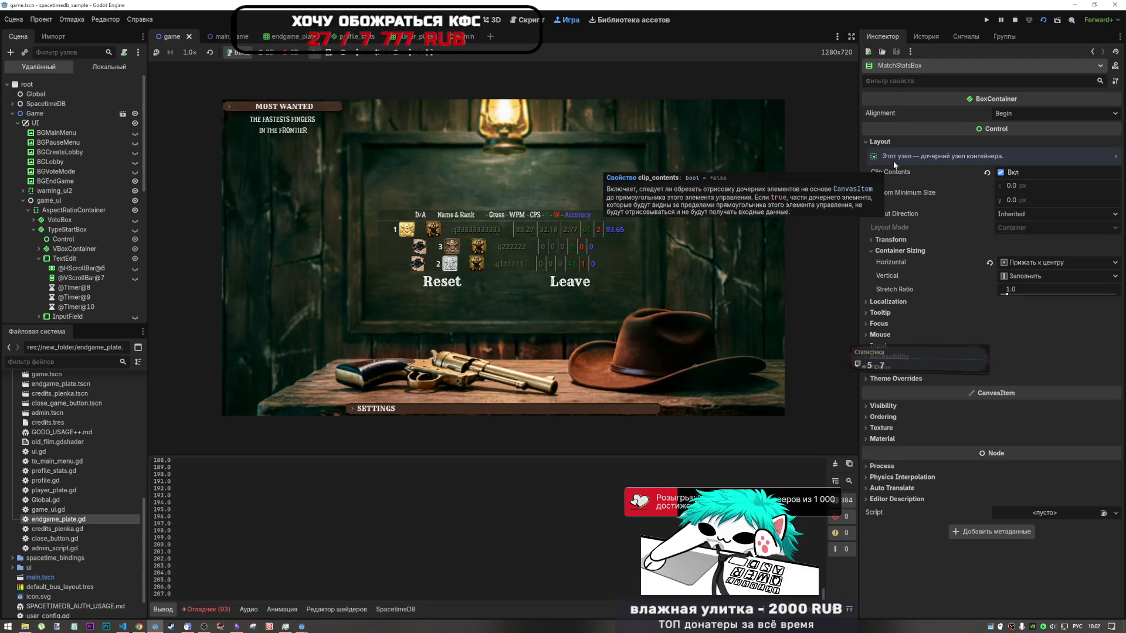
# Step: Stop the running game and look through Global.gd and profile_stats.gd in the script editor
pyautogui.click(1014, 20)
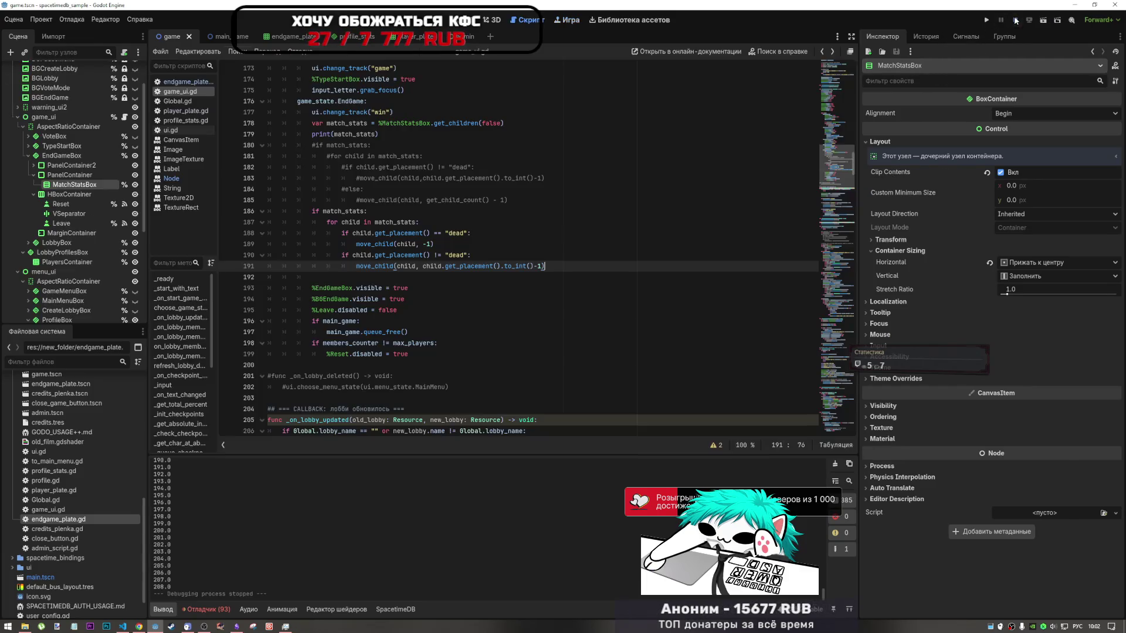
pyautogui.click(466, 20)
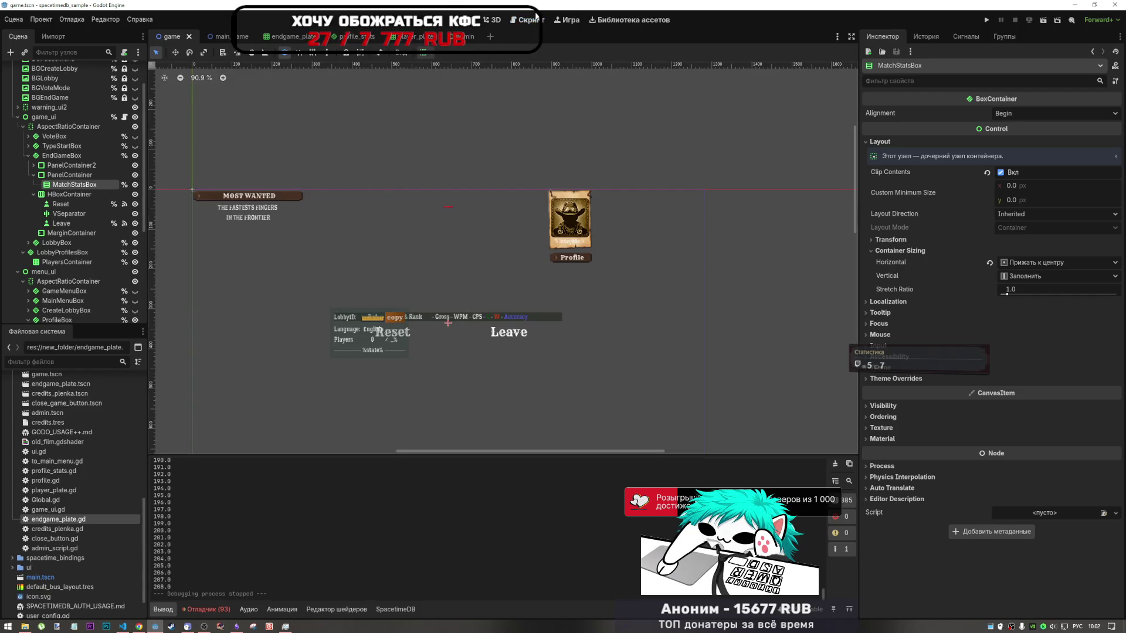
pyautogui.click(534, 19)
pyautogui.click(185, 100)
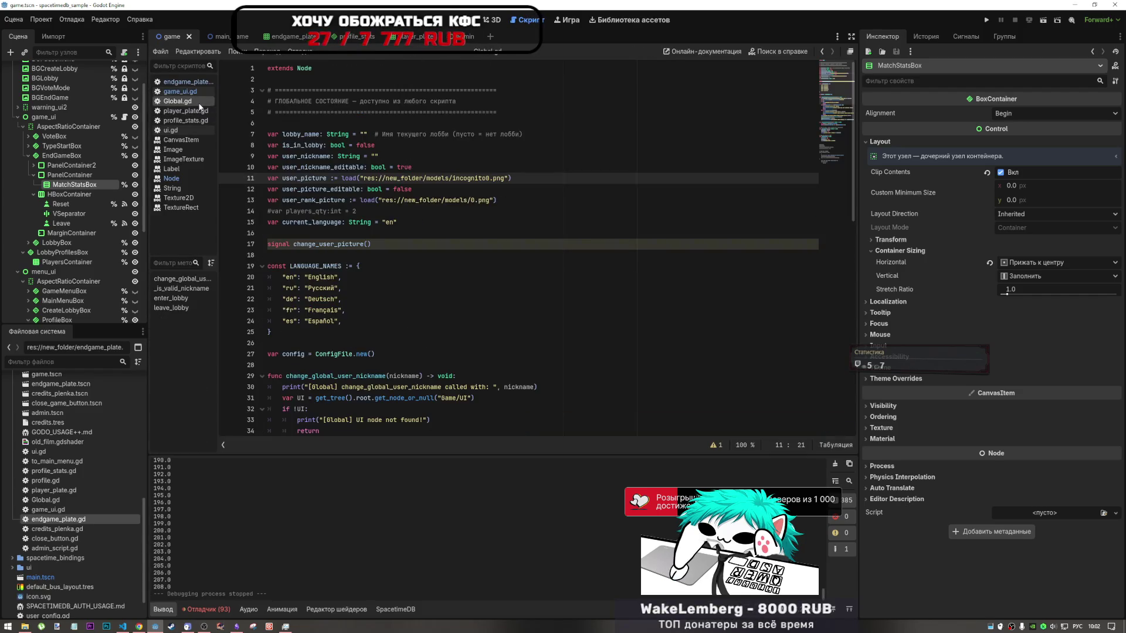
pyautogui.click(198, 111)
pyautogui.click(199, 120)
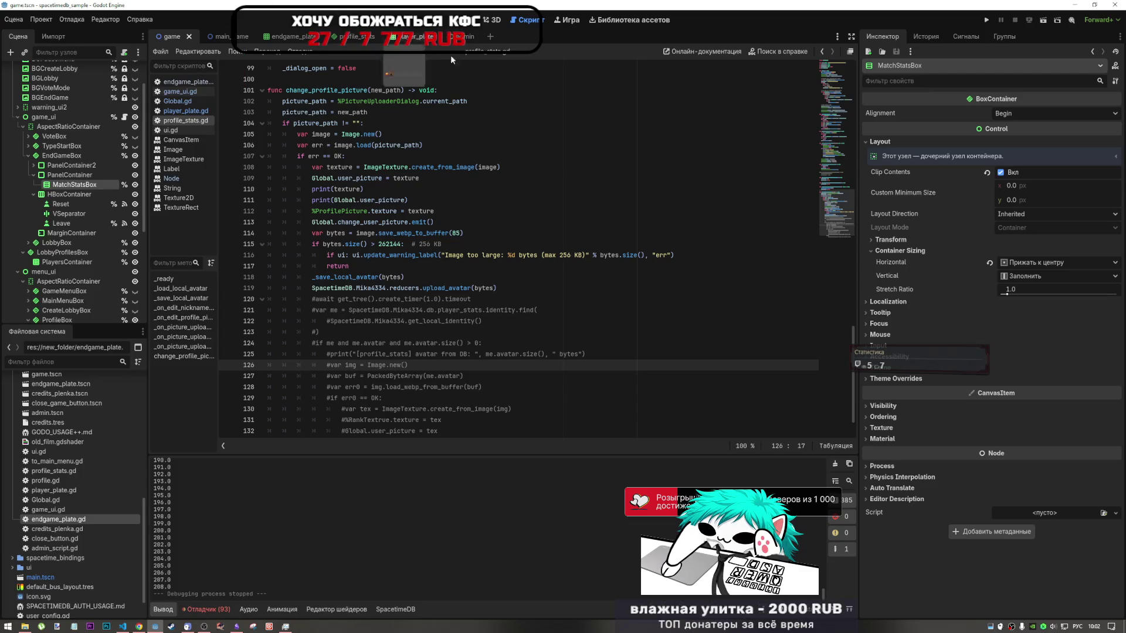
# Step: Glance at the endgame scene layout, then open player_plate.gd in the script editor
pyautogui.click(469, 20)
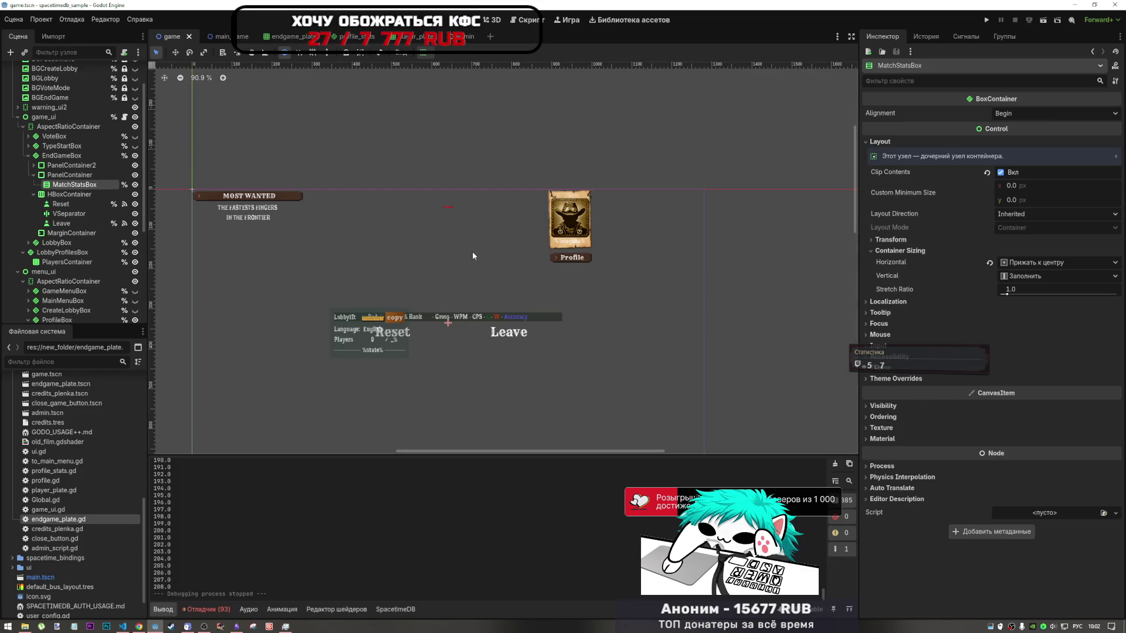
pyautogui.click(525, 21)
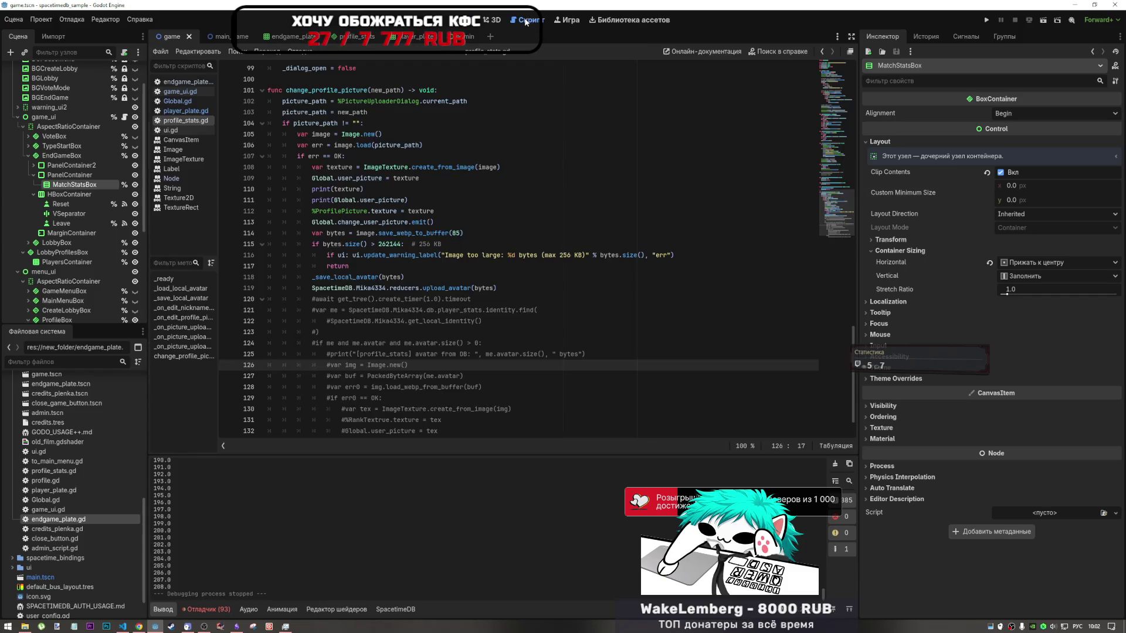
pyautogui.click(469, 24)
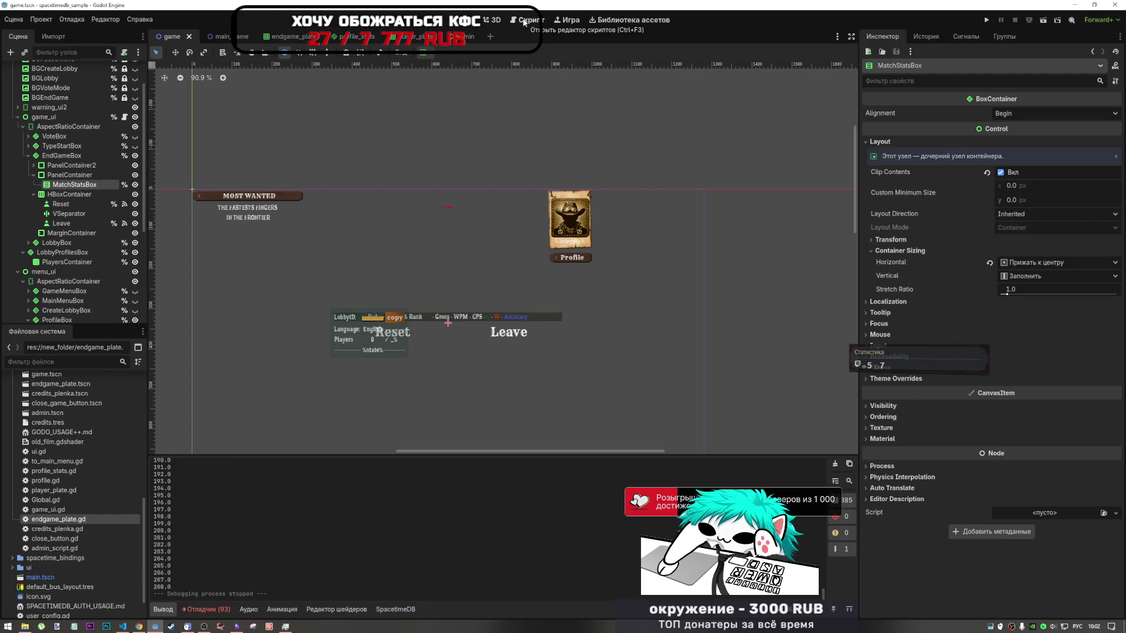
pyautogui.click(520, 23)
pyautogui.click(203, 111)
pyautogui.click(194, 120)
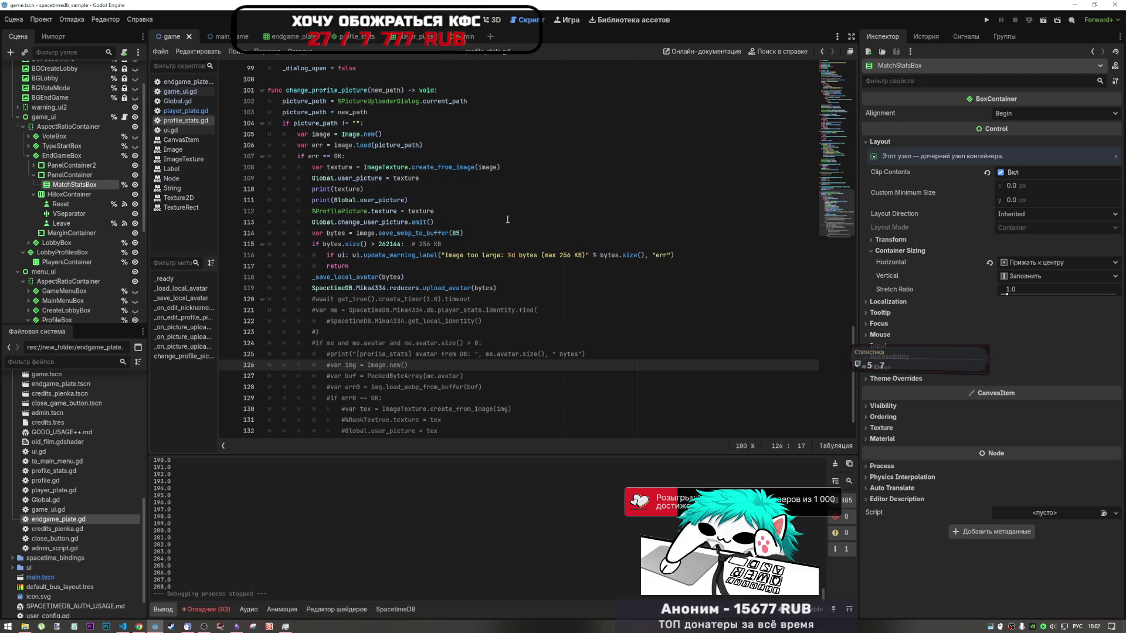
pyautogui.click(185, 111)
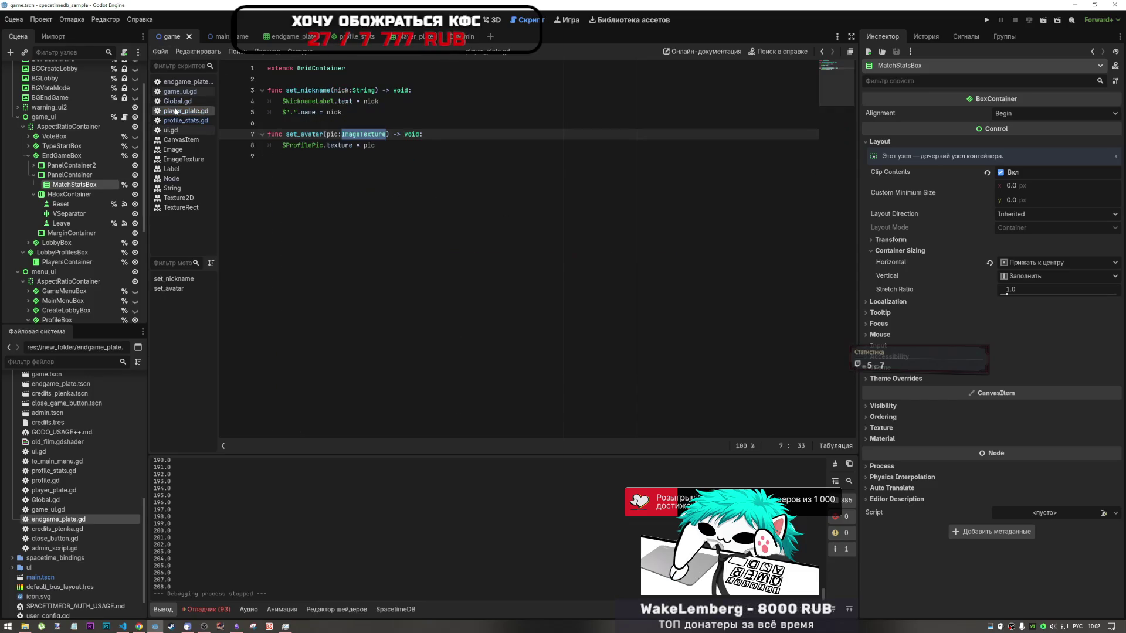
# Step: In endgame_plate.gd, fill line 20's empty Mode string with "Elimination"
pyautogui.click(175, 82)
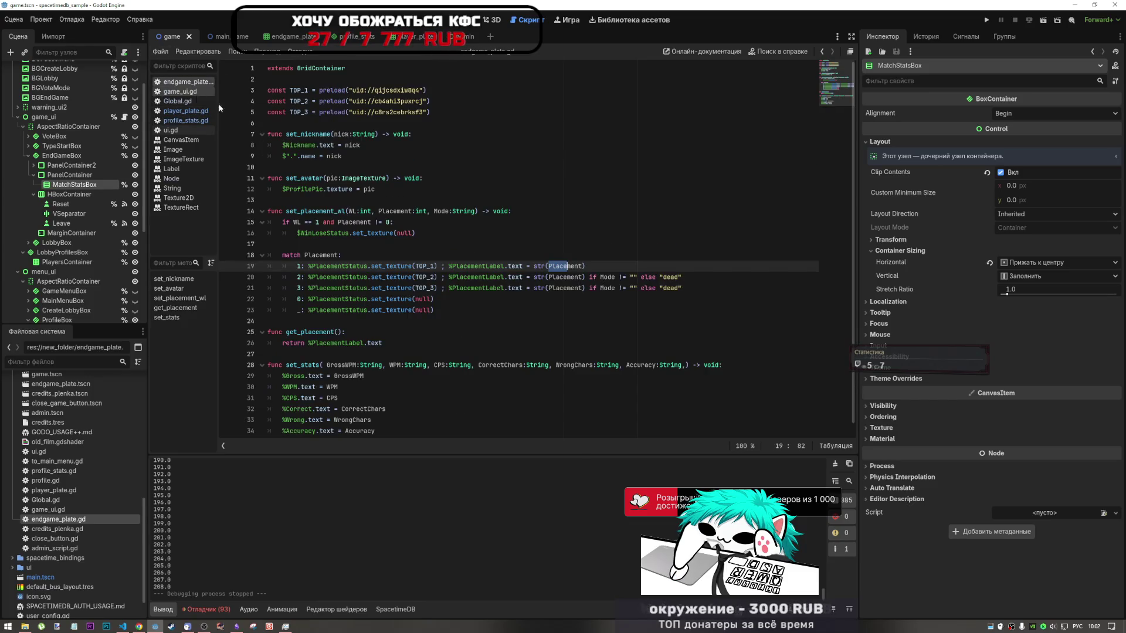
pyautogui.click(630, 276)
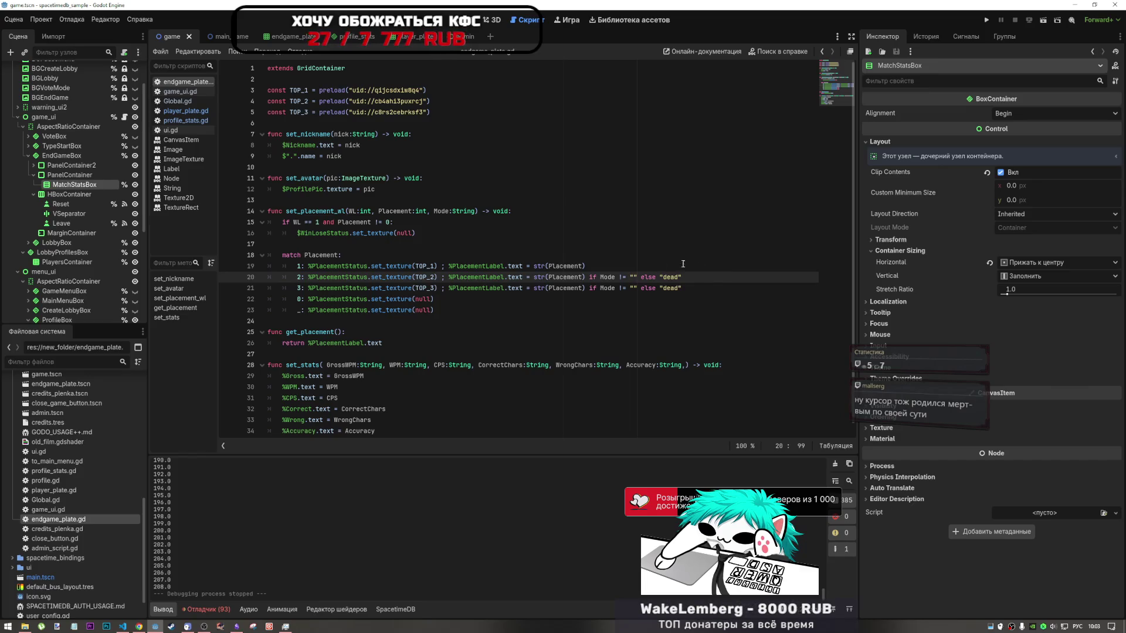
pyautogui.click(620, 276)
pyautogui.click(635, 276)
pyautogui.write('уд')
pyautogui.write('ышто')
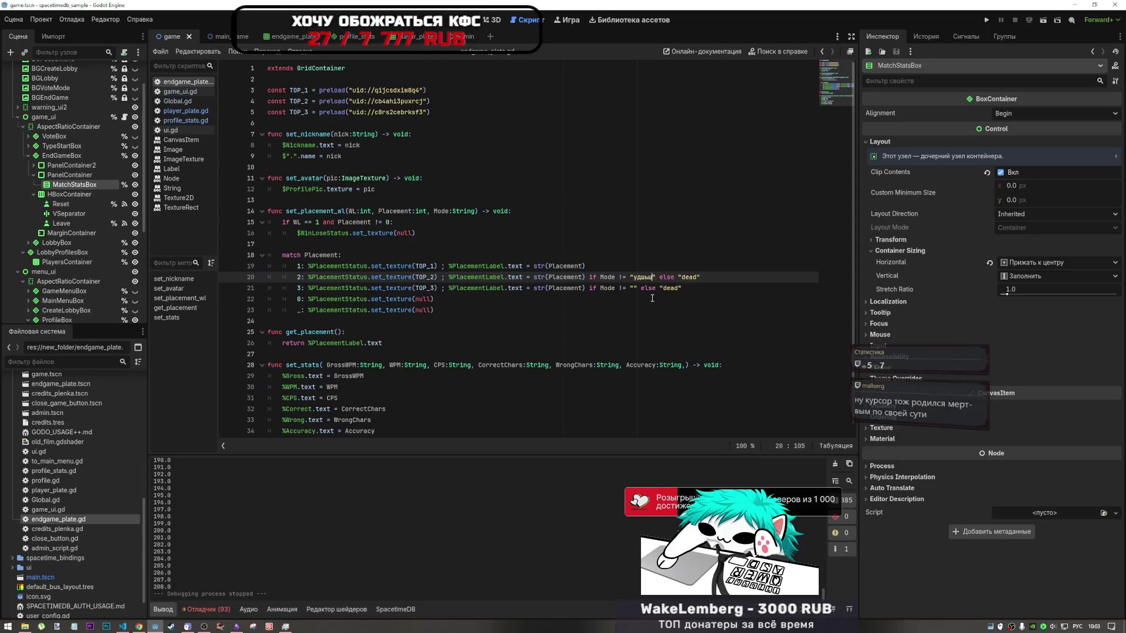
pyautogui.write('е')
pyautogui.press('BackSpace')
pyautogui.press('BackSpace')
pyautogui.press('BackSpace')
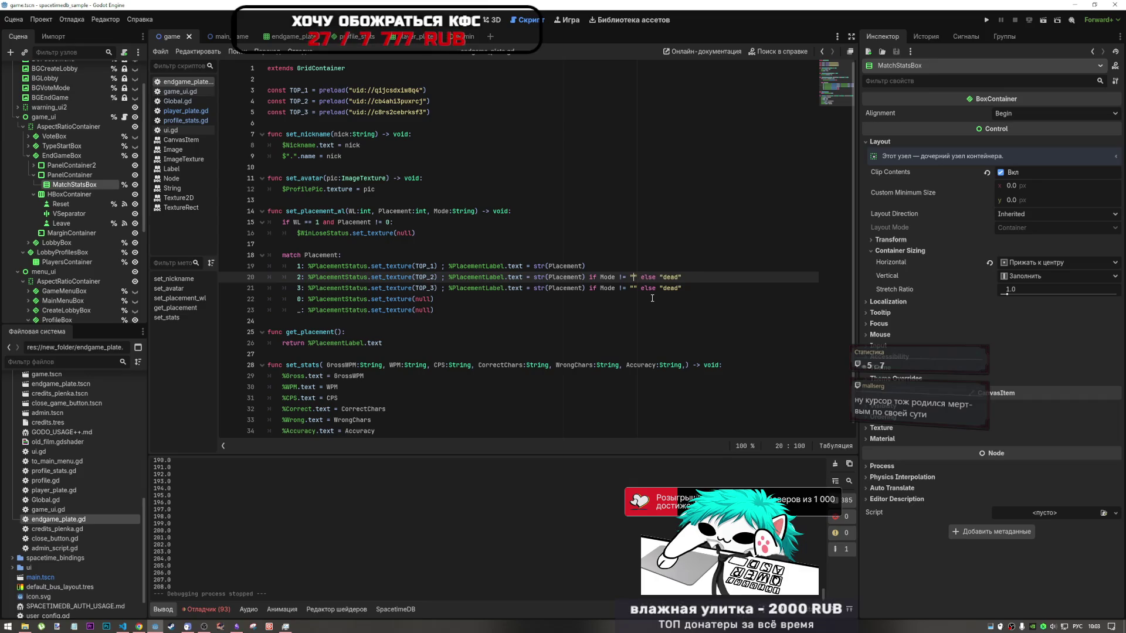
pyautogui.write('Eliminatio')
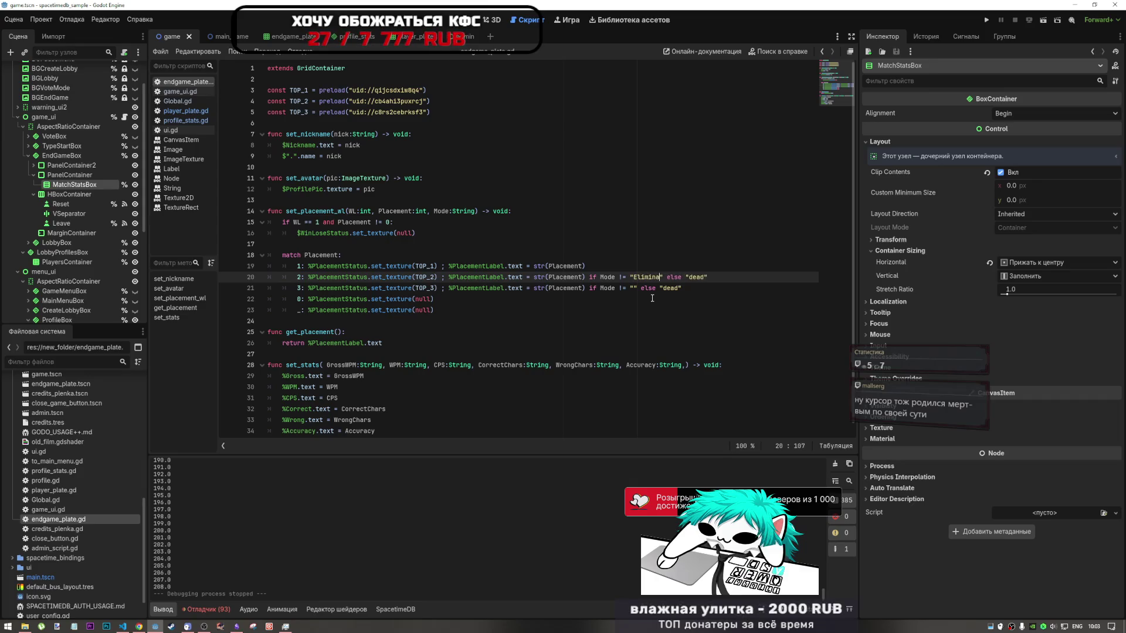
pyautogui.write('n')
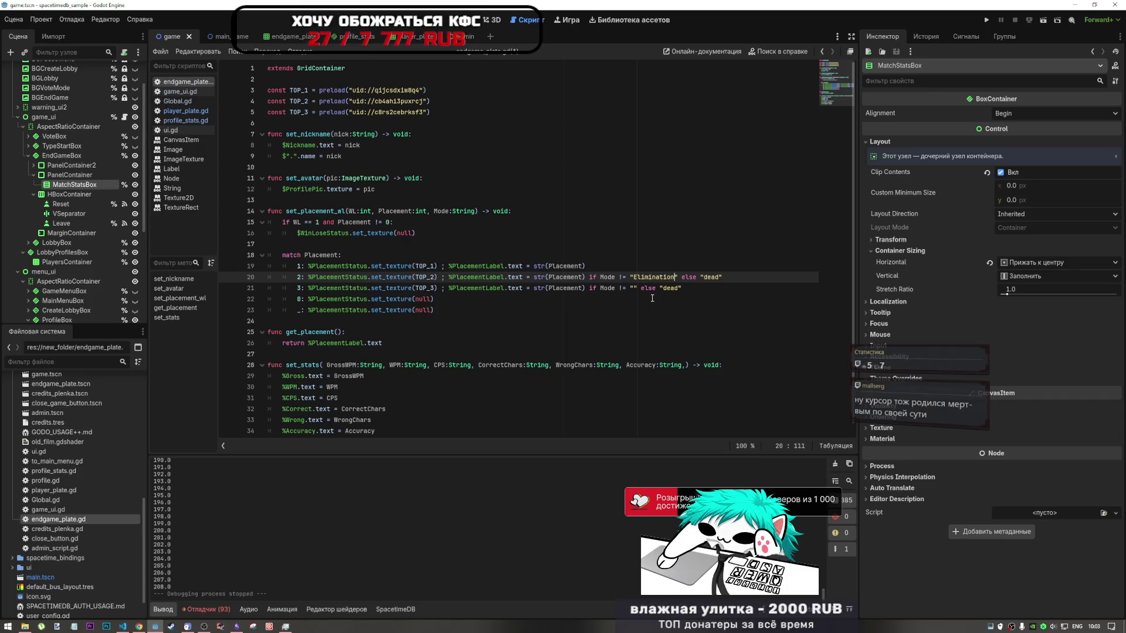
# Step: Copy the Mode != "Elimination" condition onto line 21 and save the script
pyautogui.moveTo(677, 277)
pyautogui.mouseDown()
pyautogui.moveTo(591, 277)
pyautogui.moveTo(634, 288)
pyautogui.moveTo(601, 290)
pyautogui.mouseUp()
pyautogui.write('Mode != "Elimination"')
pyautogui.press('End')
pyautogui.hotkey('ctrl', 's')
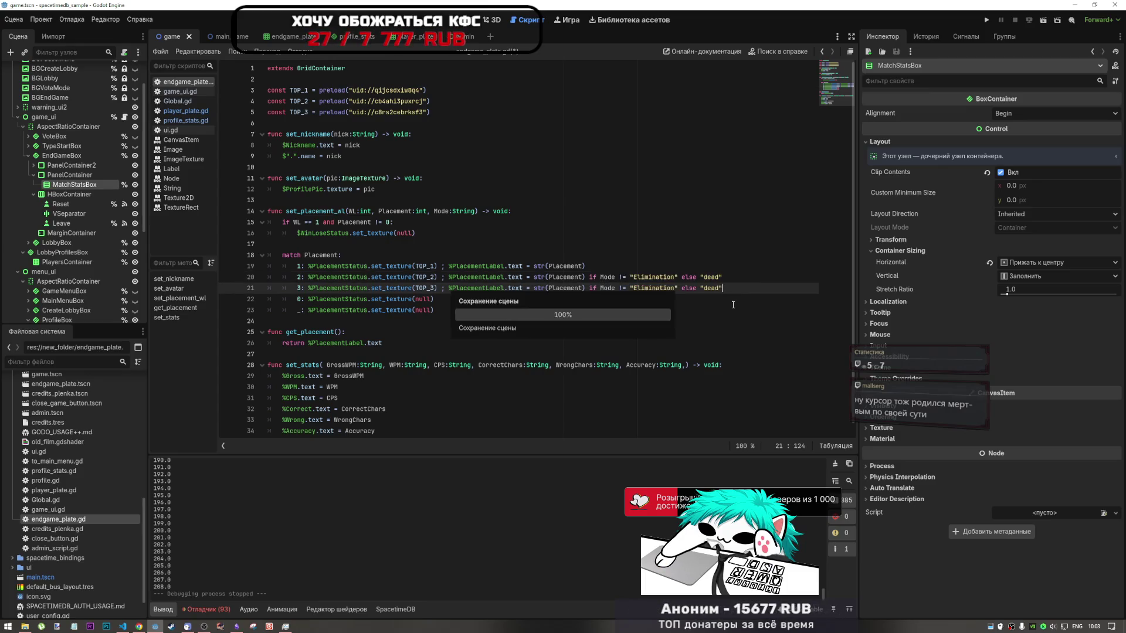
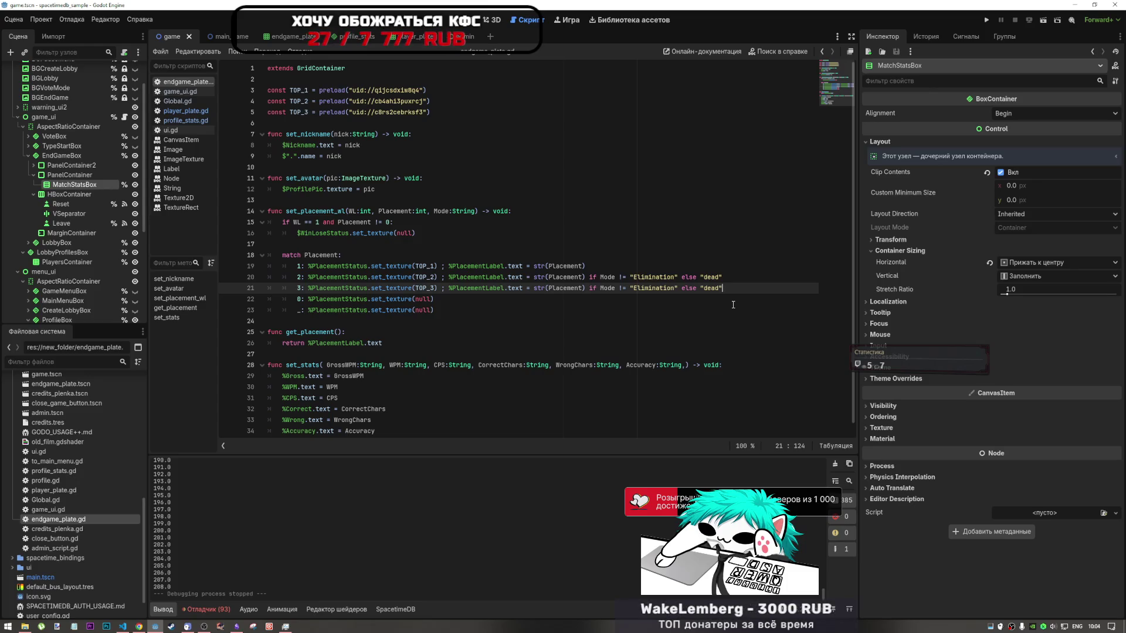
# Step: Select set_placement_wl in endgame_plate.gd and open game_ui.gd
pyautogui.doubleClick(335, 211)
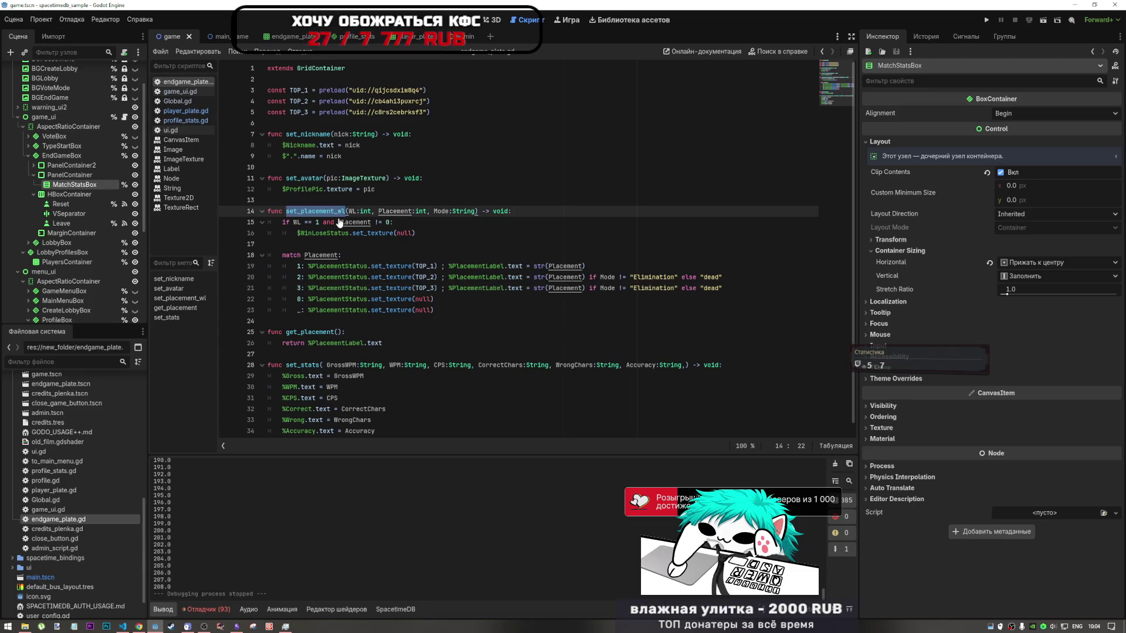
pyautogui.click(188, 91)
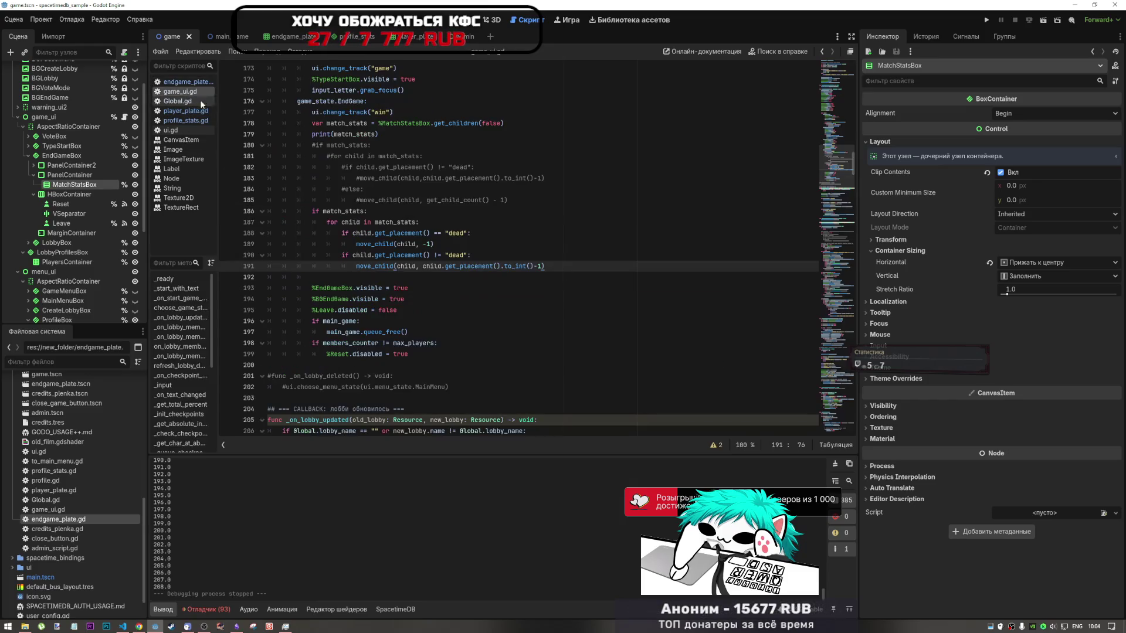
pyautogui.scroll(-9, 493, 285)
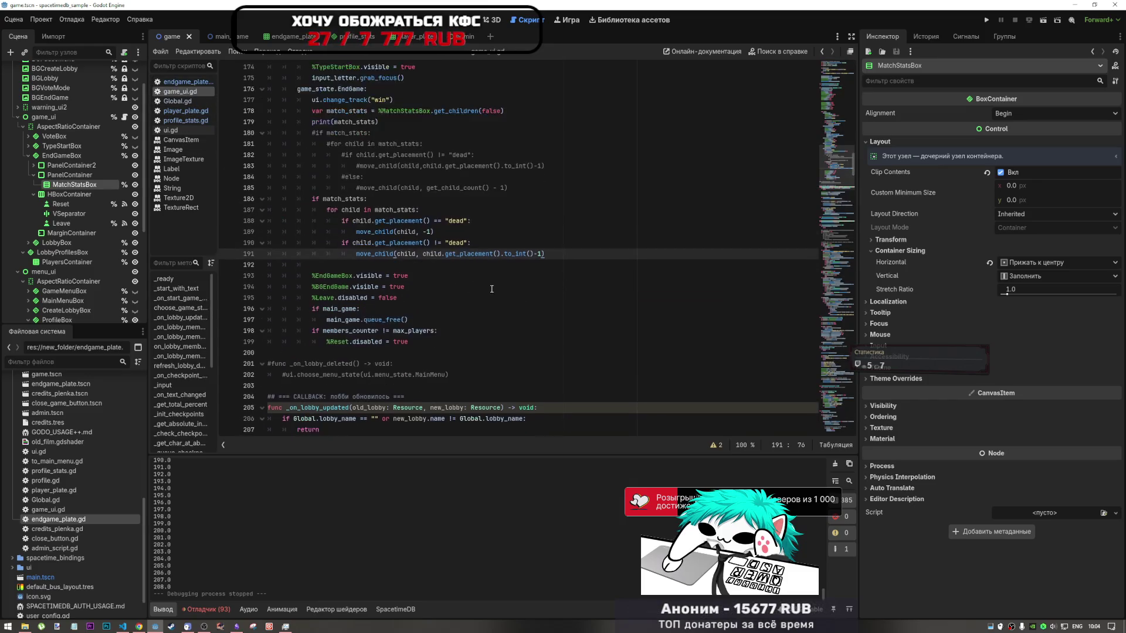
pyautogui.scroll(7, 493, 286)
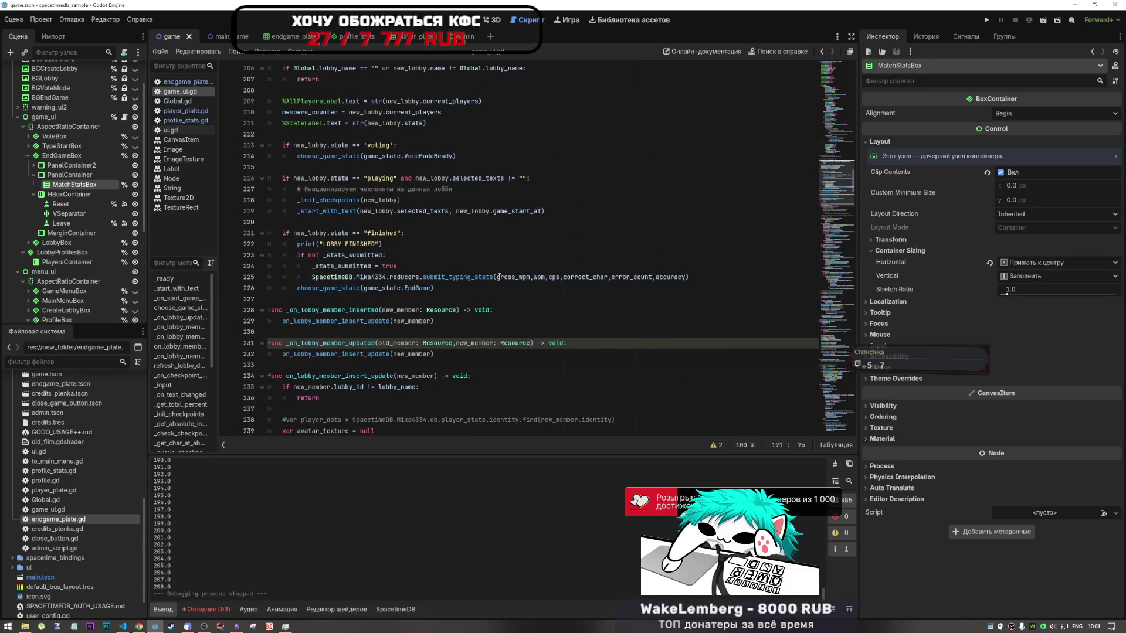
pyautogui.scroll(-5, 502, 275)
# Step: Search game_ui.gd for 'set_place' to find the line 294 call, then switch to the browser
pyautogui.hotkey('ctrl', 'f')
pyautogui.write('set')
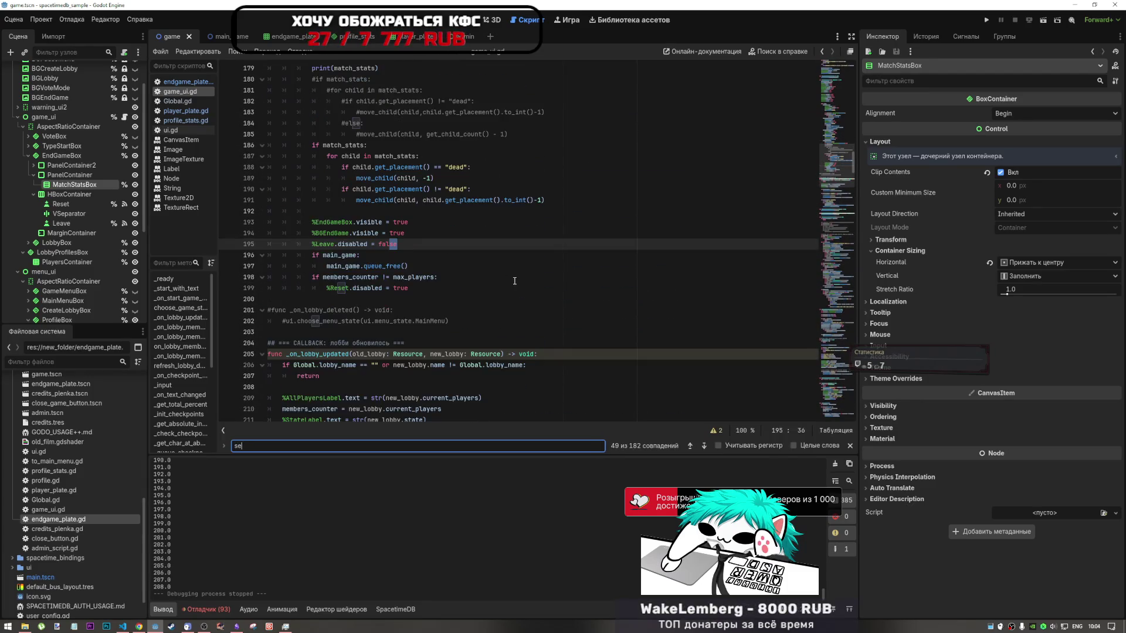
pyautogui.write('_place')
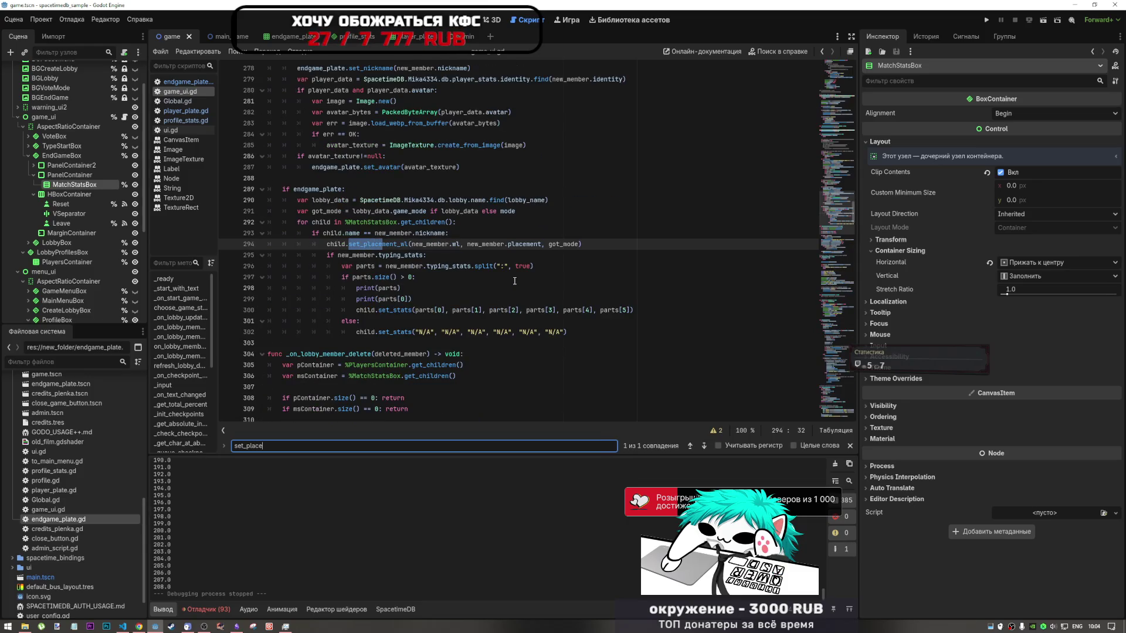
pyautogui.doubleClick(456, 244)
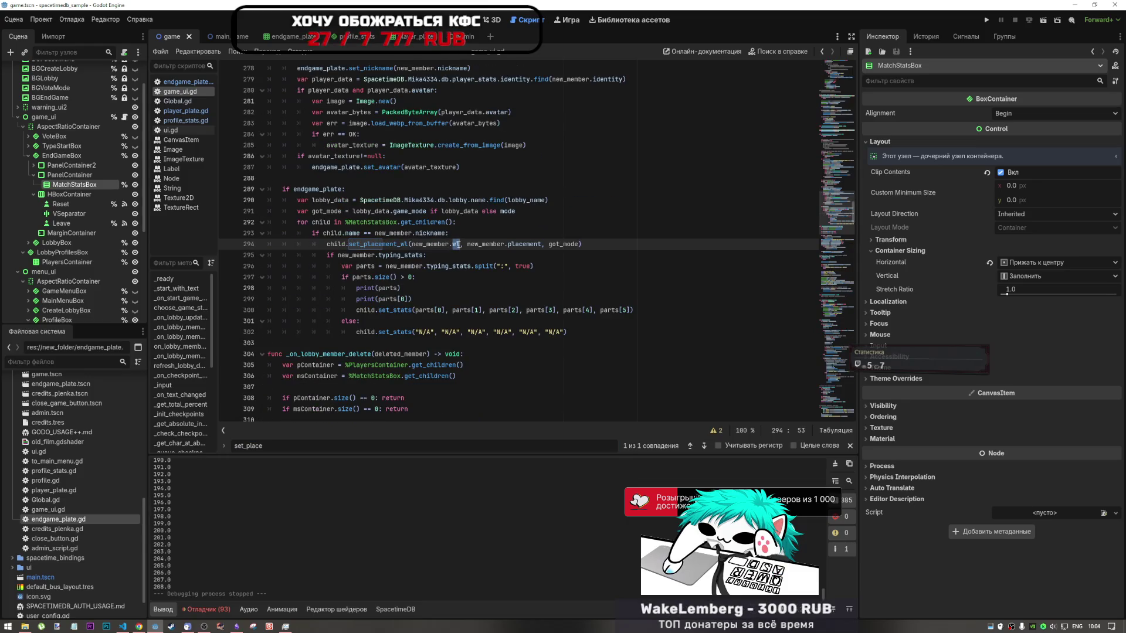
pyautogui.hotkey('alt', 'Tab')
pyautogui.hotkey('alt', 'Tab')
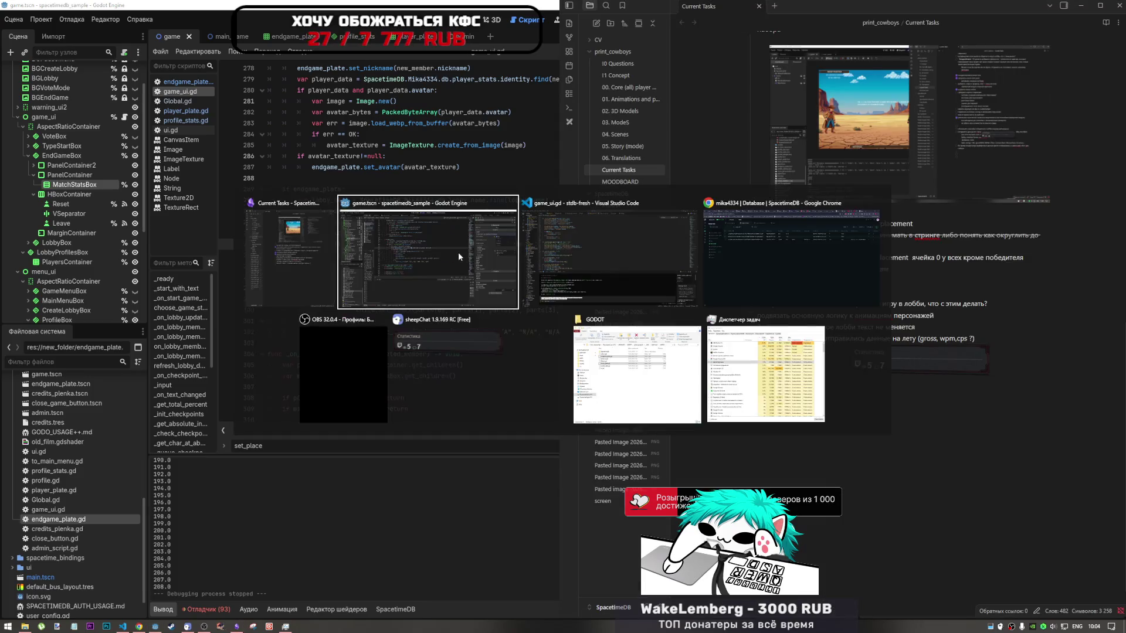
pyautogui.hotkey('alt', 'Tab')
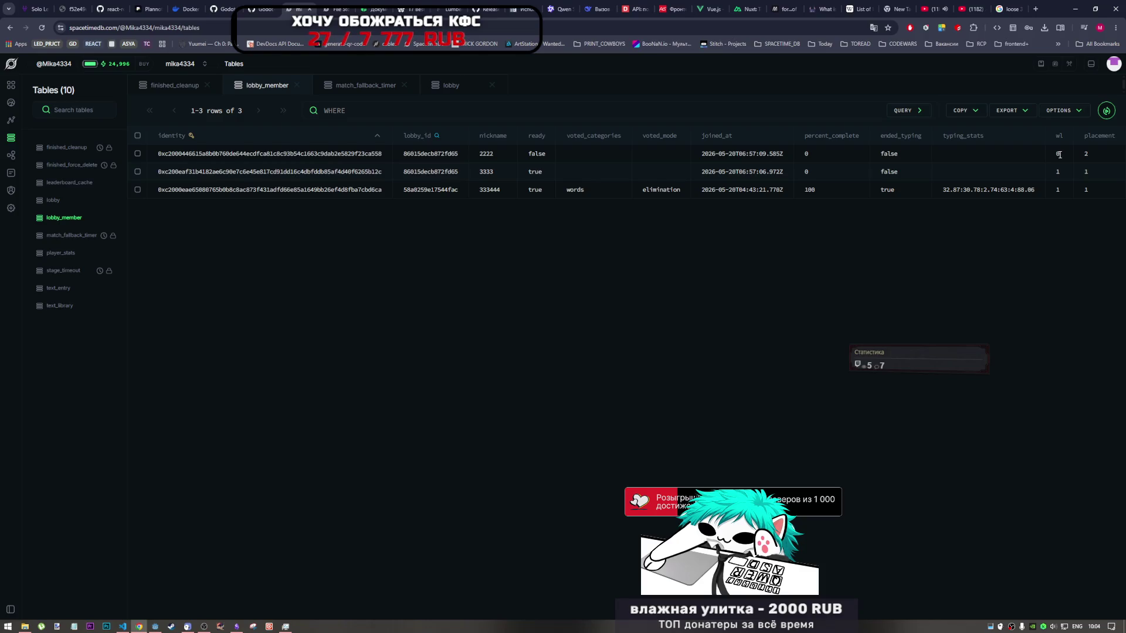
pyautogui.doubleClick(1056, 171)
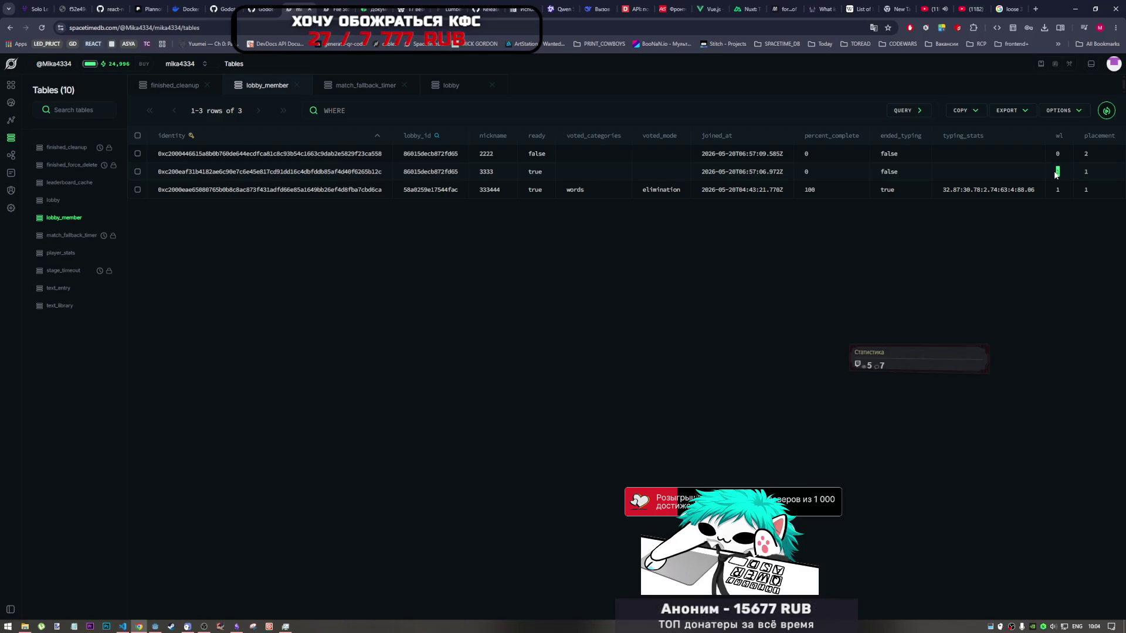
pyautogui.hotkey('alt', 'Tab')
pyautogui.click(409, 385)
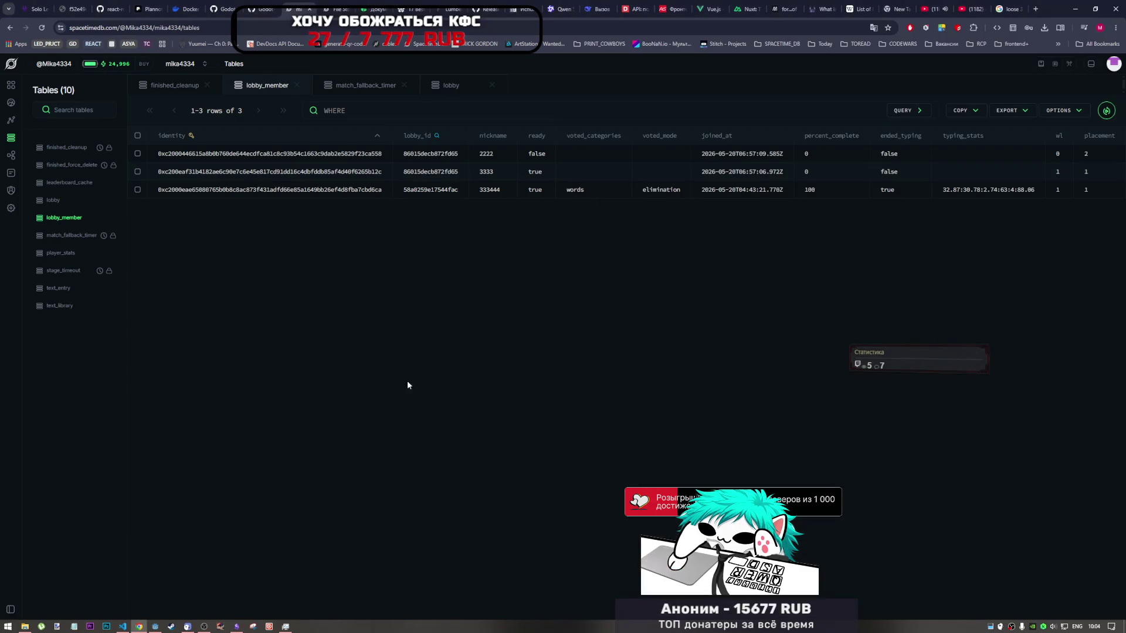
pyautogui.click(154, 626)
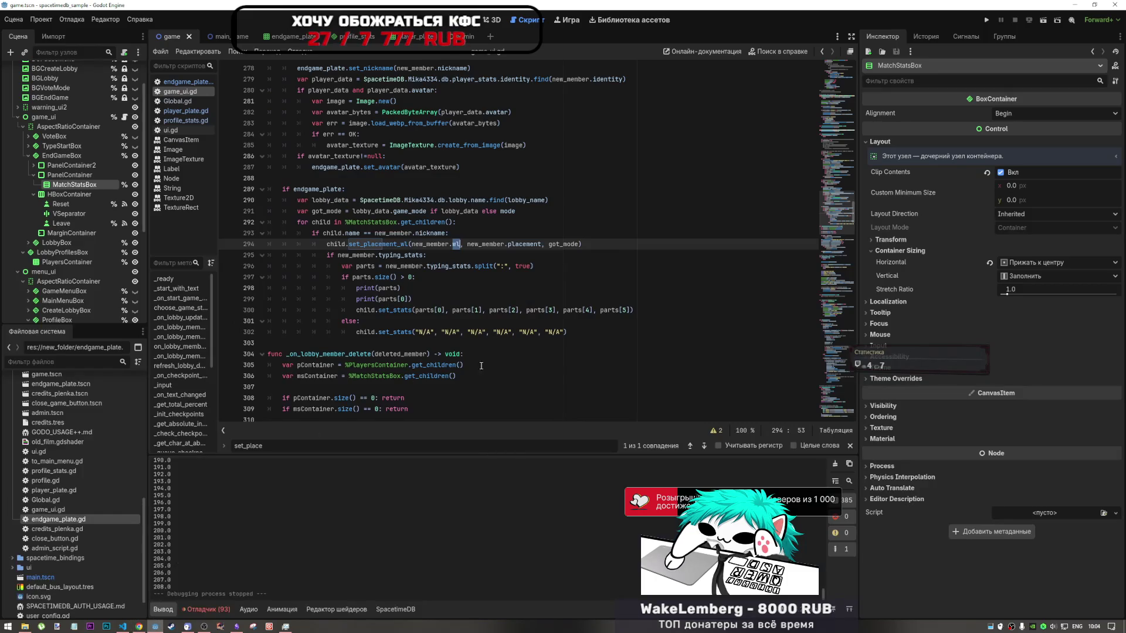
pyautogui.click(574, 244)
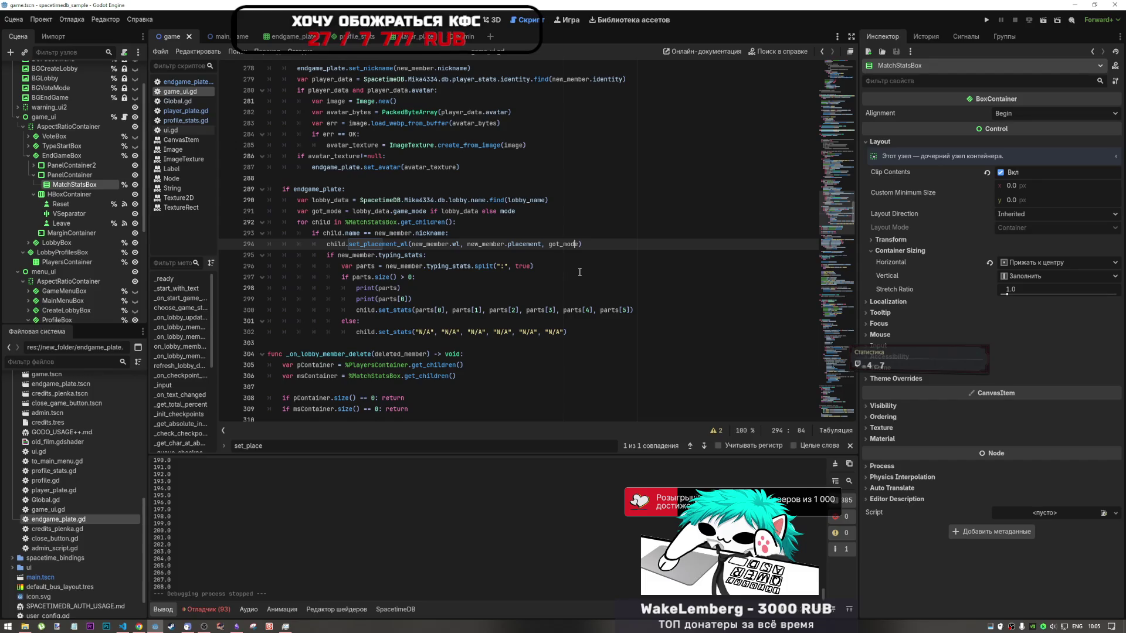
# Step: Glance at the browser window, then return to the Godot editor
pyautogui.hotkey('alt', 'Tab')
pyautogui.hotkey('alt', 'Tab')
pyautogui.hotkey('alt', 'Tab')
pyautogui.hotkey('alt', 'Tab')
pyautogui.hotkey('alt', 'Tab')
pyautogui.hotkey('alt', 'Tab')
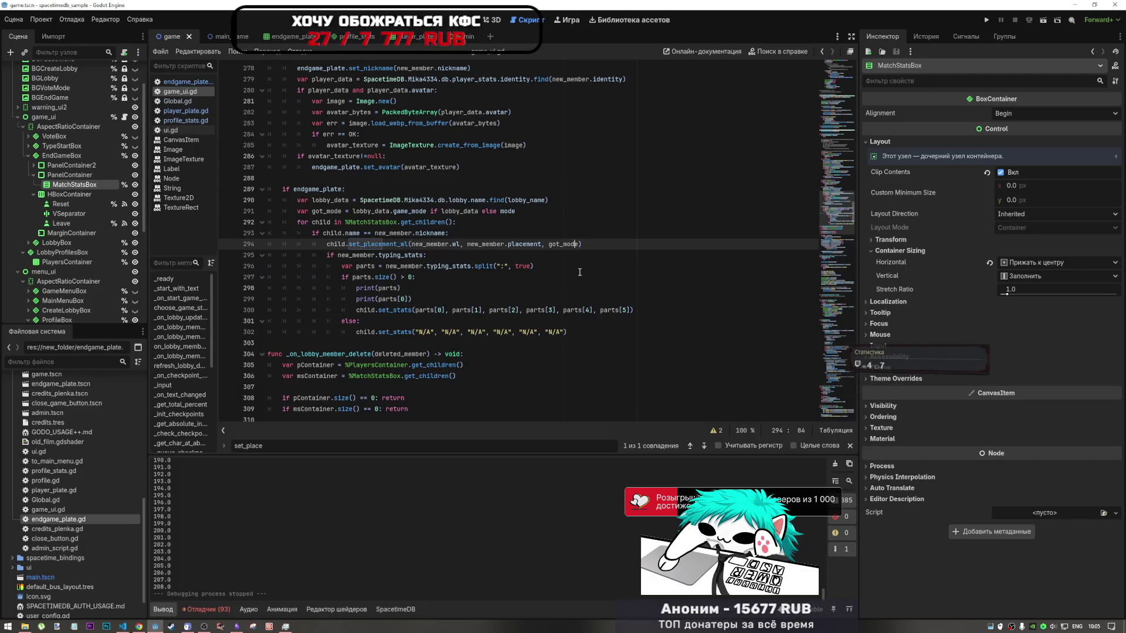
pyautogui.hotkey('alt', 'Tab')
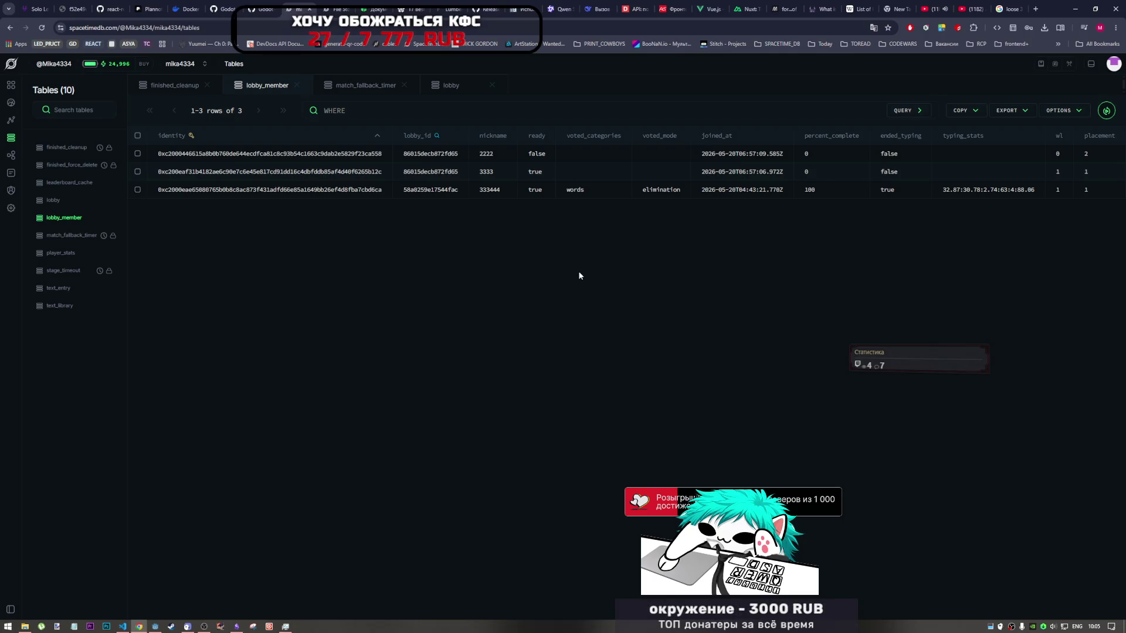
pyautogui.hotkey('alt', 'Tab')
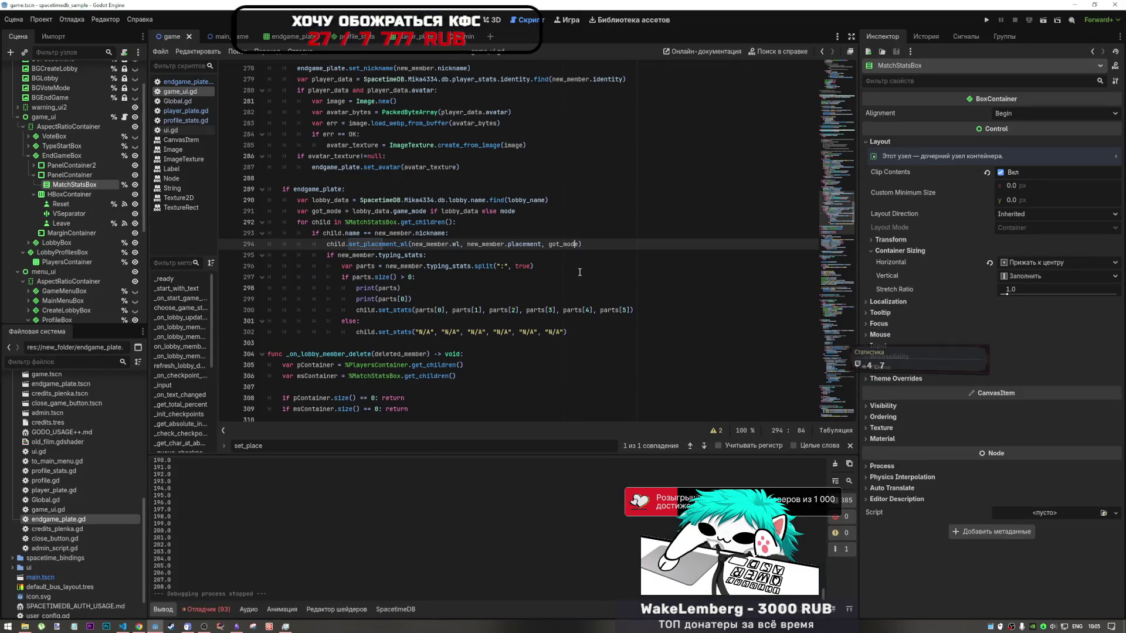
# Step: Open player_plate.gd and Global.gd, then switch to the browser's YouTube tab
pyautogui.scroll(2, 579, 272)
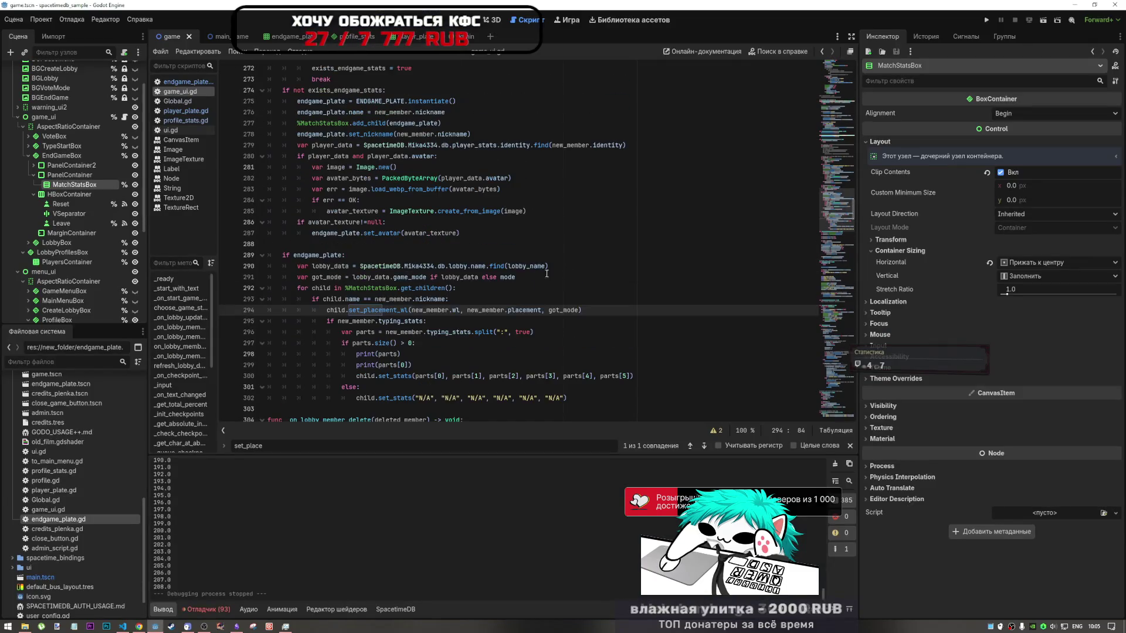
pyautogui.click(185, 112)
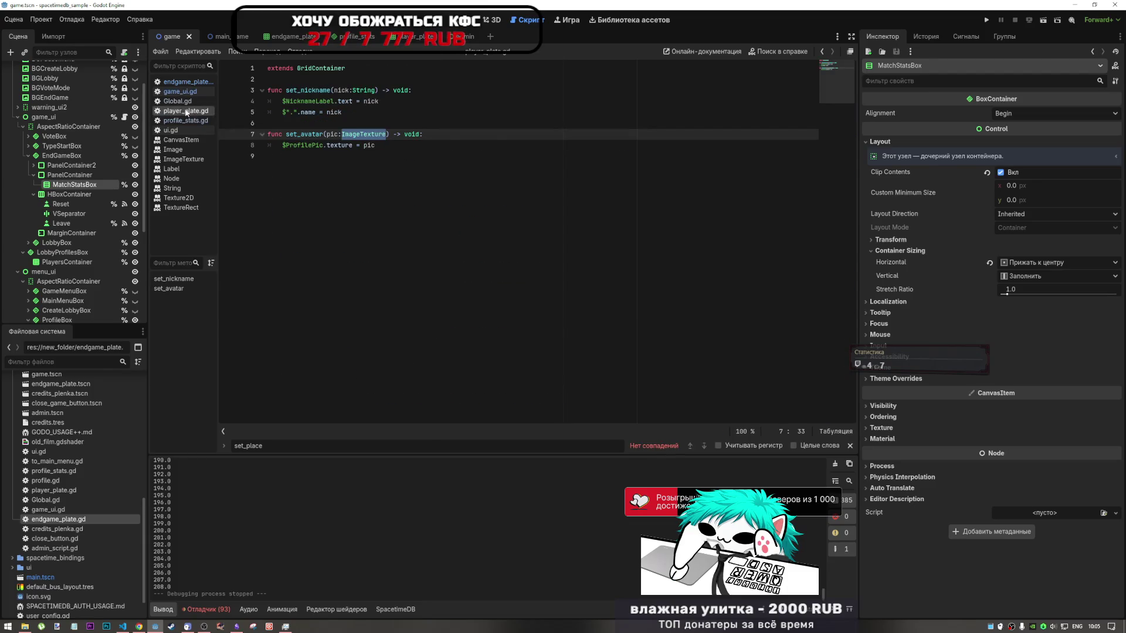
pyautogui.click(185, 103)
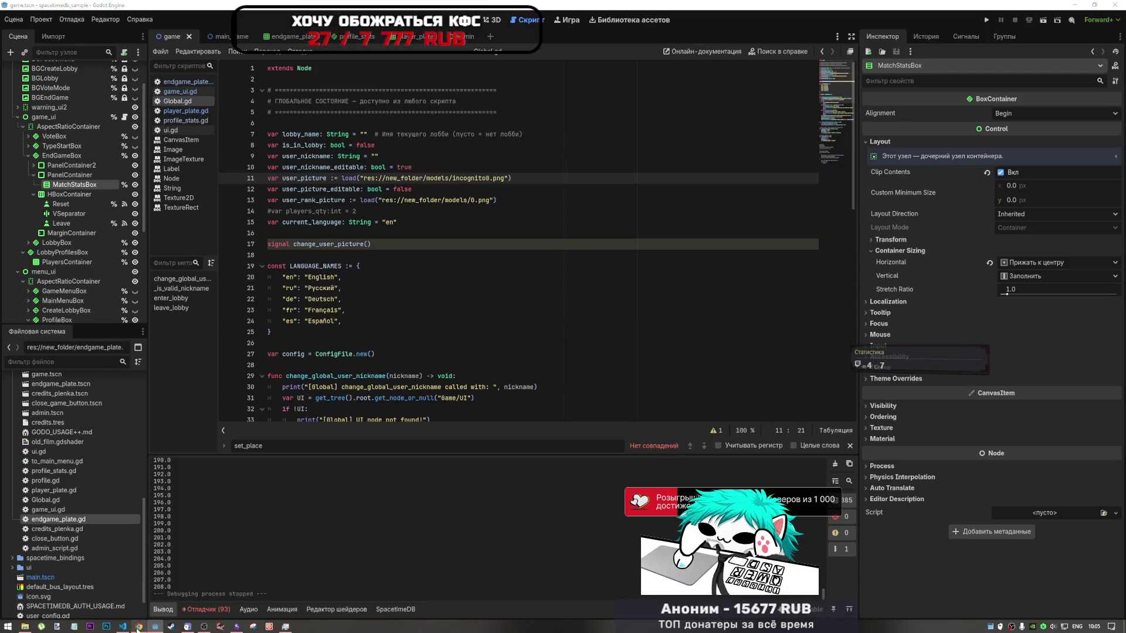
pyautogui.hotkey('alt', 'Tab')
pyautogui.click(926, 8)
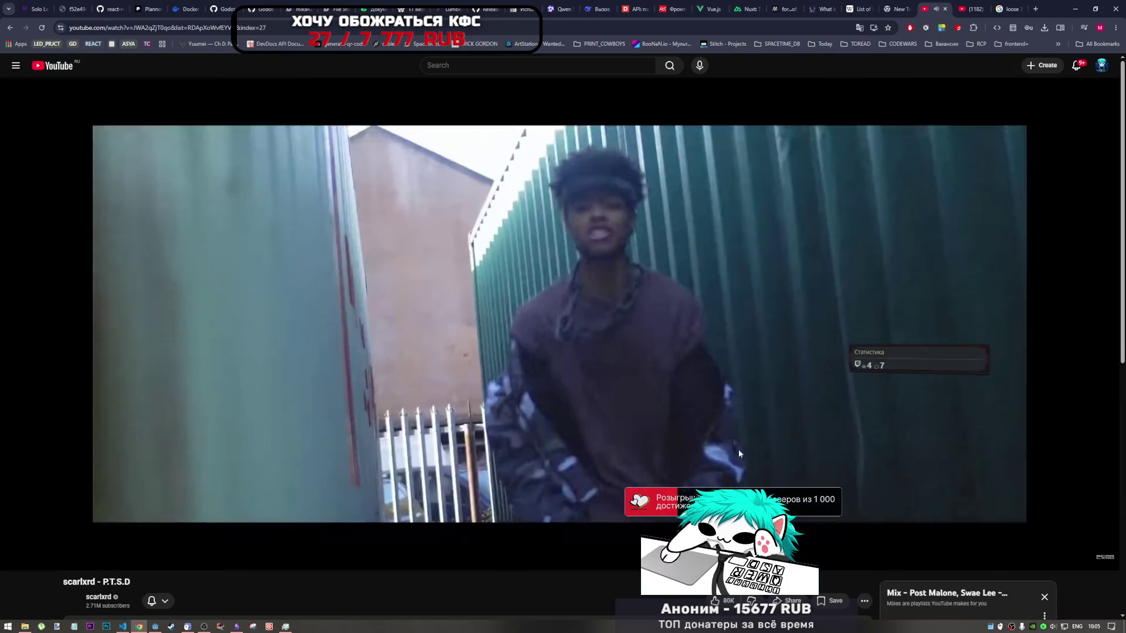
# Step: Play Tame Impala's 'Let It Happen' from the YouTube mix, view the DeepSeek chat, and return to Godot
pyautogui.scroll(-2, 563, 293)
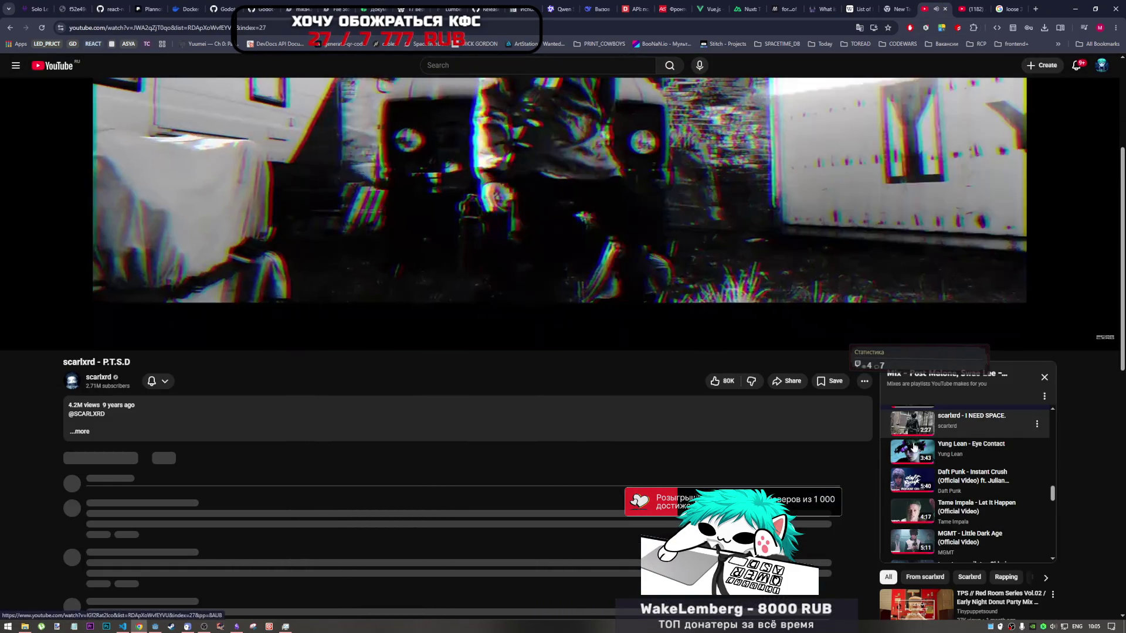
pyautogui.click(912, 469)
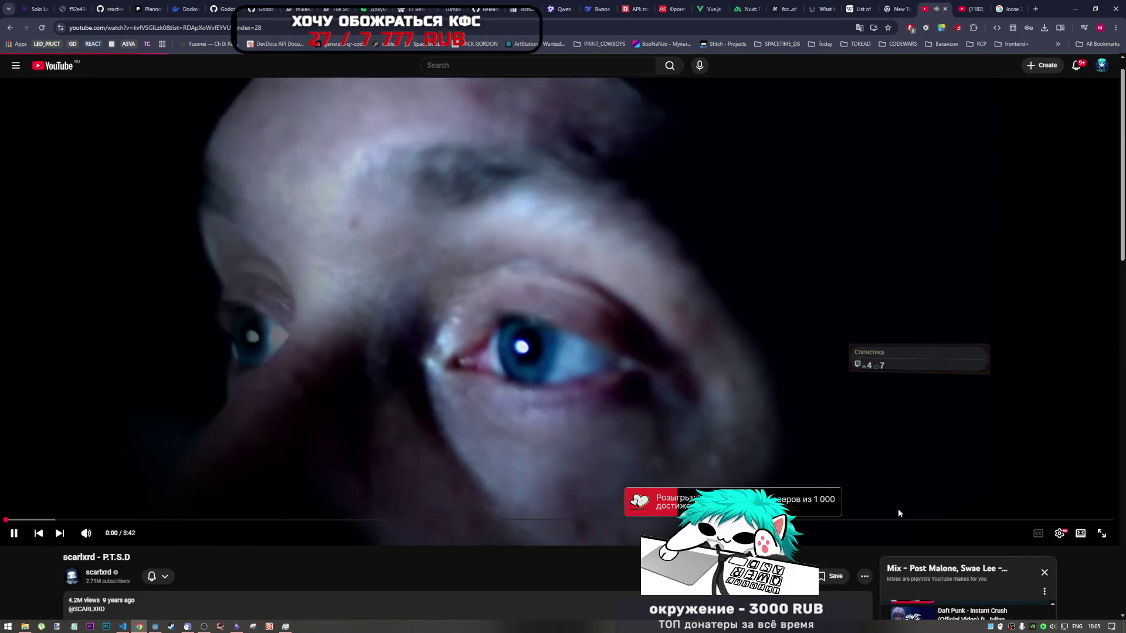
pyautogui.scroll(-3, 951, 435)
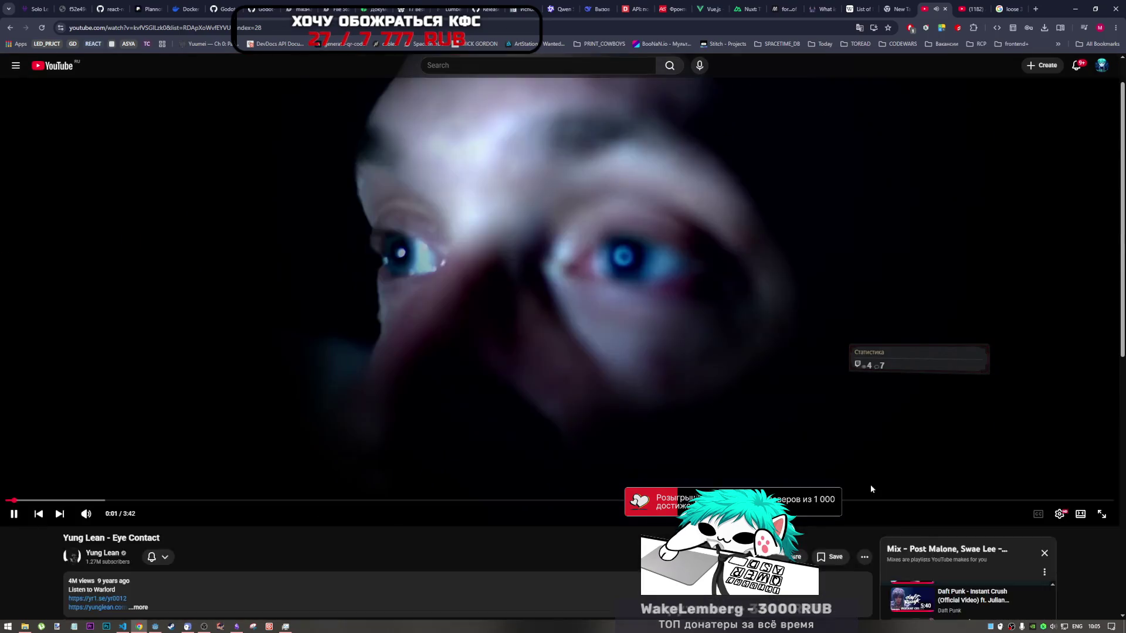
pyautogui.scroll(-1, 925, 508)
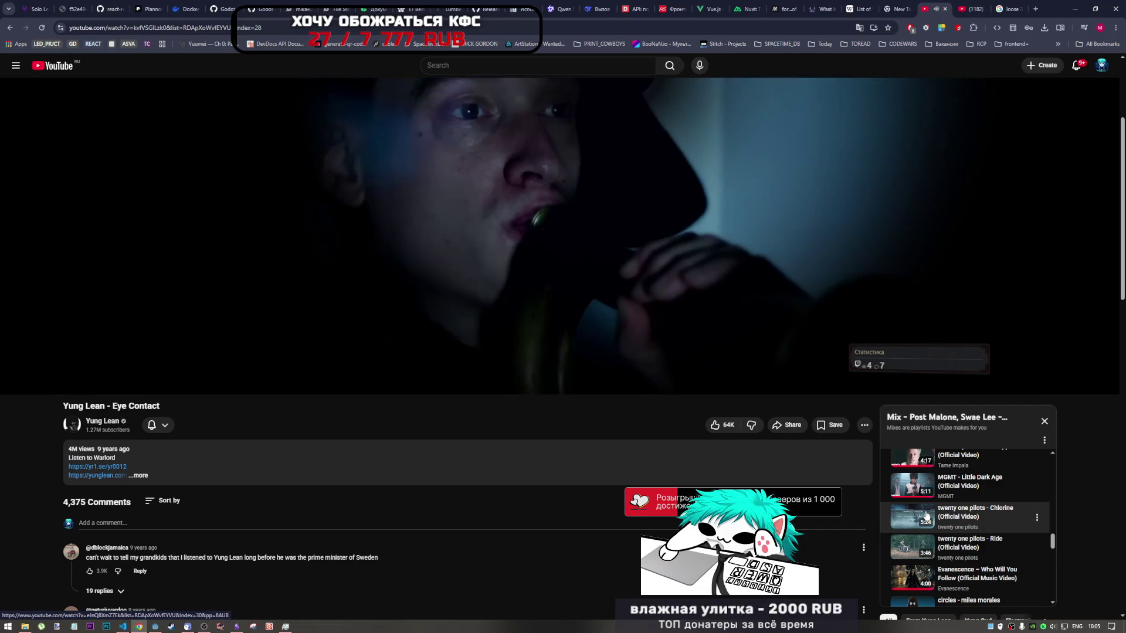
pyautogui.scroll(1, 938, 508)
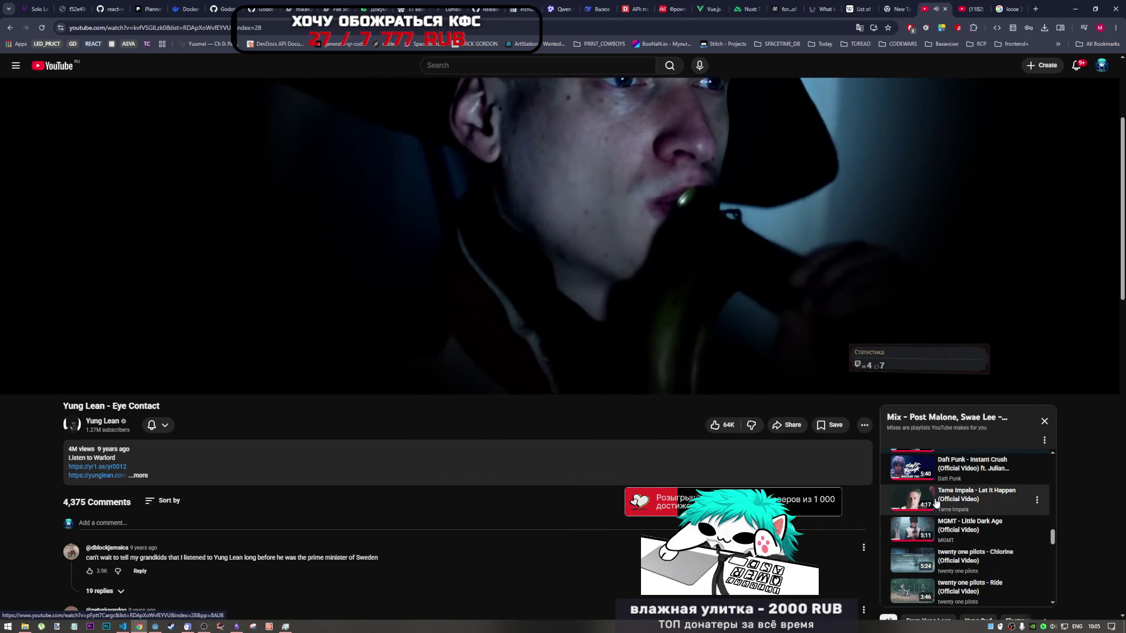
pyautogui.click(945, 500)
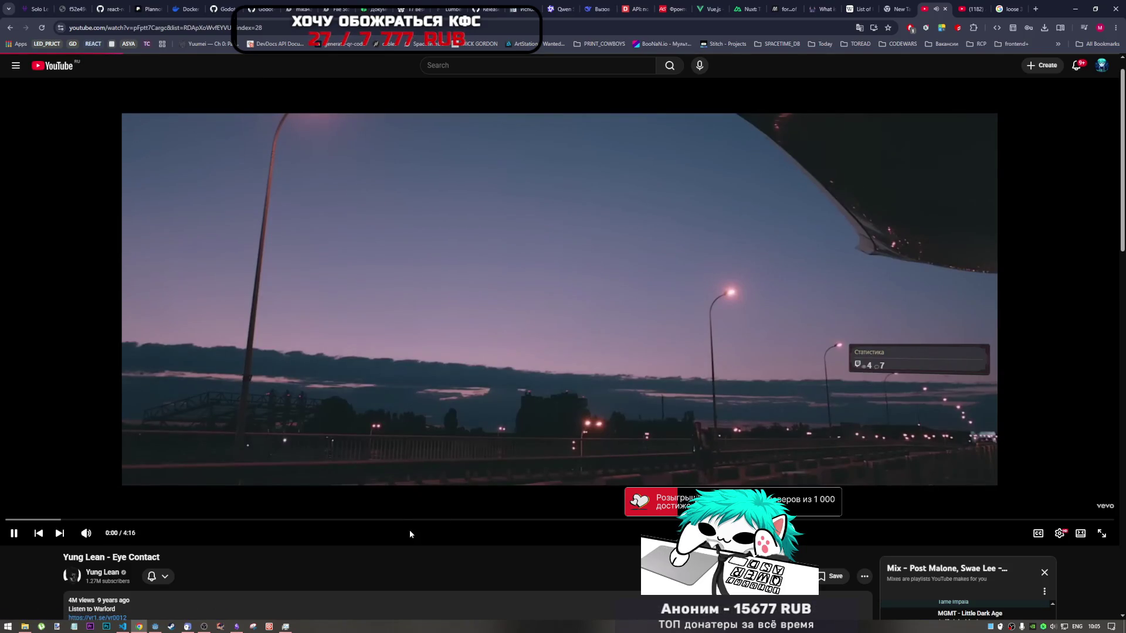
pyautogui.click(593, 9)
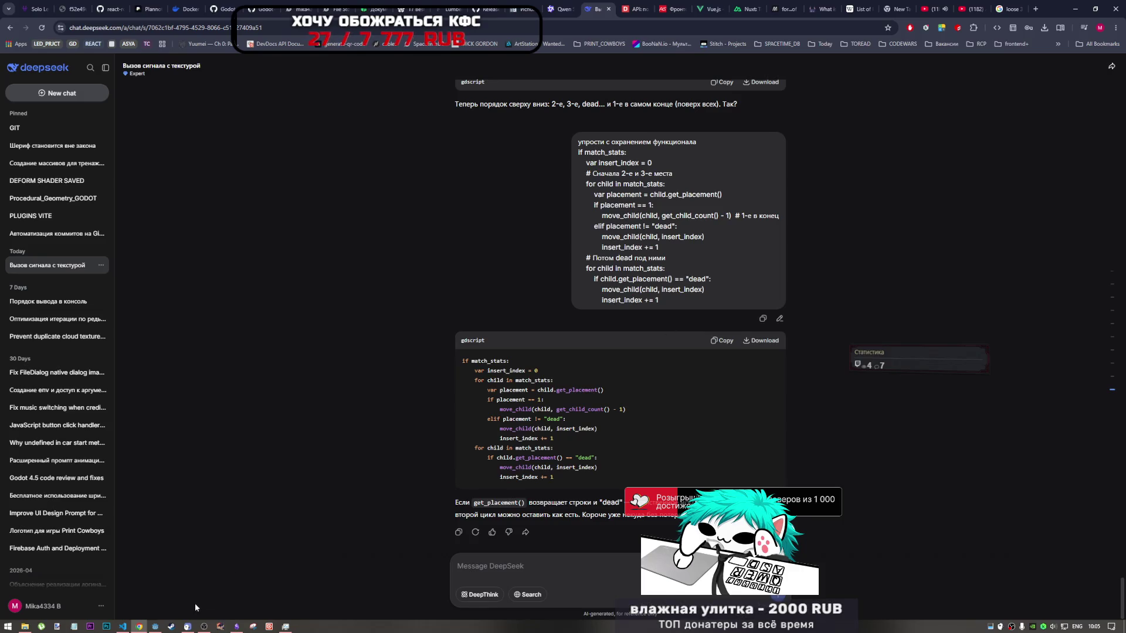
pyautogui.click(155, 627)
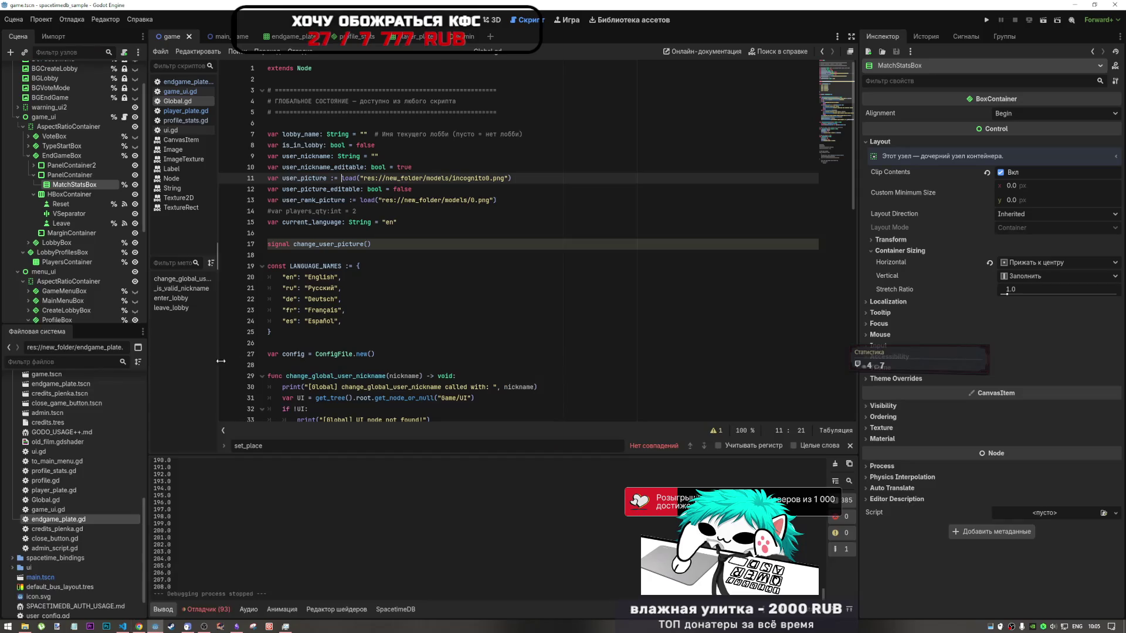
# Step: Flip through player_plate.gd, profile_stats.gd and game_ui.gd, landing on endgame_plate.gd's match block
pyautogui.click(185, 112)
pyautogui.click(186, 120)
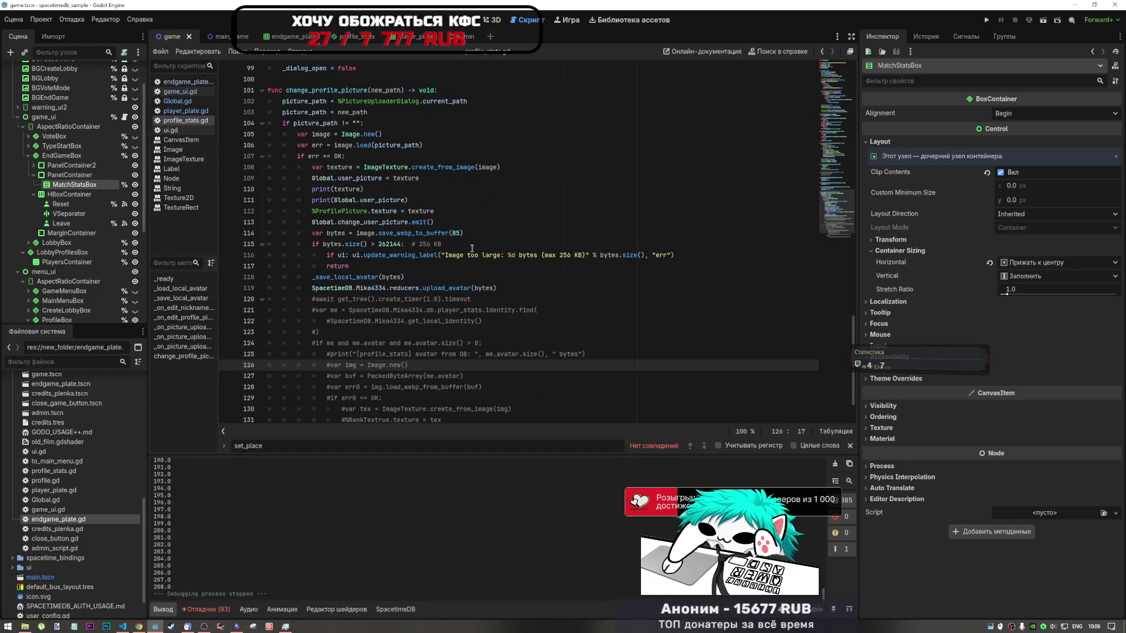
pyautogui.click(185, 91)
pyautogui.click(190, 82)
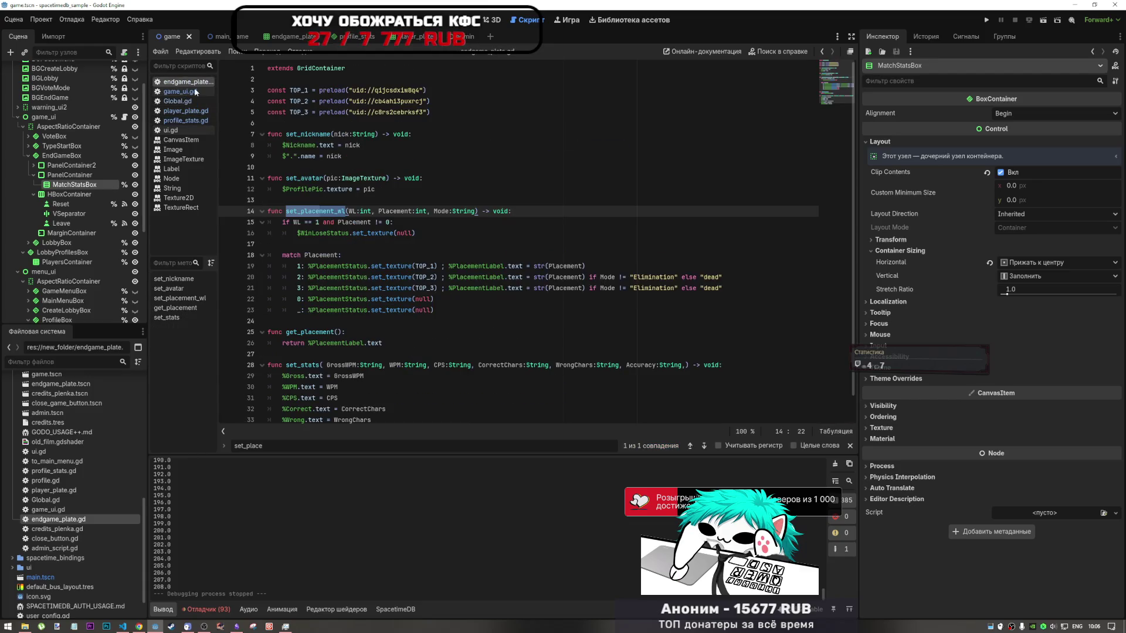
pyautogui.click(435, 277)
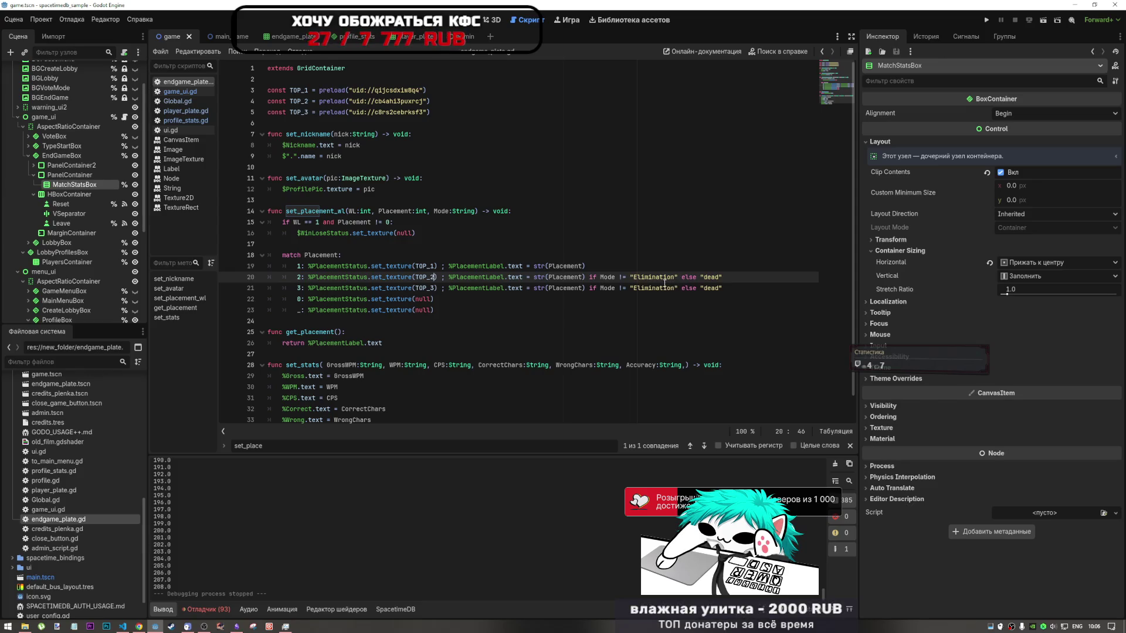
# Step: Compare game_ui.gd with endgame_plate.gd, selecting the 1st to 3rd placement lines
pyautogui.click(186, 92)
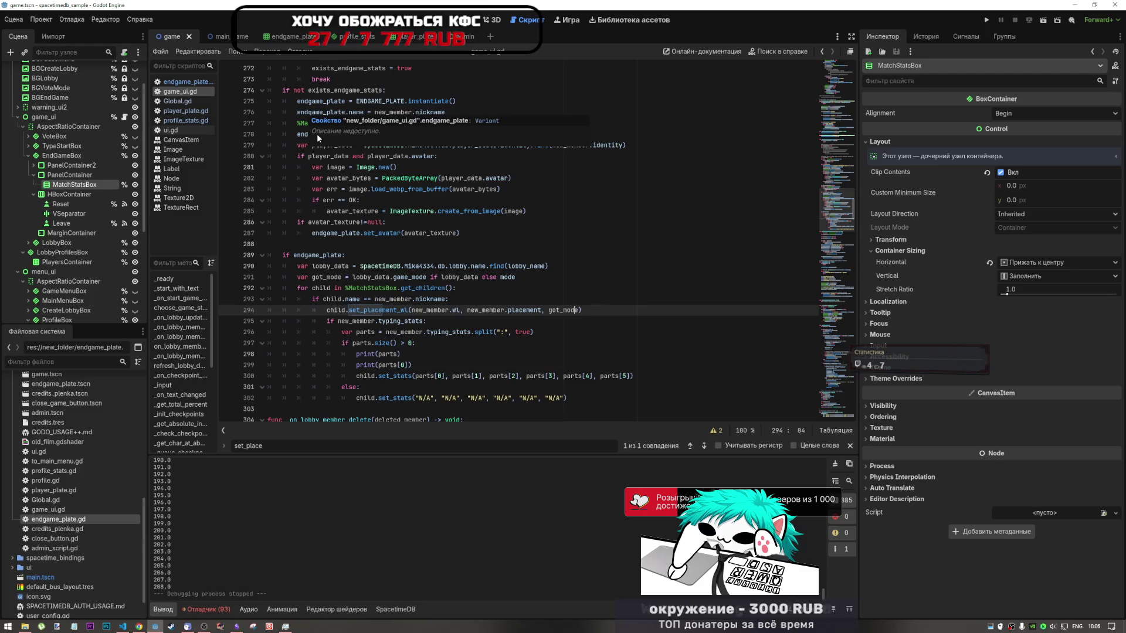
pyautogui.click(199, 83)
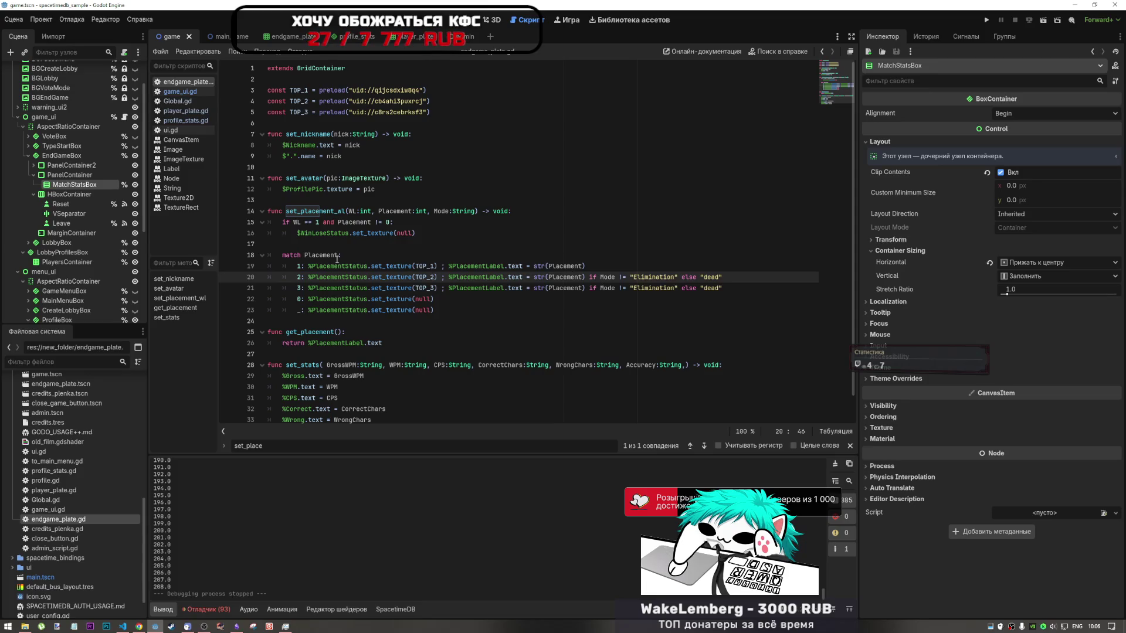
pyautogui.moveTo(315, 265); pyautogui.dragTo(339, 284)
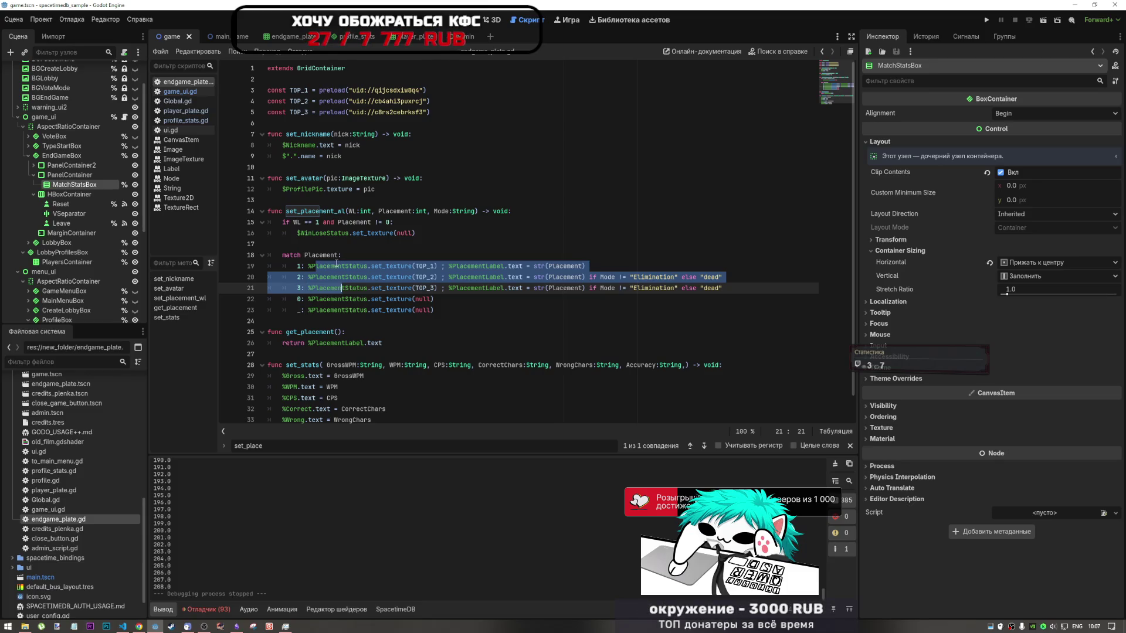
# Step: Return to game_ui.gd at the avatar-bytes line and bring the Obsidian Current Tasks note forward
pyautogui.click(196, 91)
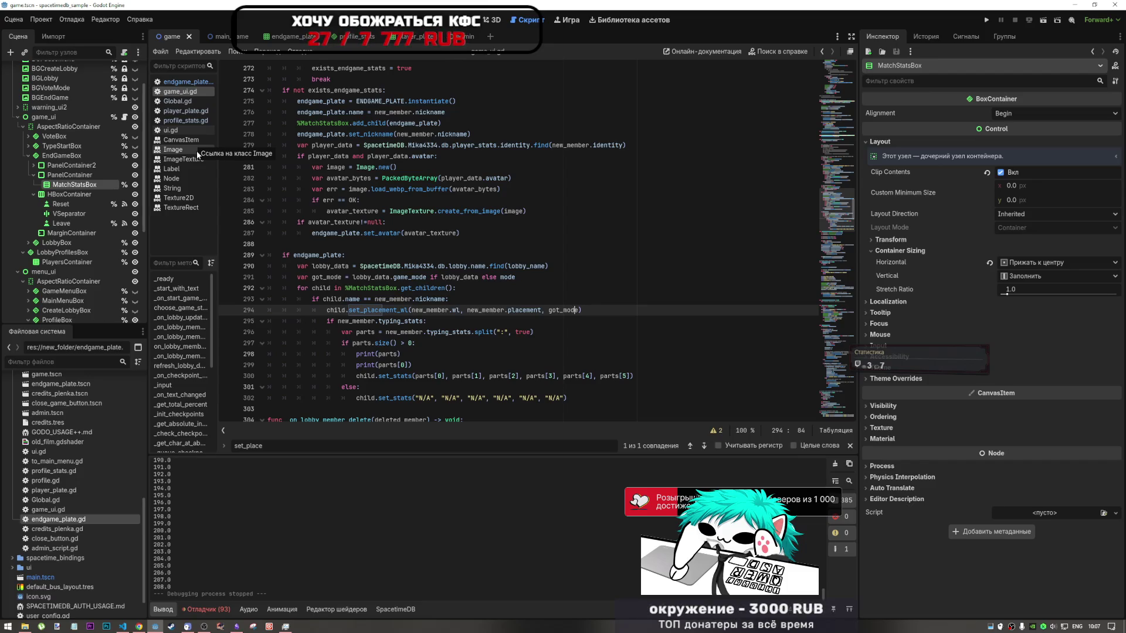
pyautogui.click(349, 177)
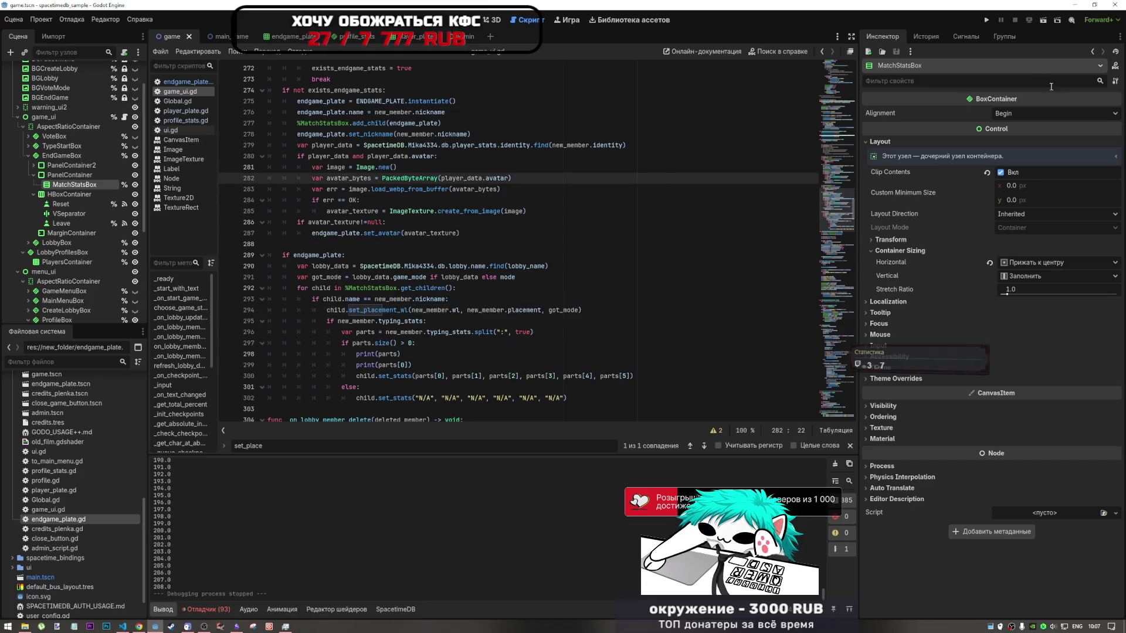
pyautogui.click(72, 23)
pyautogui.click(75, 25)
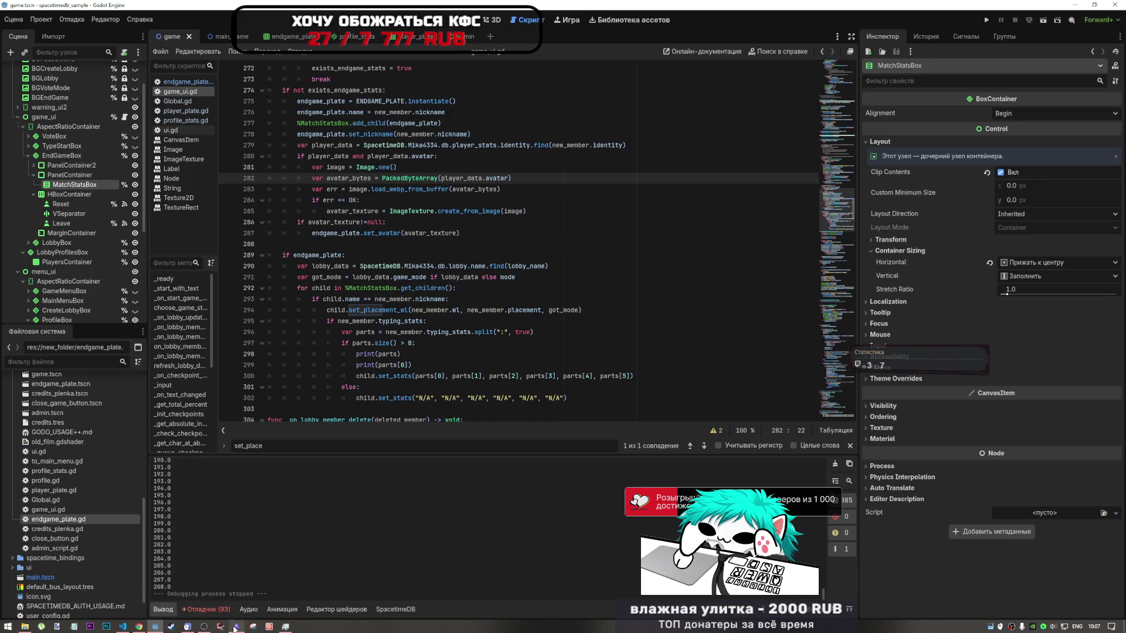
pyautogui.click(236, 626)
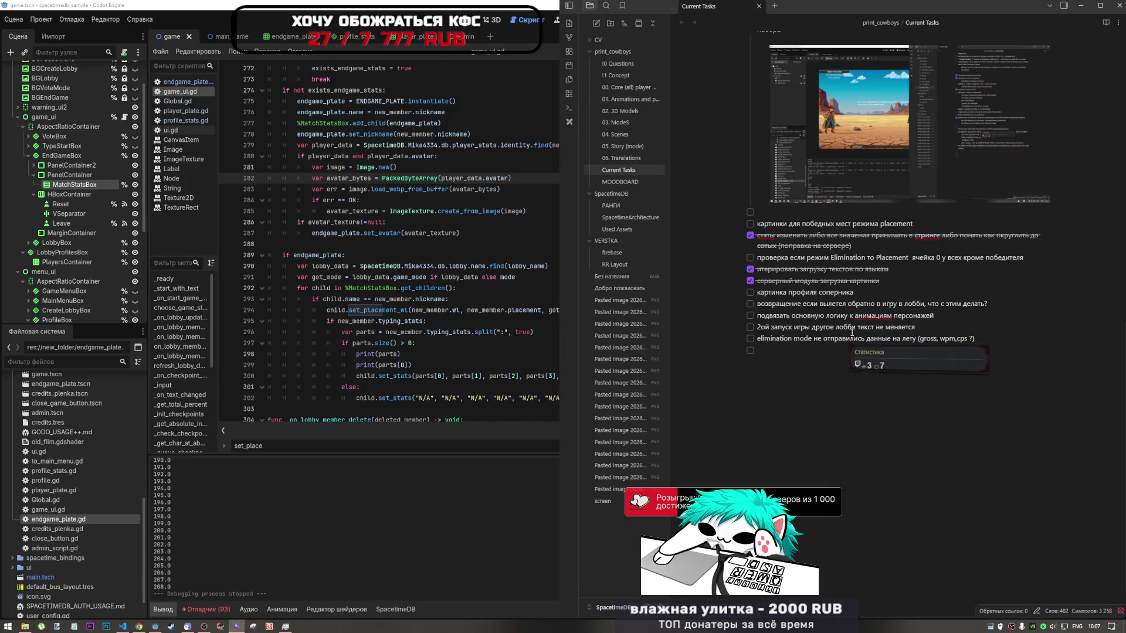
# Step: Add to the elimination-mode task that stats go missing when another player takes first place
pyautogui.hotkey('alt', 'Tab')
pyautogui.scroll(-10, 428, 350)
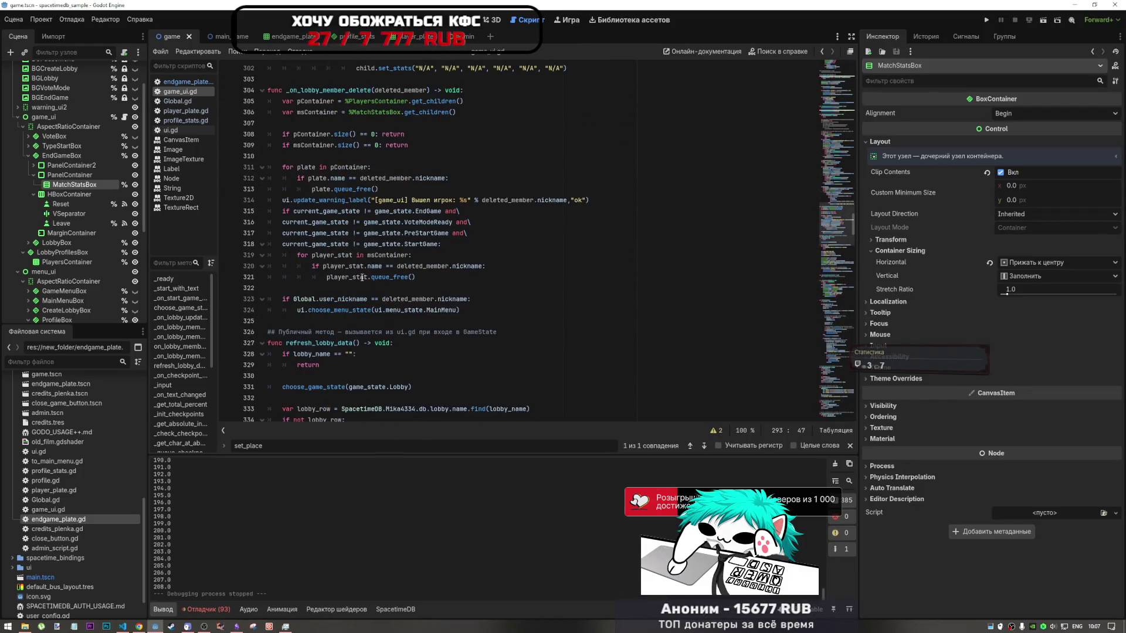
pyautogui.scroll(-2, 357, 293)
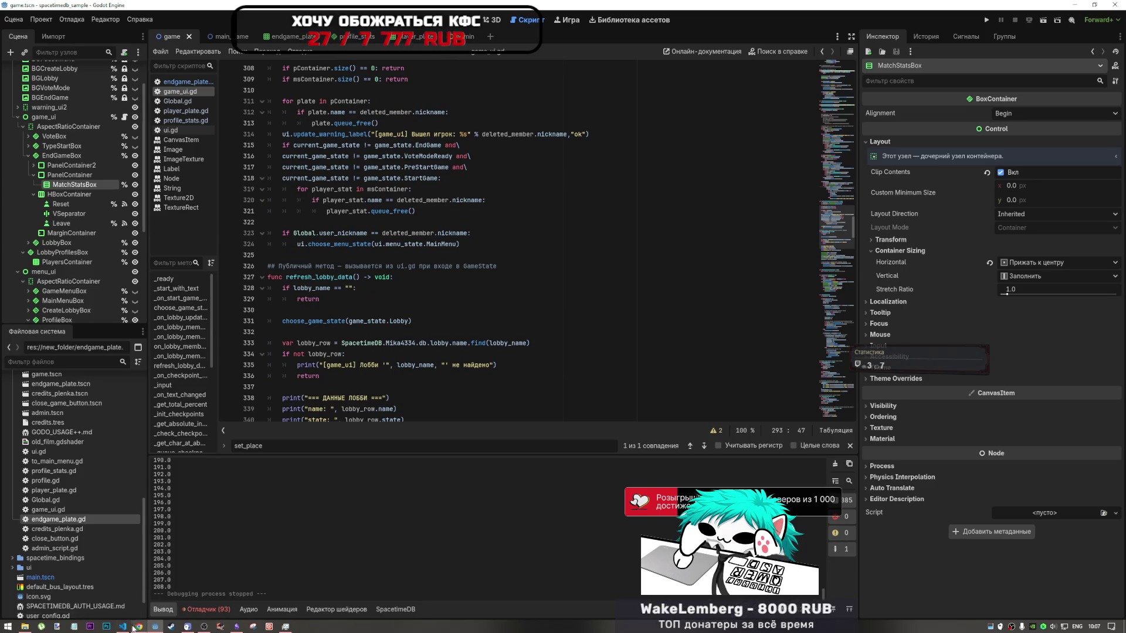
pyautogui.click(139, 626)
pyautogui.click(237, 626)
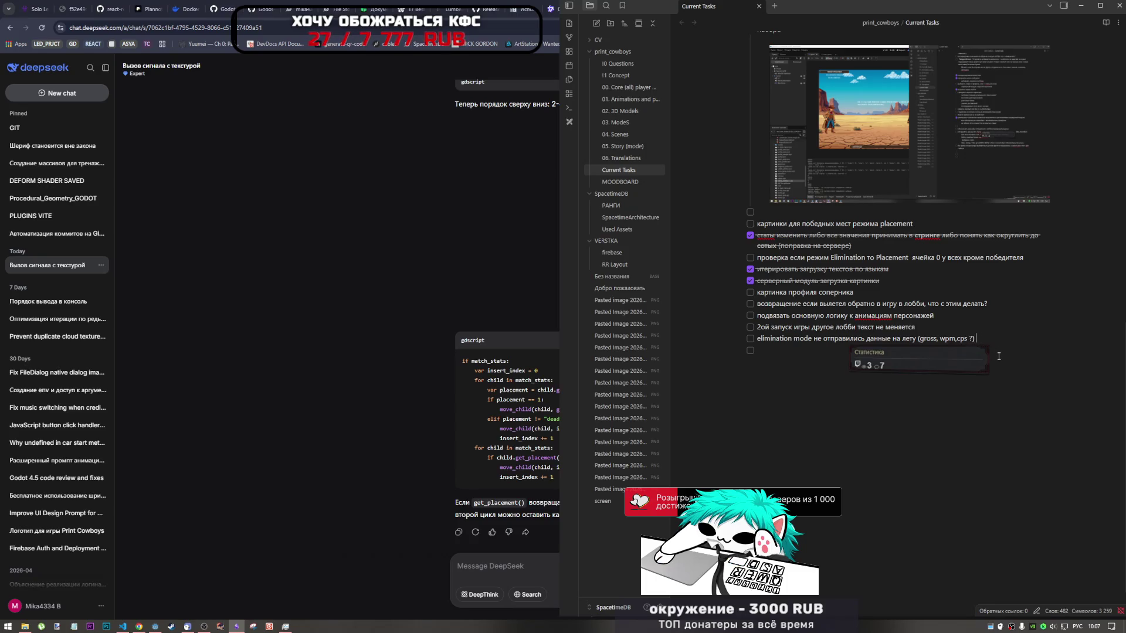
pyautogui.write('в и')
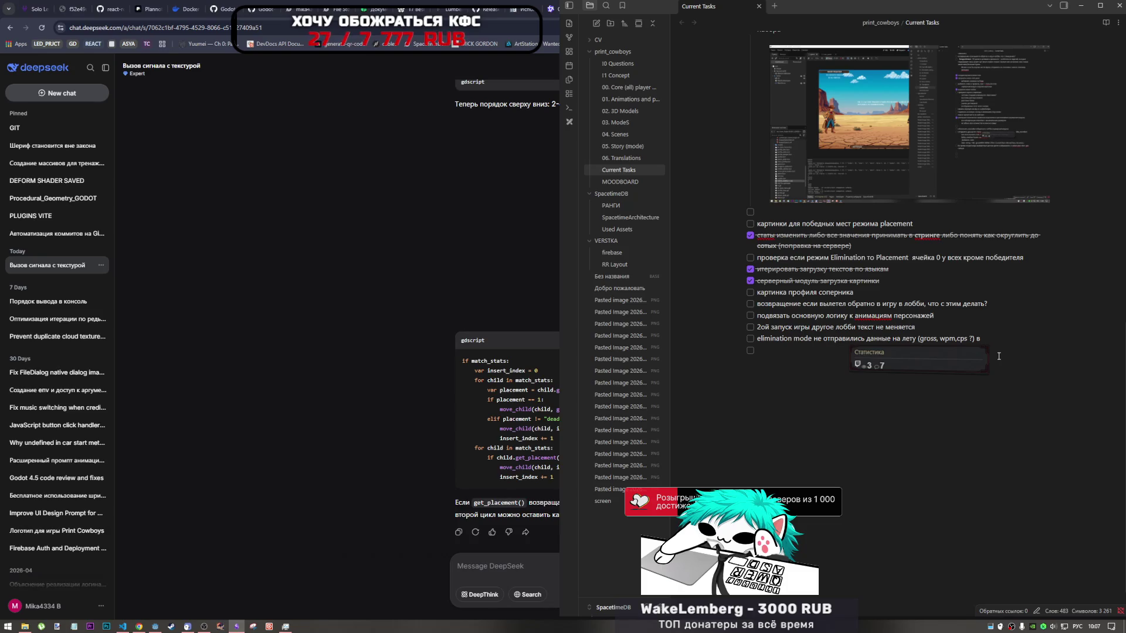
pyautogui.write(' когда')
pyautogui.write('ругой ')
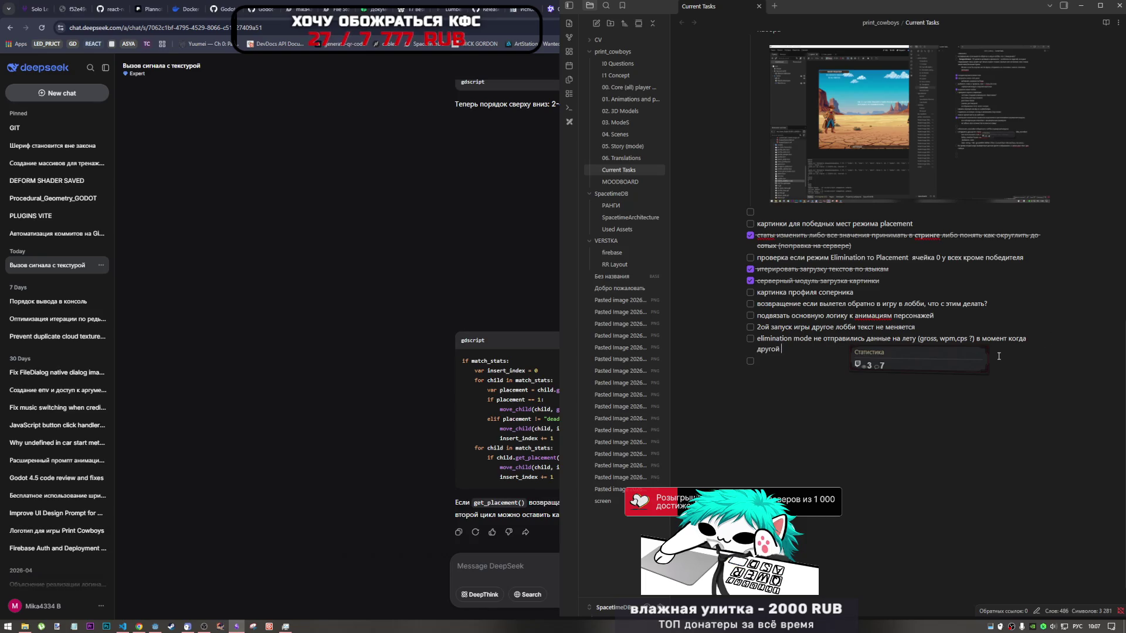
pyautogui.write('ок з')
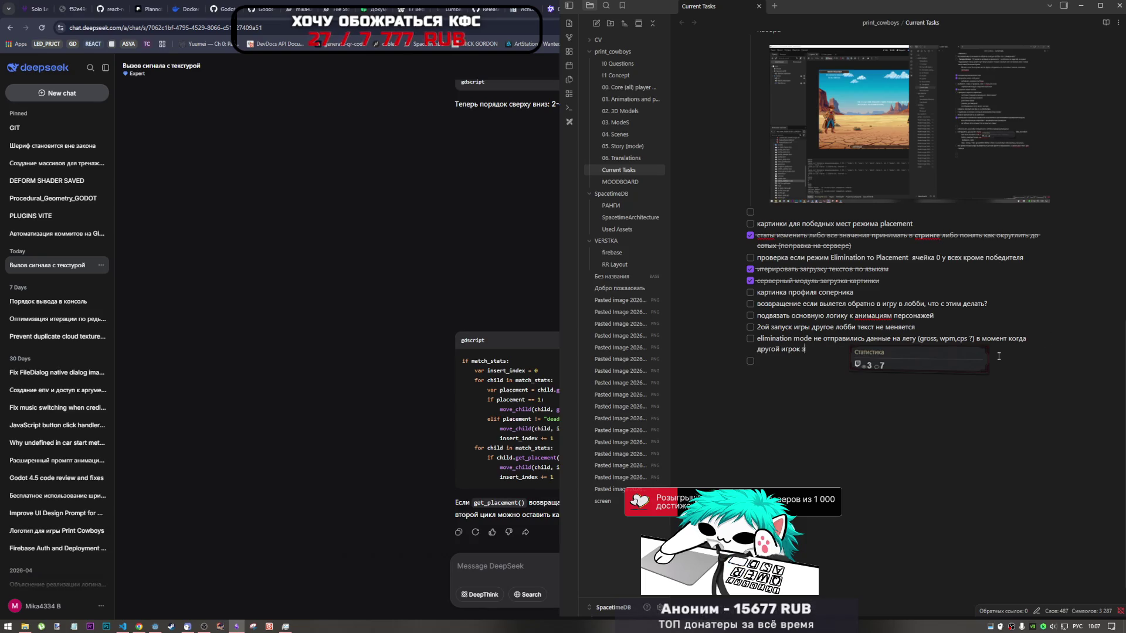
pyautogui.write('л')
pyautogui.write(' мест')
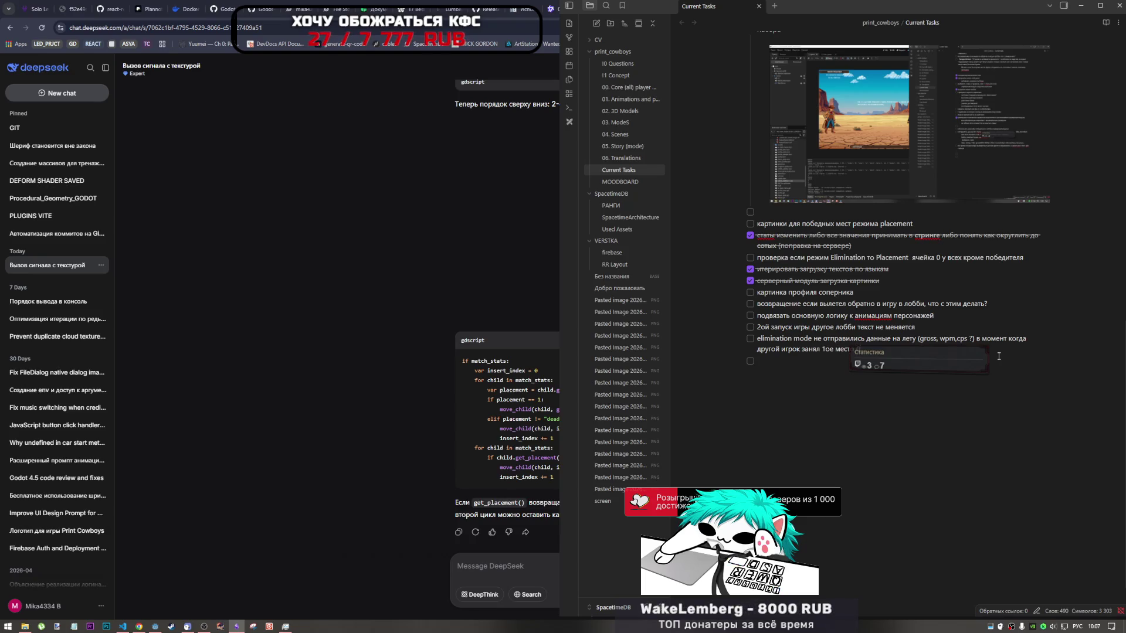
pyautogui.write('о (игры)')
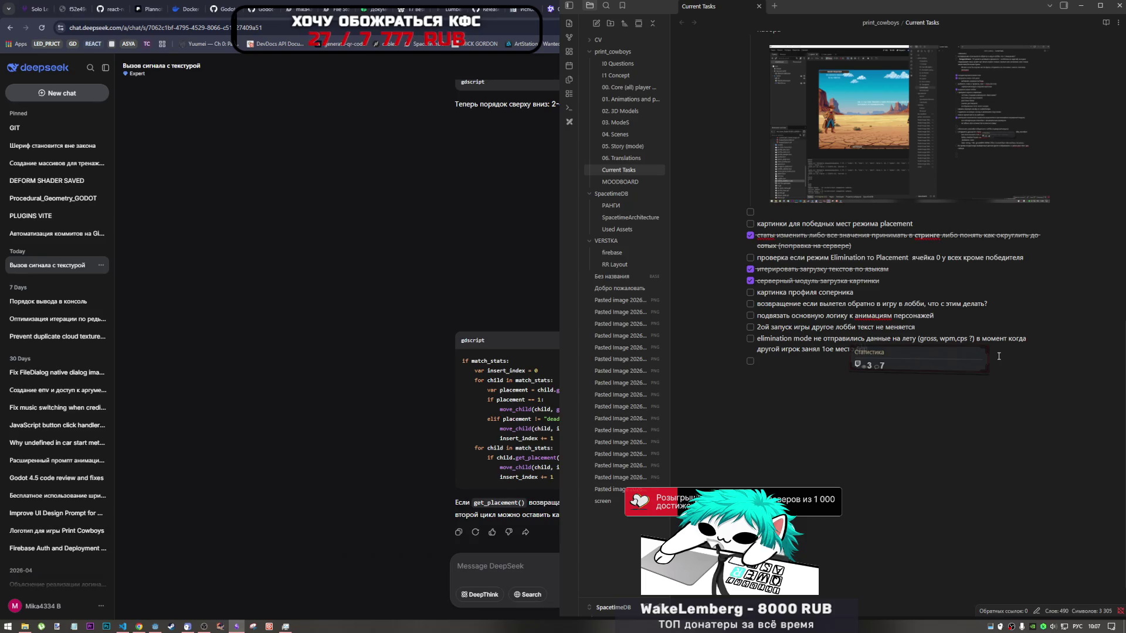
pyautogui.write('тать первым')
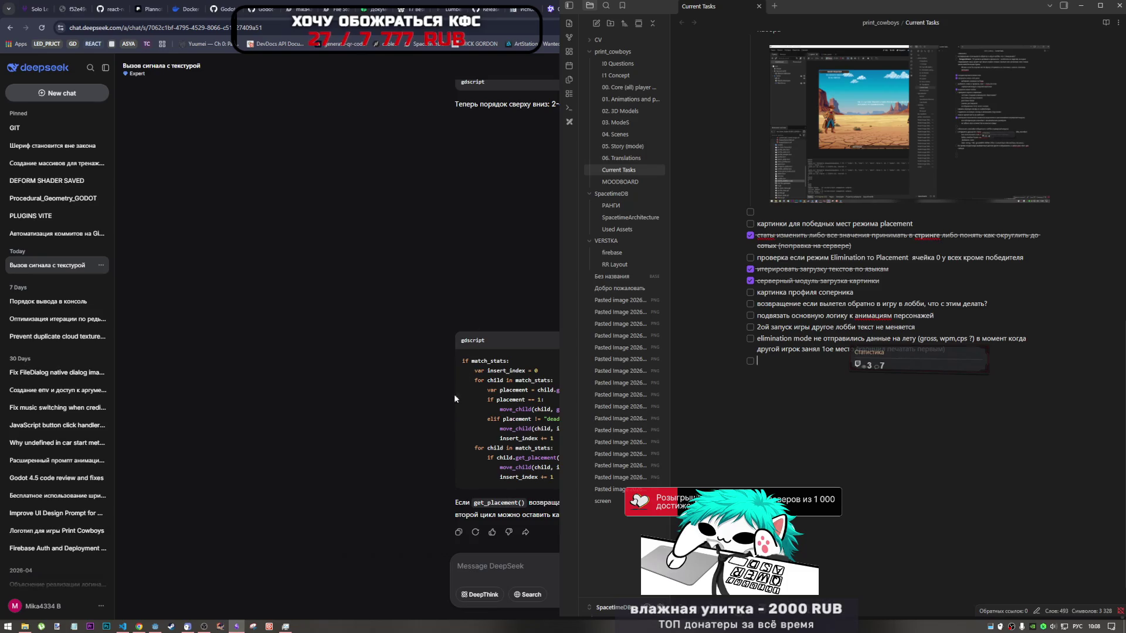
# Step: Read DeepSeek's simplified match_stats sorting reply, close the Google search tab, and return to Godot
pyautogui.click(468, 198)
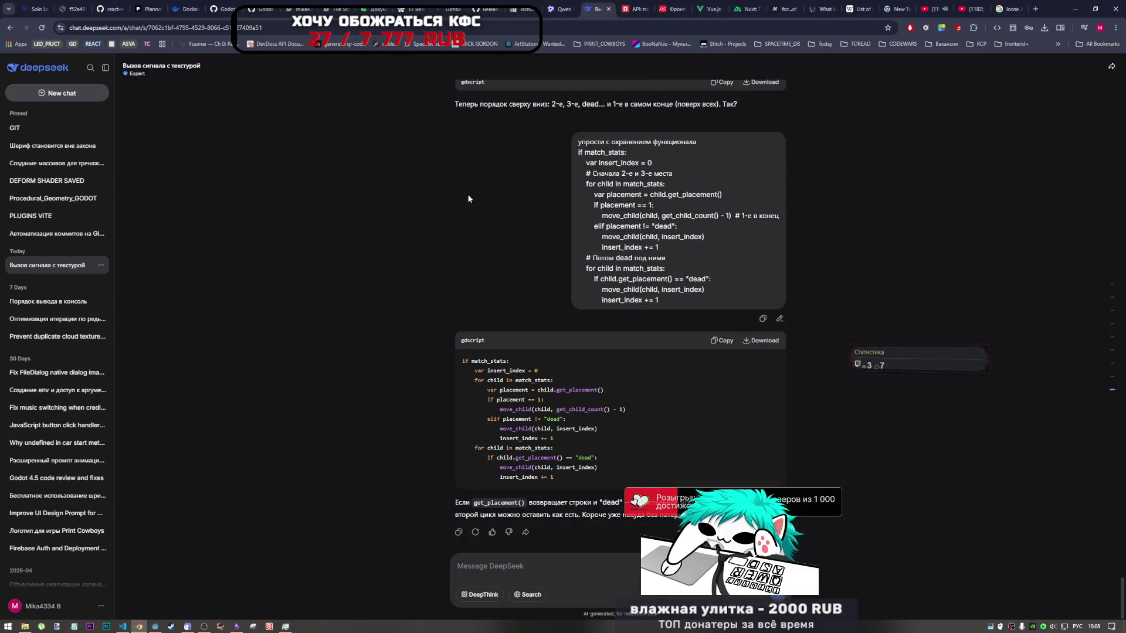
pyautogui.click(1015, 9)
pyautogui.hotkey('ctrl', 'w')
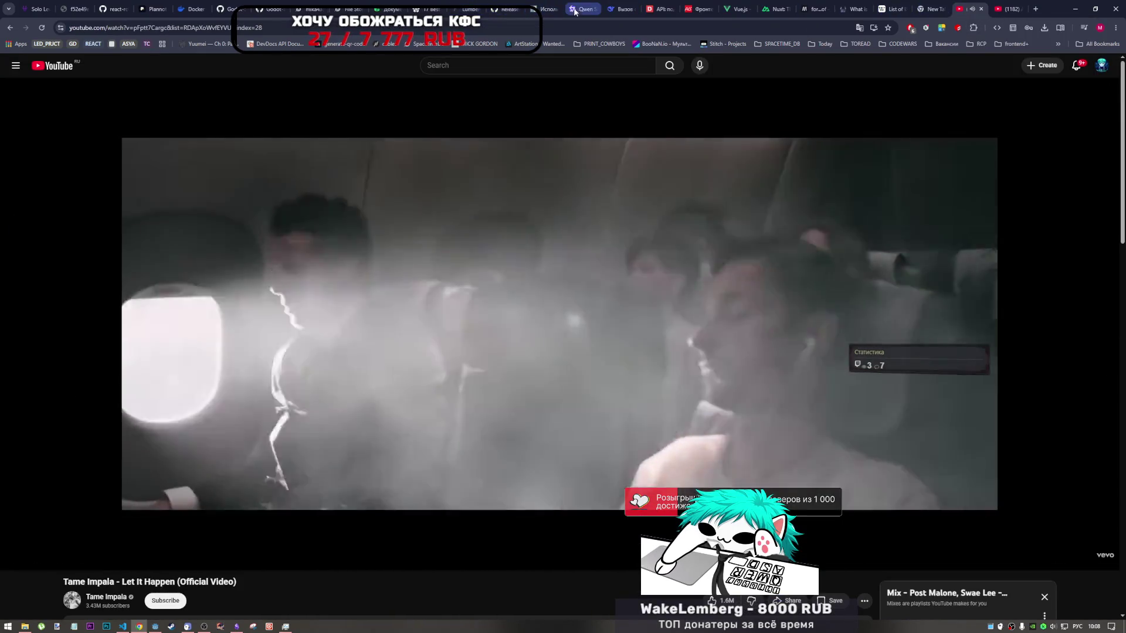
pyautogui.click(619, 8)
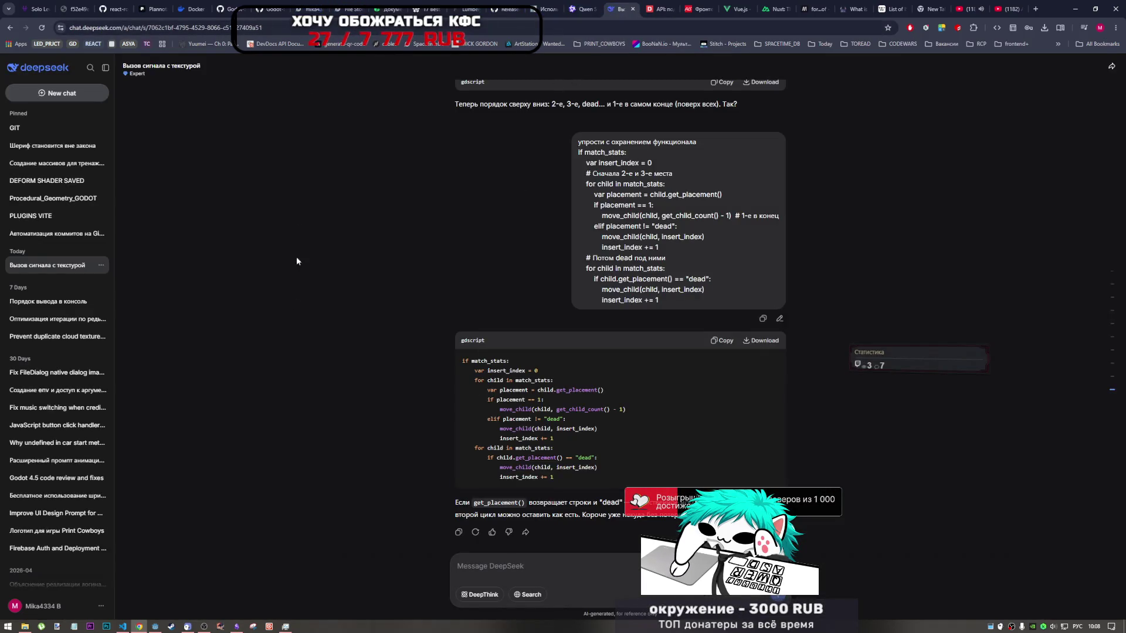
pyautogui.click(122, 626)
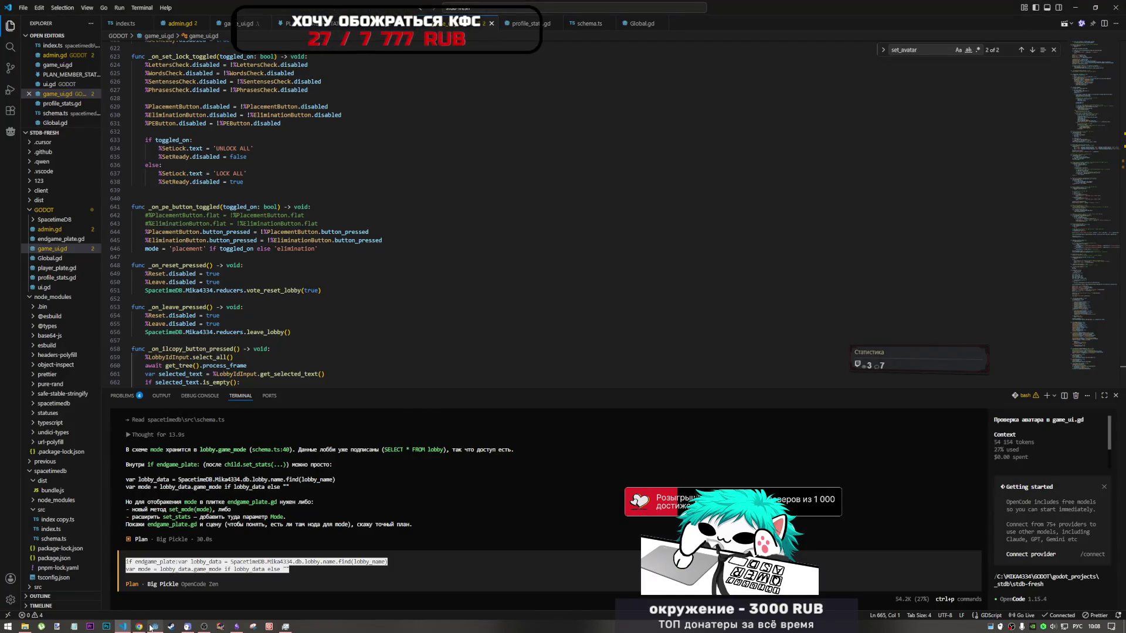
pyautogui.click(151, 627)
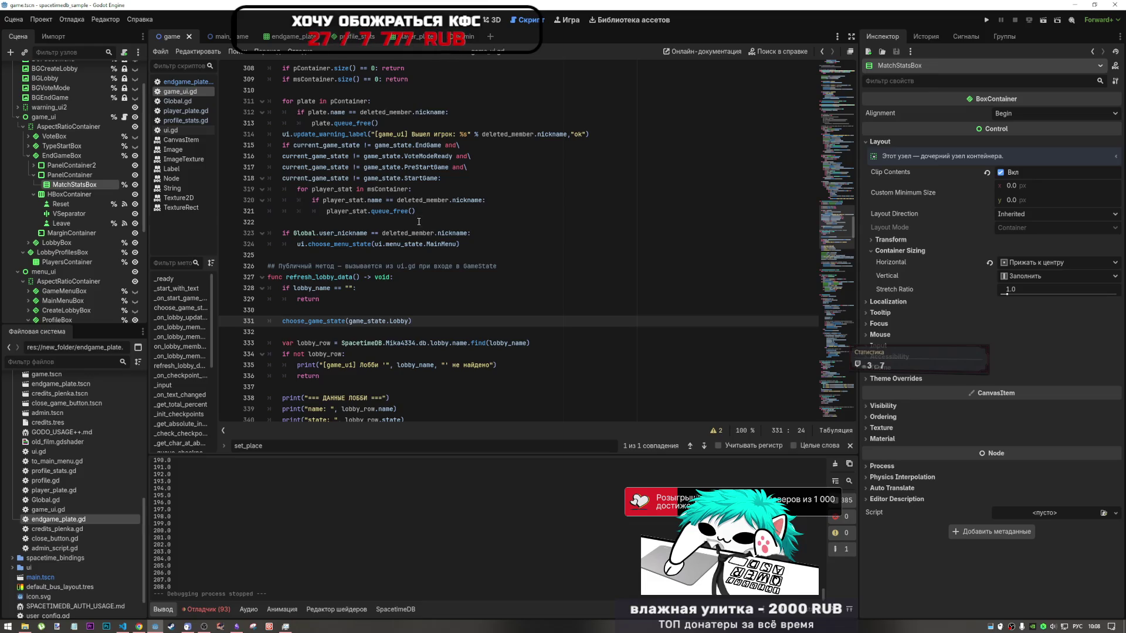
pyautogui.moveTo(829, 226); pyautogui.dragTo(831, 60)
pyautogui.moveTo(831, 108)
pyautogui.mouseDown()
pyautogui.moveTo(836, 240)
pyautogui.moveTo(838, 144)
pyautogui.mouseUp()
pyautogui.scroll(-6, 839, 146)
pyautogui.click(389, 335)
pyautogui.press('Up')
pyautogui.press('Up')
pyautogui.press('Up')
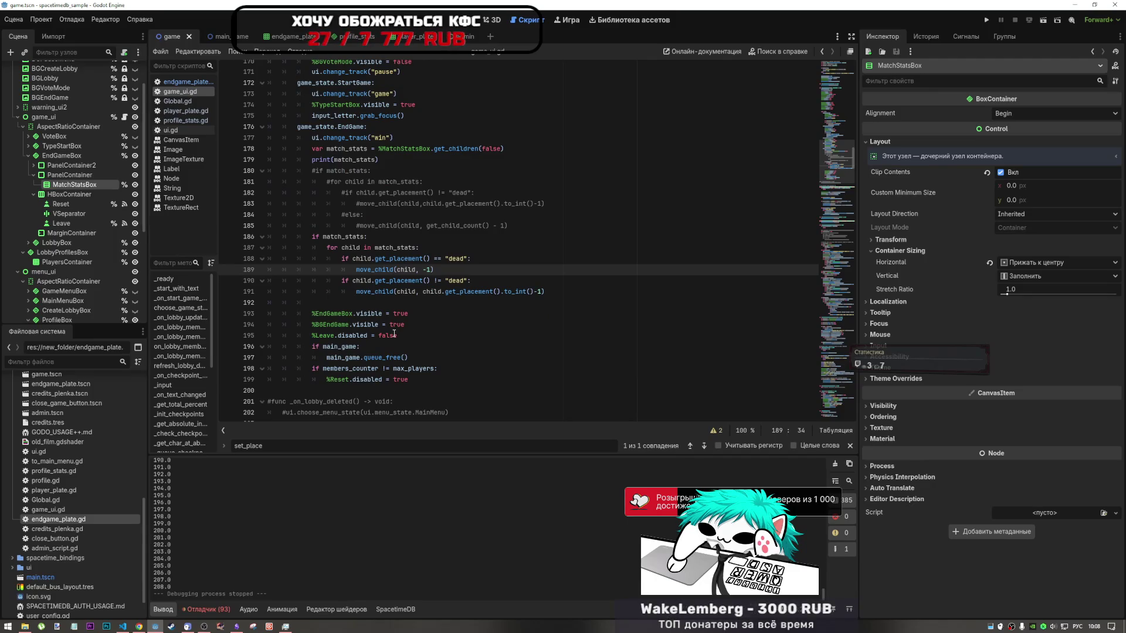
pyautogui.doubleClick(350, 127)
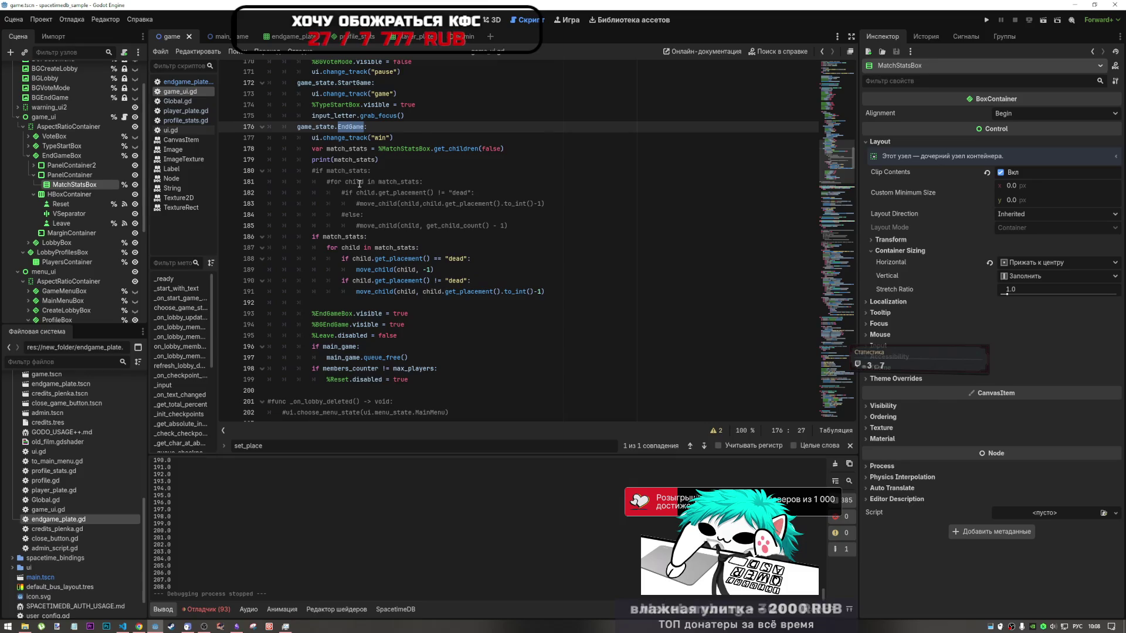
pyautogui.hotkey('ctrl', 'f')
pyautogui.click(704, 446)
pyautogui.click(703, 446)
pyautogui.click(704, 446)
pyautogui.click(703, 446)
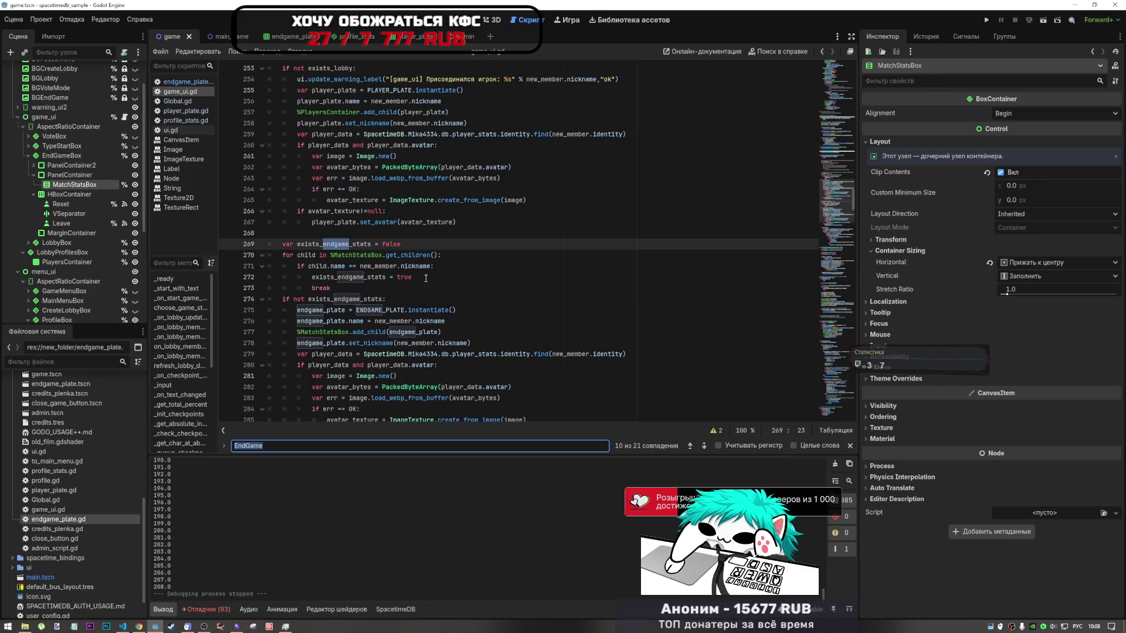
pyautogui.scroll(3, 416, 280)
pyautogui.scroll(-3, 416, 279)
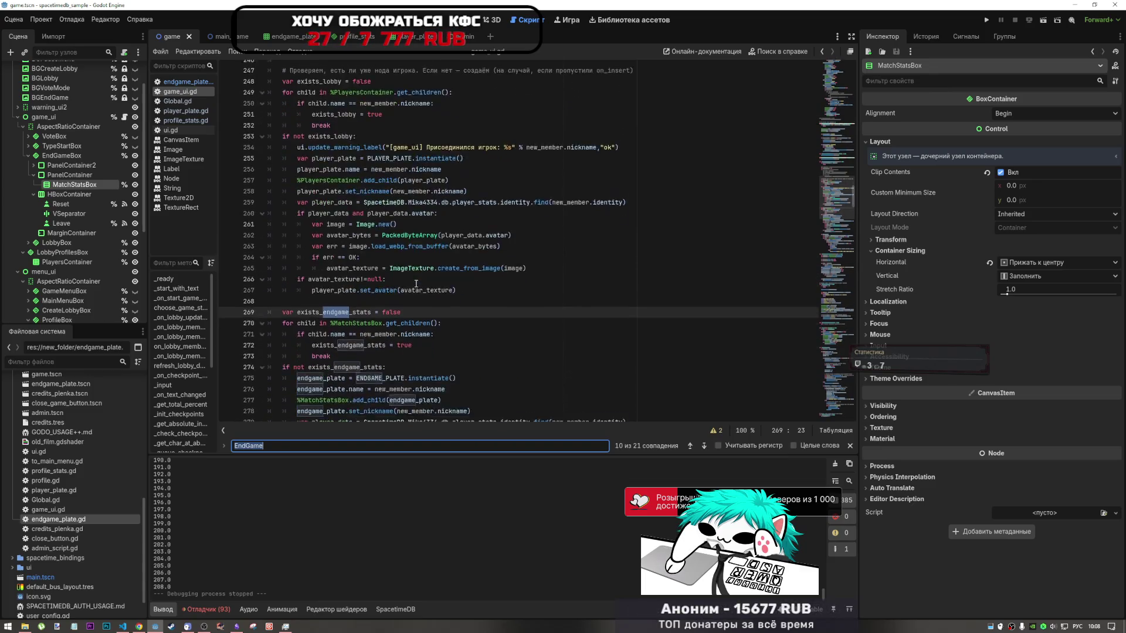
pyautogui.click(703, 446)
pyautogui.click(704, 446)
pyautogui.click(703, 446)
pyautogui.click(703, 446)
pyautogui.click(704, 446)
pyautogui.click(704, 446)
pyautogui.click(704, 446)
pyautogui.click(703, 446)
pyautogui.click(704, 446)
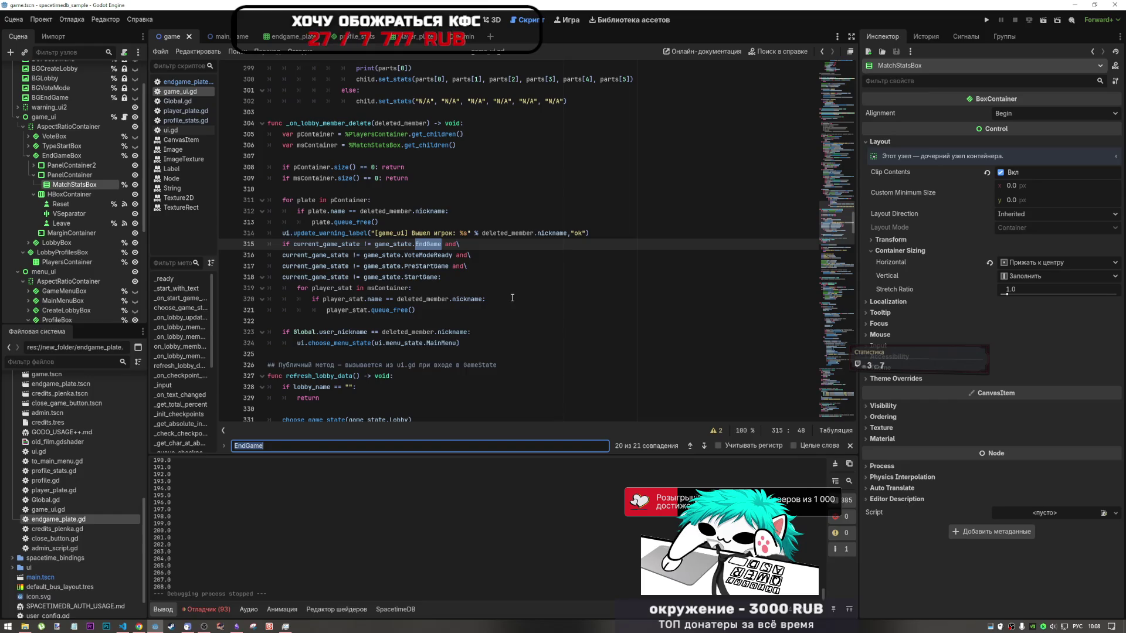
pyautogui.click(704, 446)
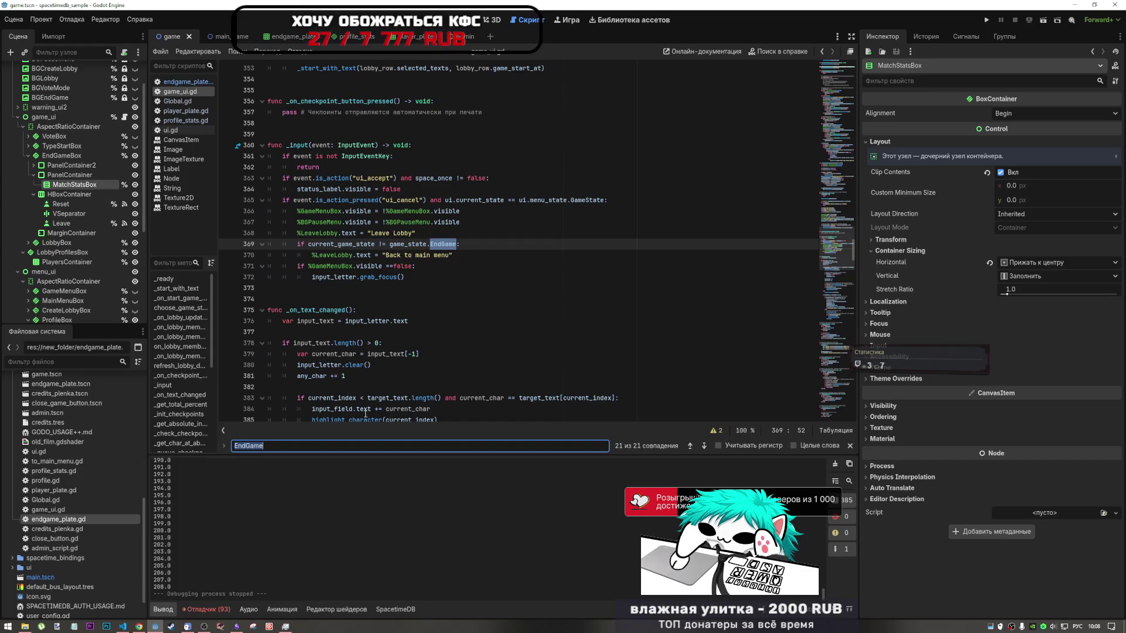
pyautogui.scroll(-5, 657, 295)
pyautogui.scroll(-17, 657, 295)
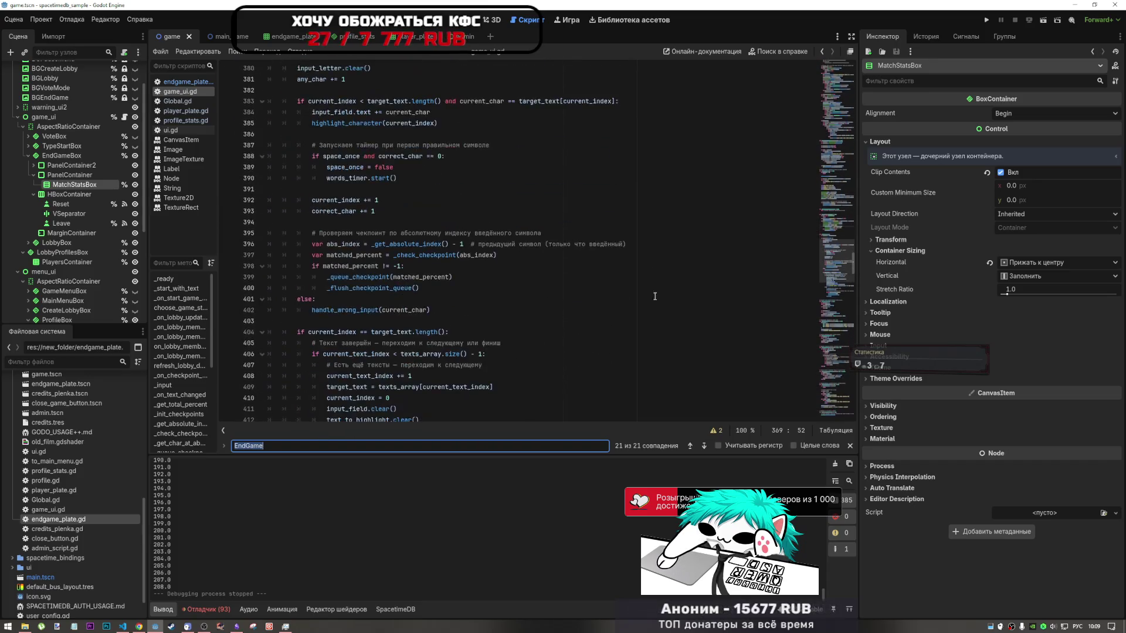
pyautogui.scroll(-14, 640, 309)
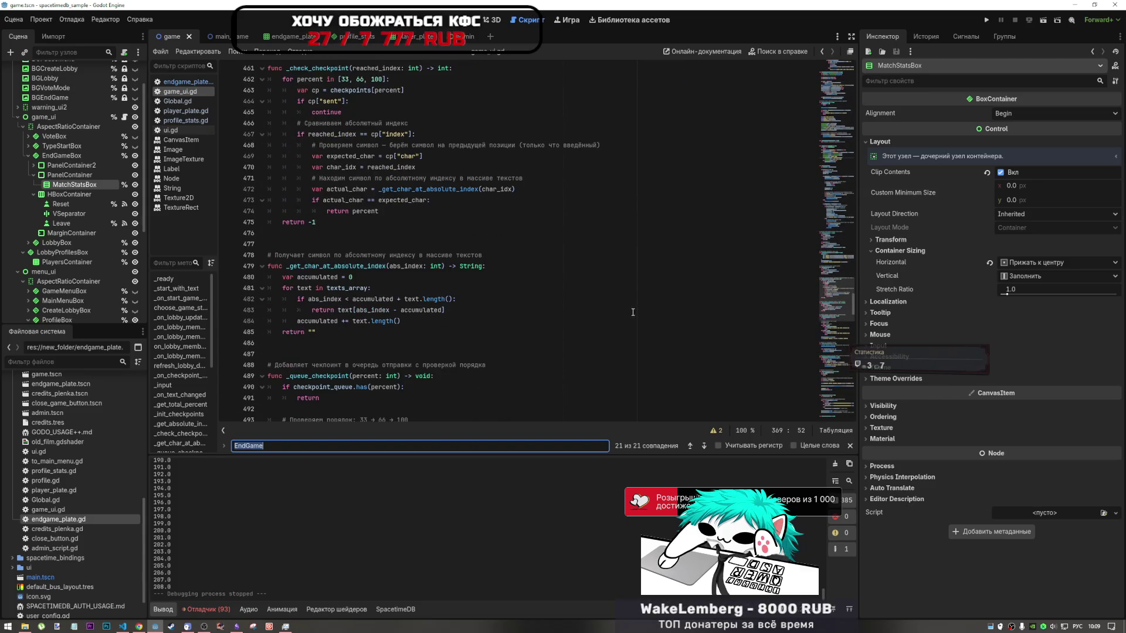
pyautogui.scroll(3, 632, 312)
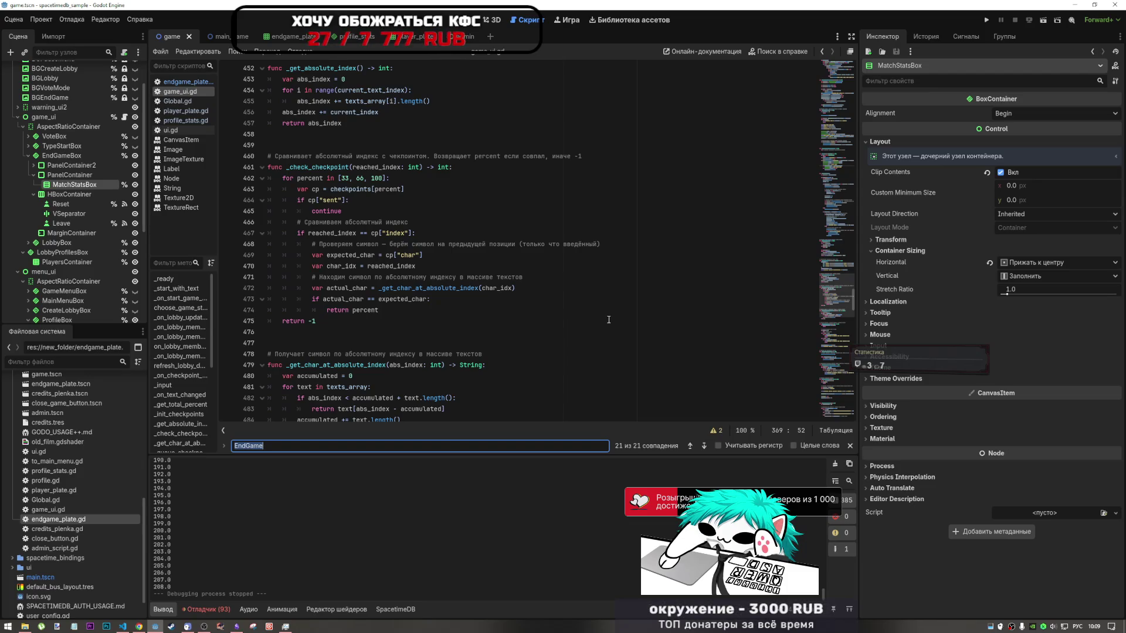
pyautogui.scroll(-5, 393, 215)
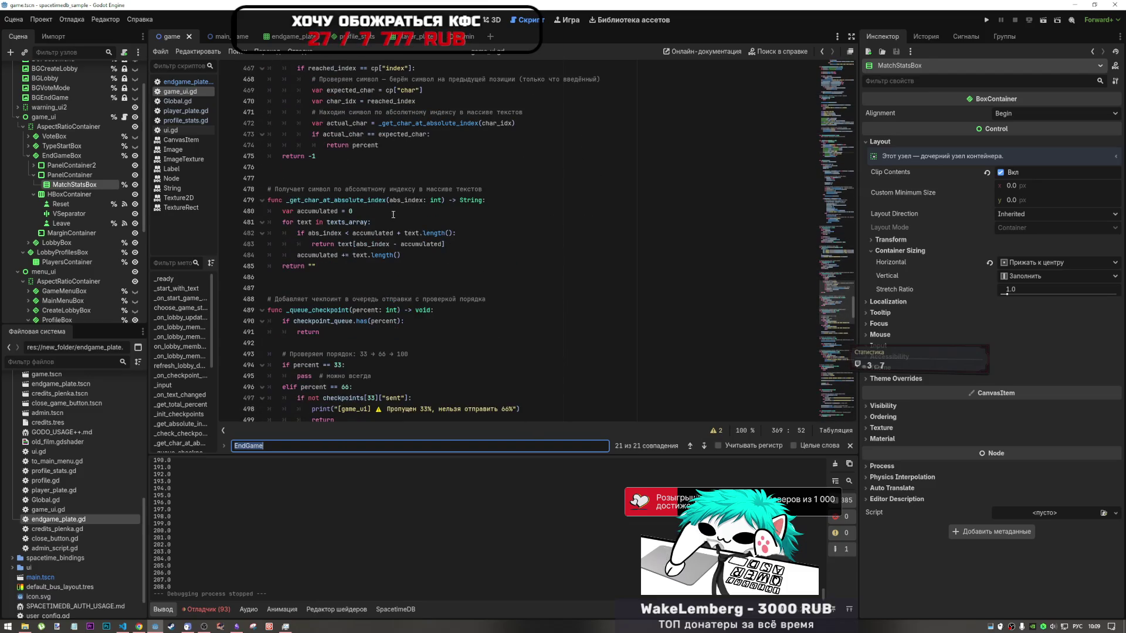
pyautogui.scroll(-6, 393, 214)
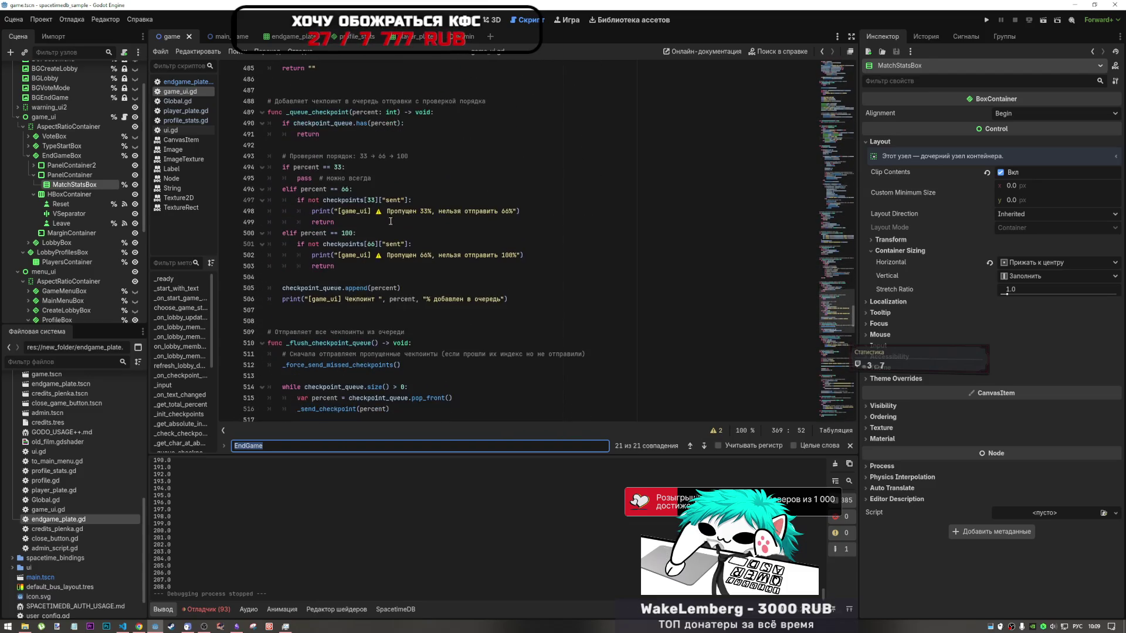
pyautogui.scroll(-8, 391, 221)
pyautogui.scroll(-10, 389, 235)
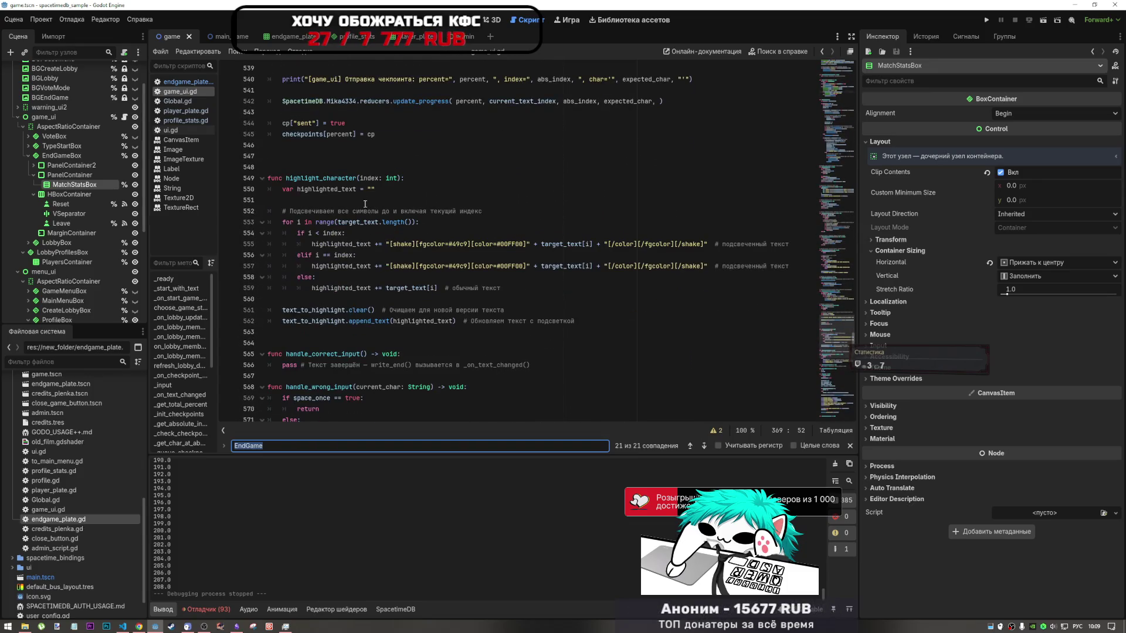
pyautogui.scroll(-7, 365, 203)
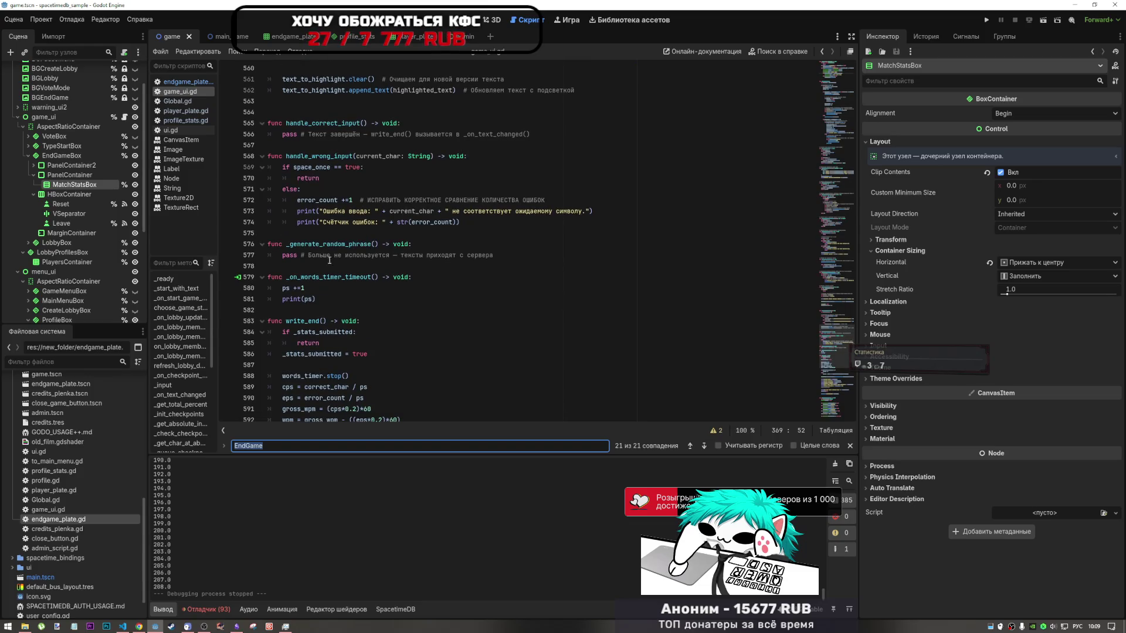
pyautogui.scroll(-2, 329, 260)
pyautogui.scroll(-2, 330, 255)
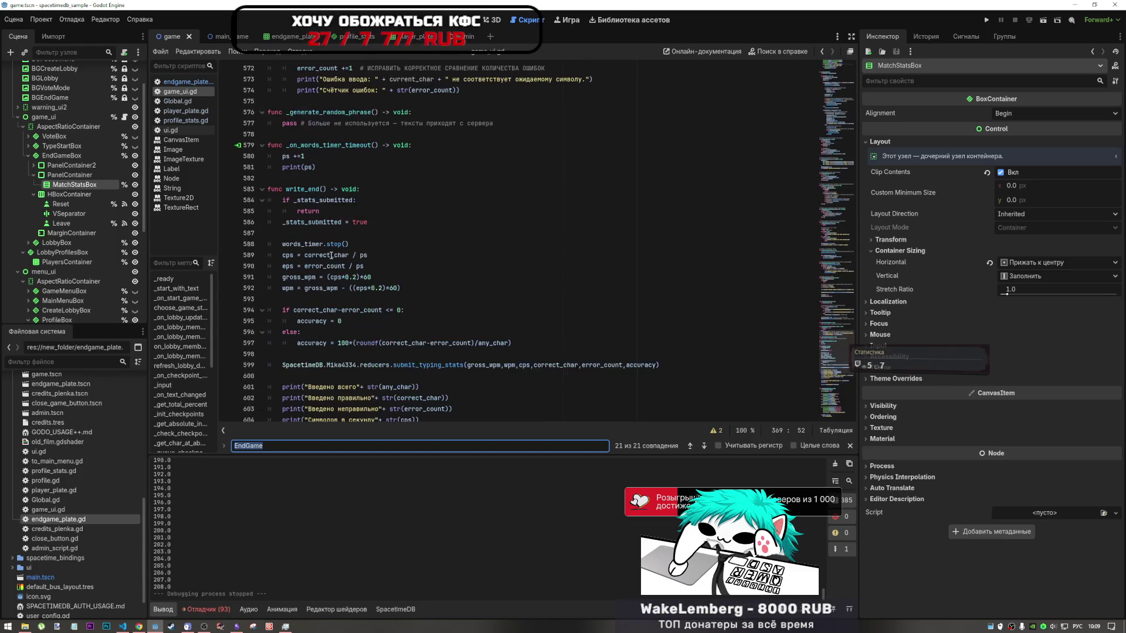
pyautogui.scroll(-3, 331, 254)
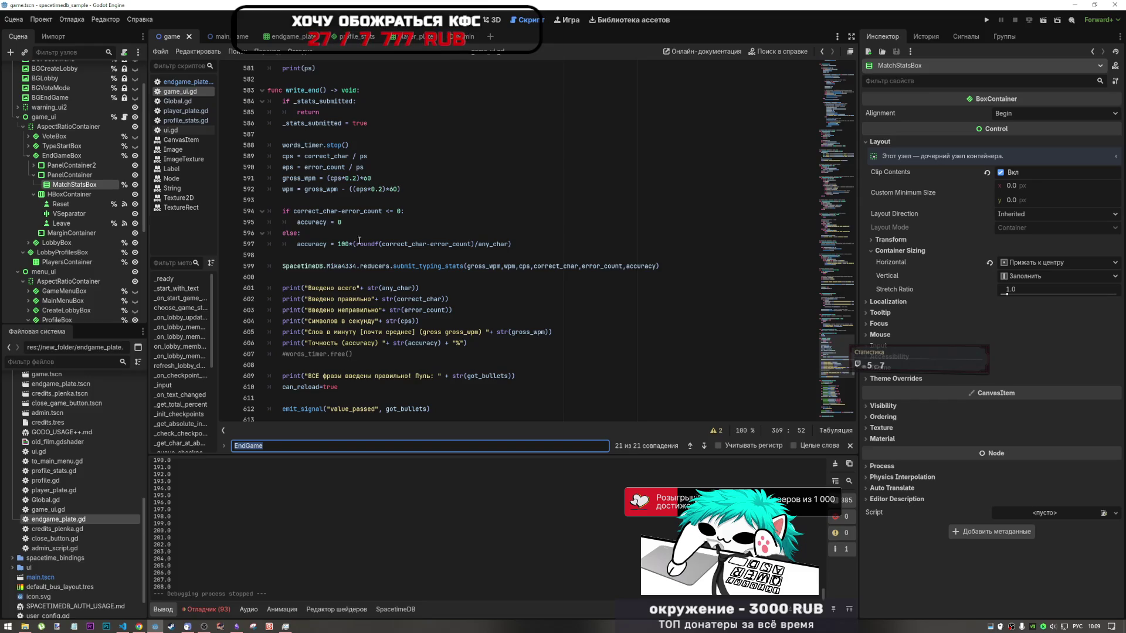
pyautogui.moveTo(392, 266); pyautogui.dragTo(464, 266)
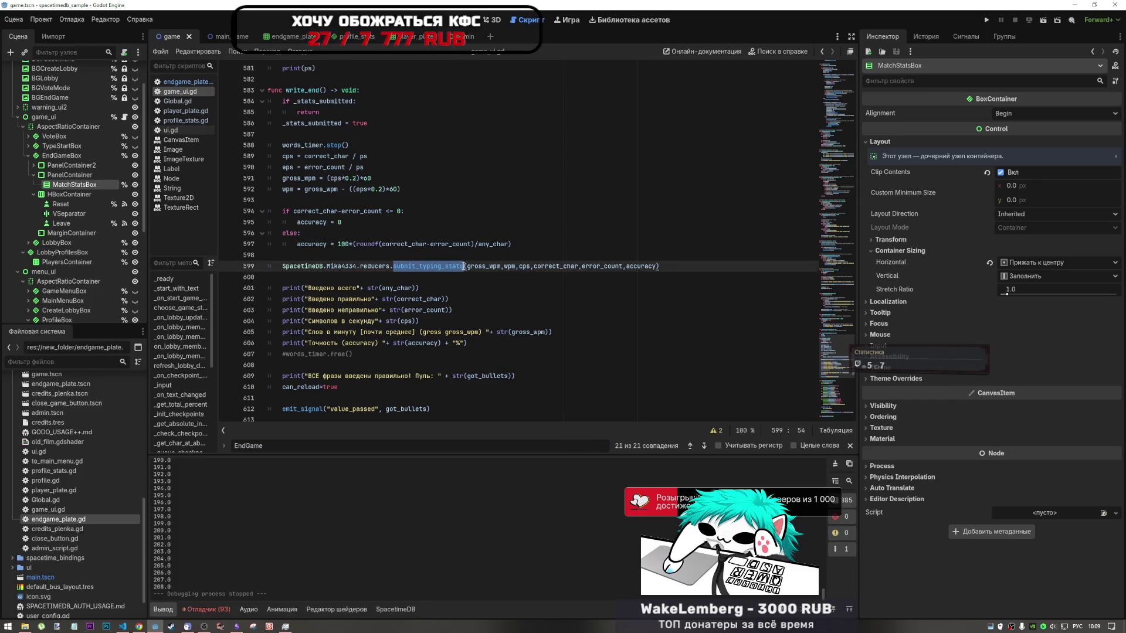
# Step: Find the second submit_typing_stats call in the finished-lobby branch and locate the write_end function
pyautogui.hotkey('ctrl', 'f')
pyautogui.click(690, 445)
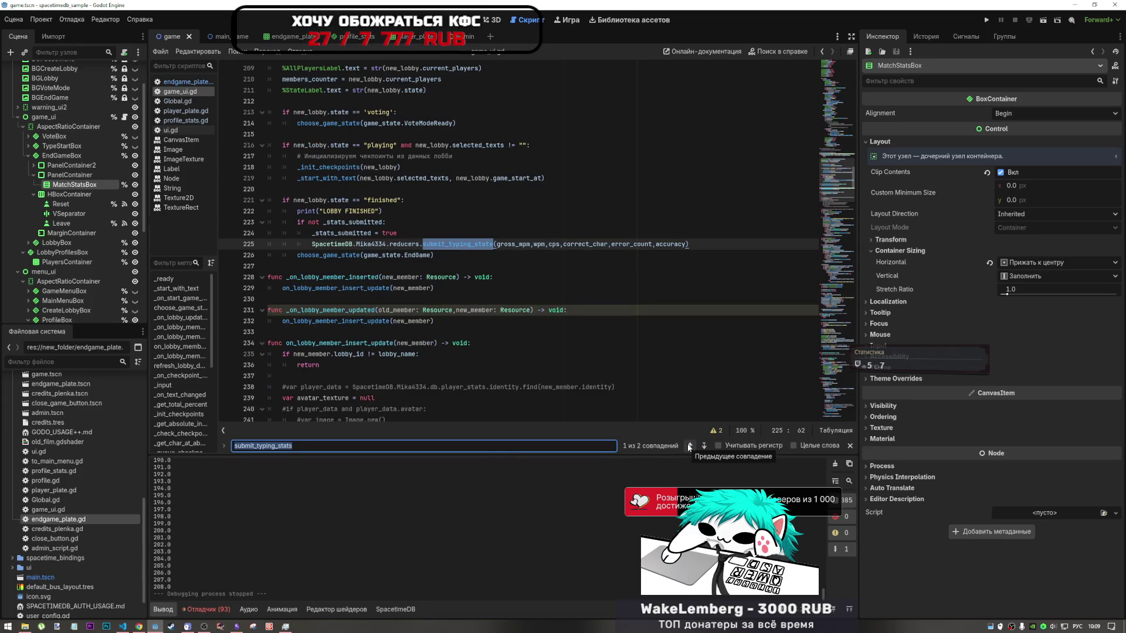
pyautogui.moveTo(363, 199); pyautogui.dragTo(404, 199)
pyautogui.moveTo(383, 244)
pyautogui.mouseDown()
pyautogui.moveTo(446, 255)
pyautogui.moveTo(584, 245)
pyautogui.mouseUp()
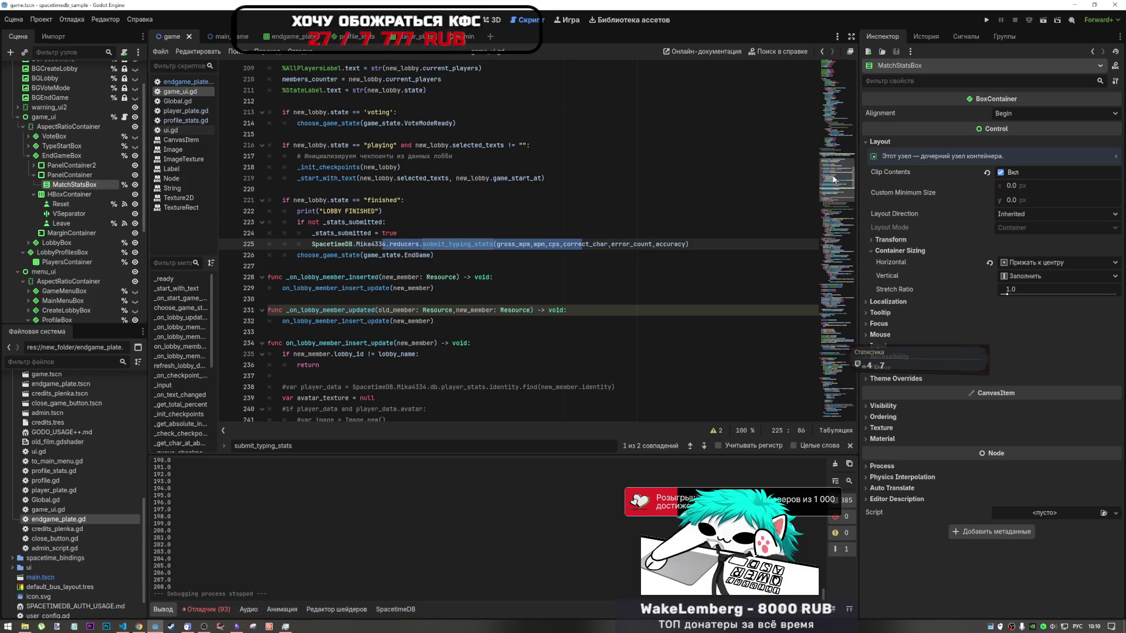
pyautogui.click(831, 258)
pyautogui.moveTo(832, 259)
pyautogui.mouseDown()
pyautogui.moveTo(828, 380)
pyautogui.moveTo(829, 369)
pyautogui.mouseUp()
pyautogui.doubleClick(311, 124)
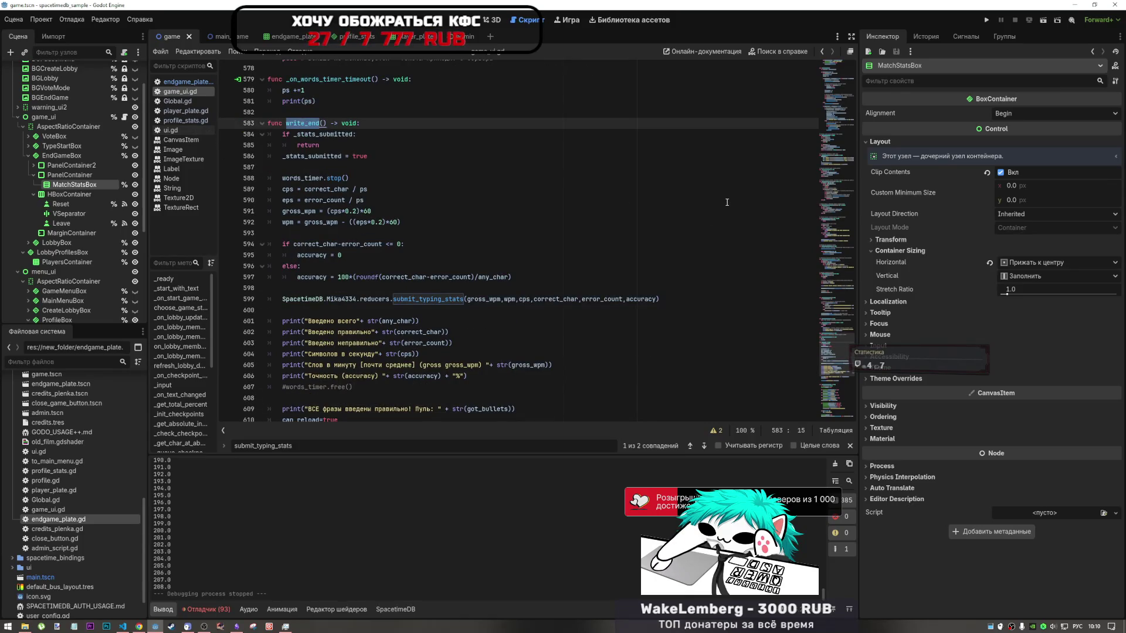
pyautogui.moveTo(834, 352); pyautogui.dragTo(834, 173)
# Step: Add write_end() after _stats_submitted = true, comment out the submit_typing_stats call, and save
pyautogui.click(440, 131)
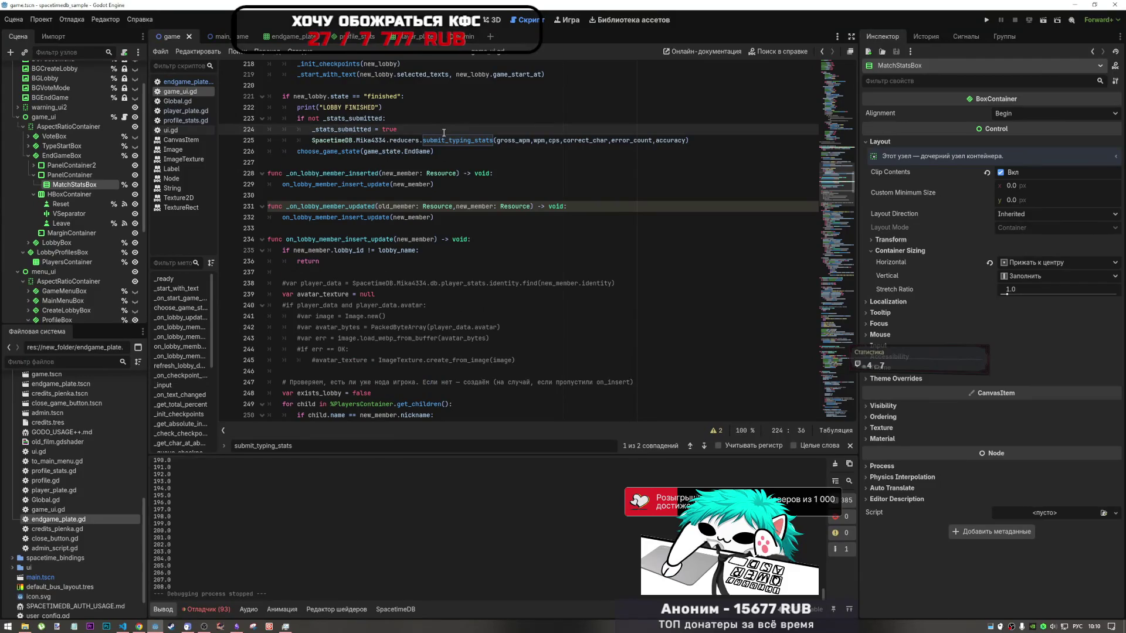
pyautogui.press('Return')
pyautogui.write('write_end')
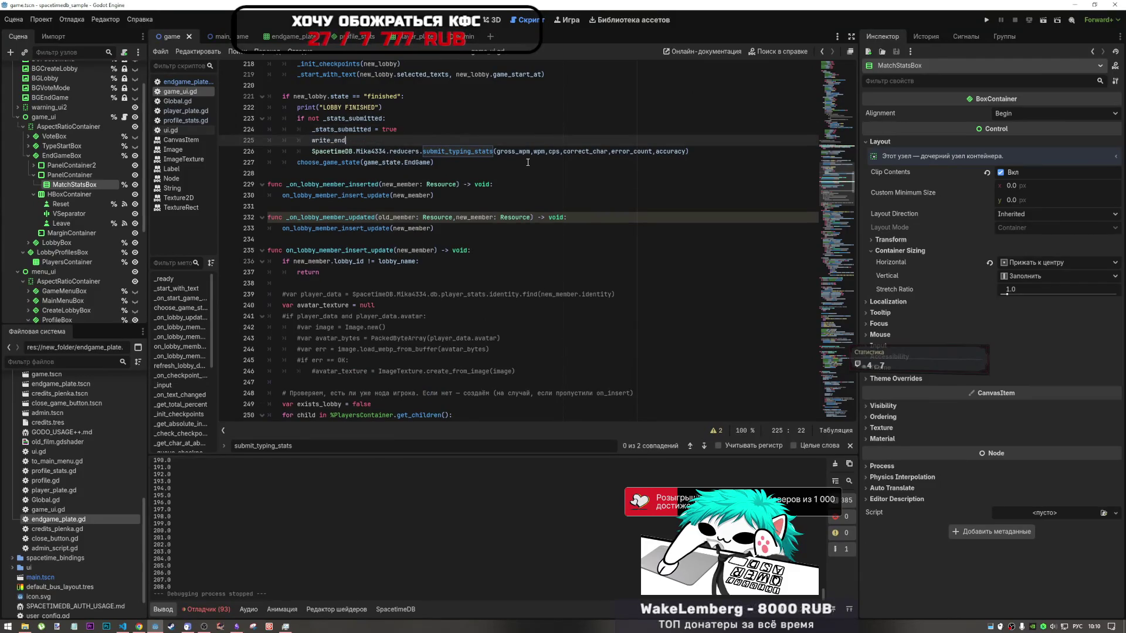
pyautogui.write('(')
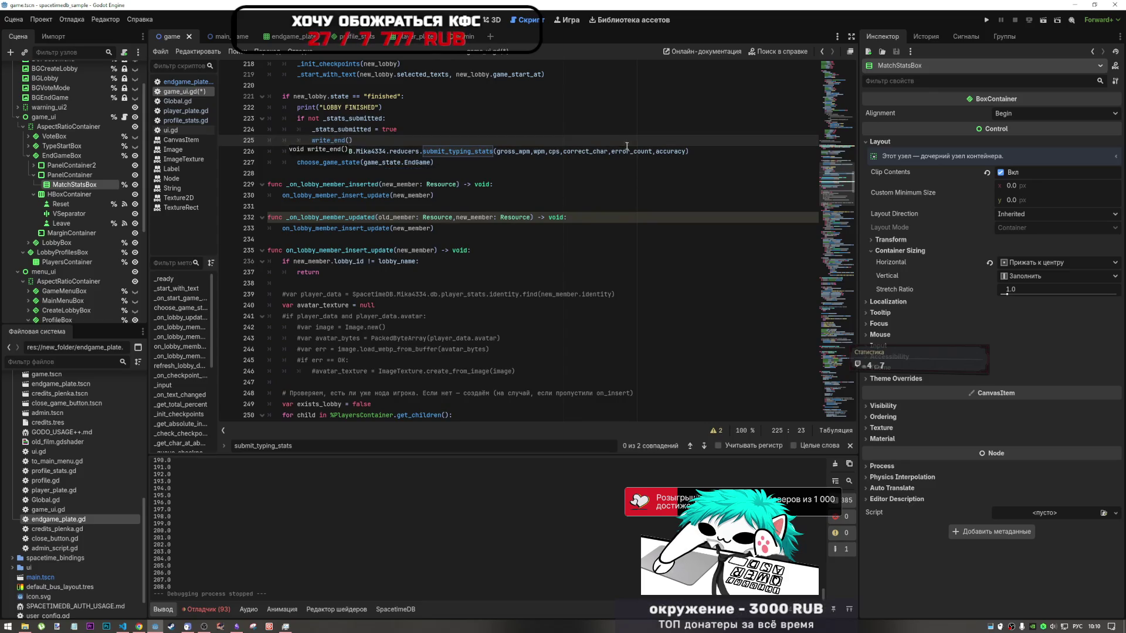
pyautogui.click(630, 151)
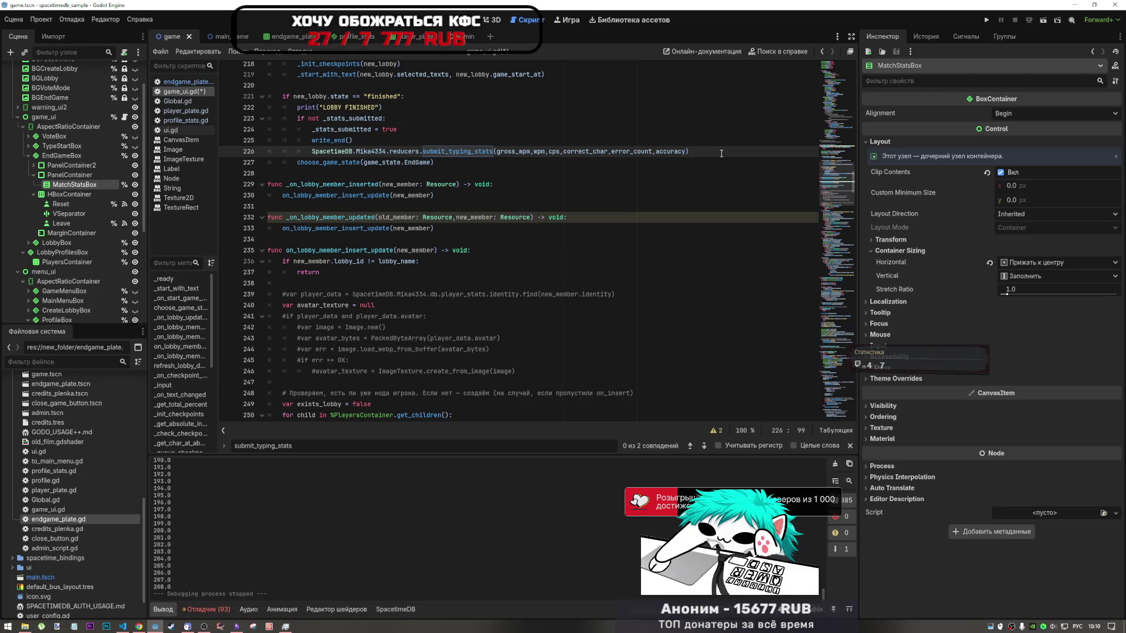
pyautogui.hotkey('ctrl', 'k')
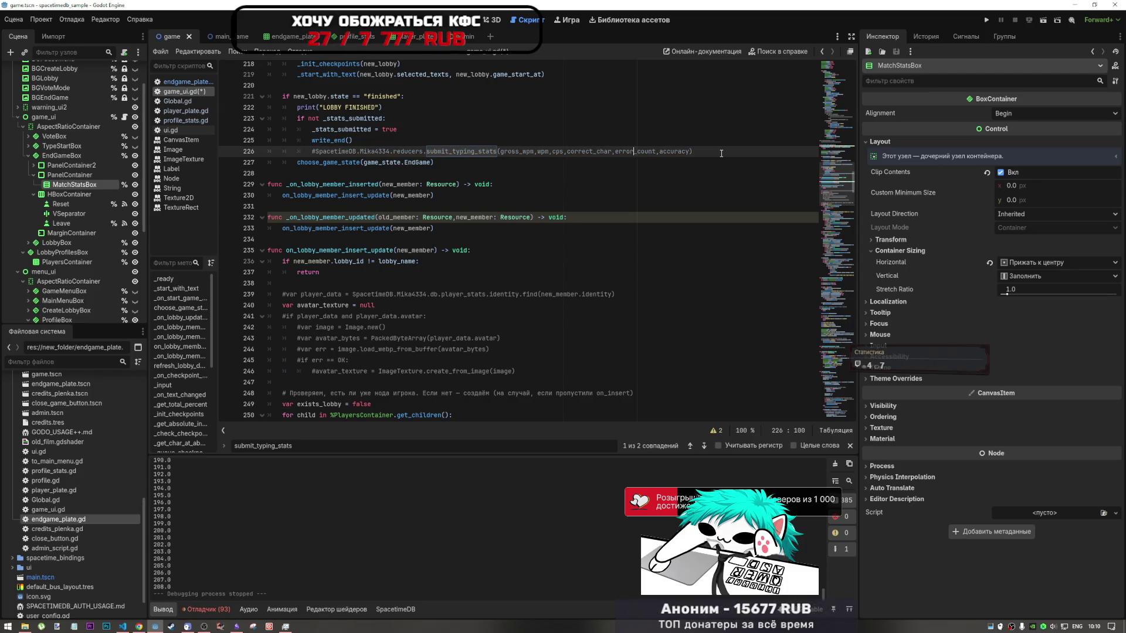
pyautogui.hotkey('ctrl', 's')
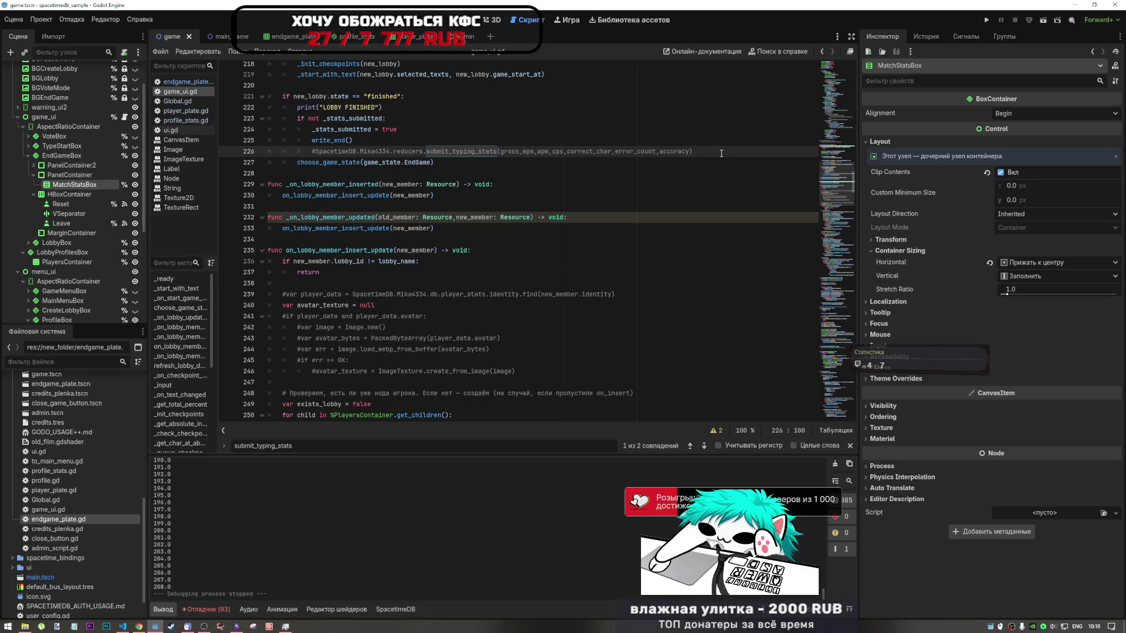
pyautogui.moveTo(828, 175); pyautogui.dragTo(830, 432)
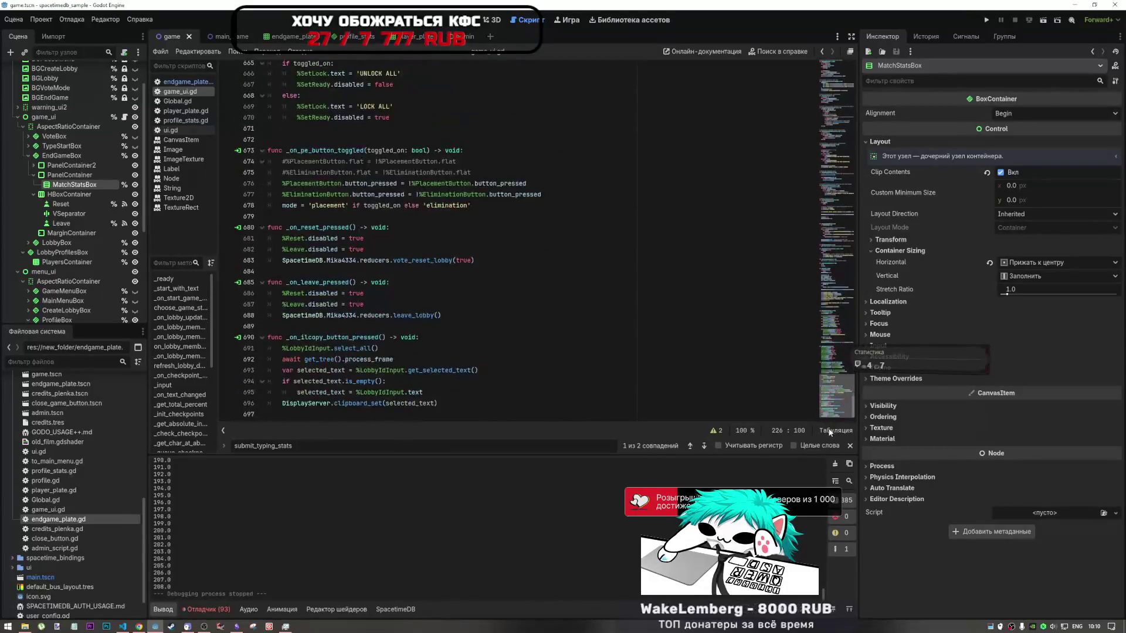
# Step: Jump to the write_end function and review its _stats_submitted check
pyautogui.click(697, 357)
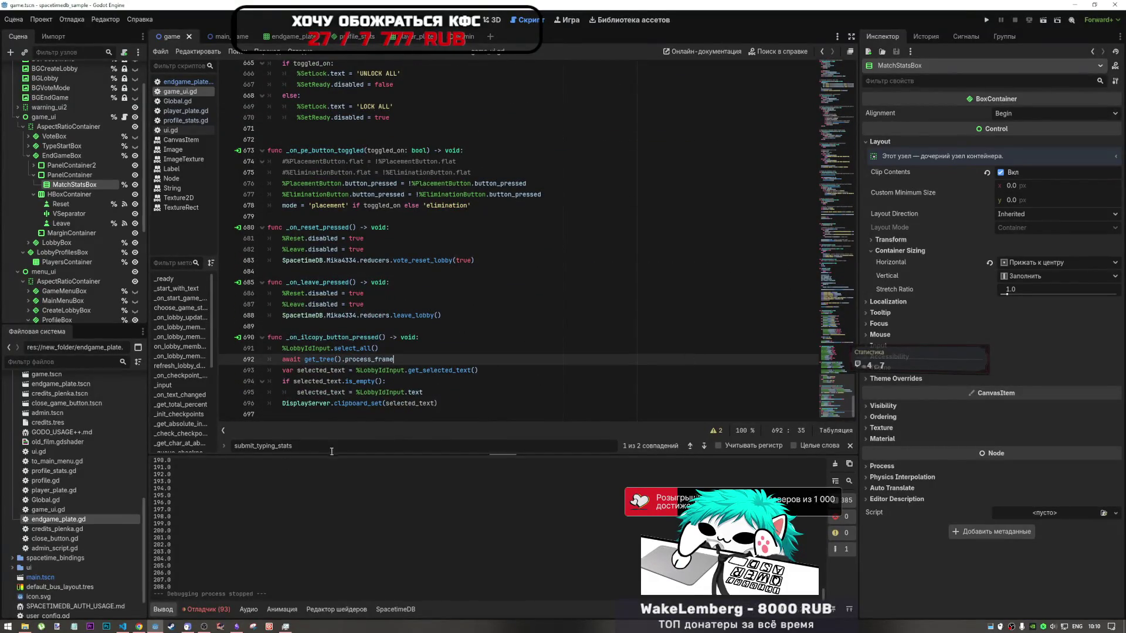
pyautogui.hotkey('ctrl', 'f')
pyautogui.moveTo(210, 330); pyautogui.dragTo(213, 414)
pyautogui.click(187, 377)
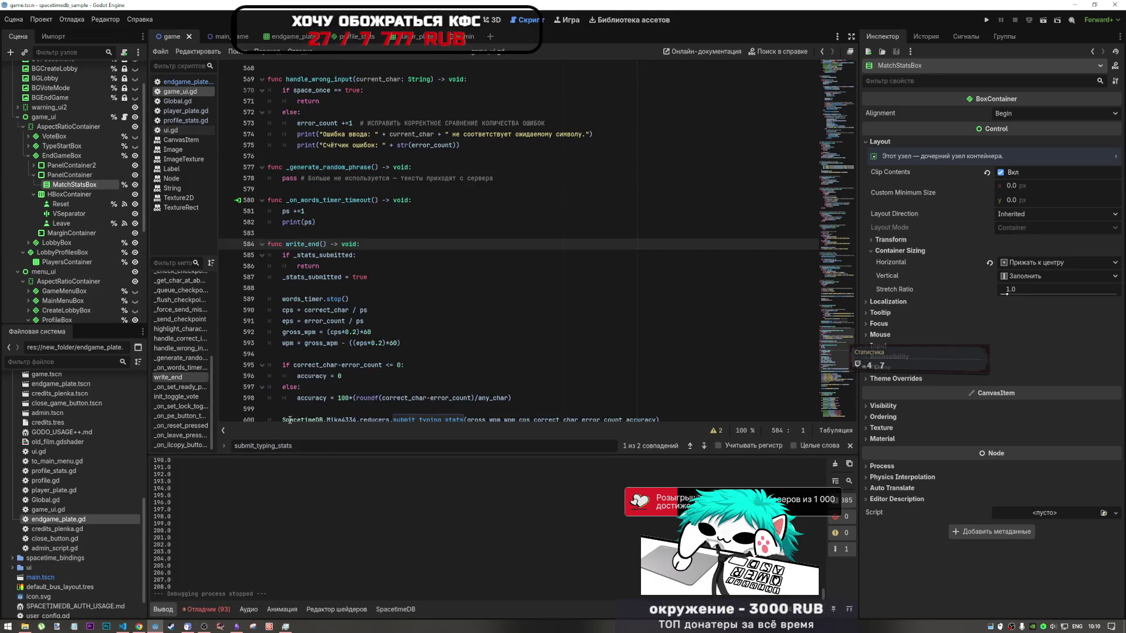
pyautogui.click(310, 255)
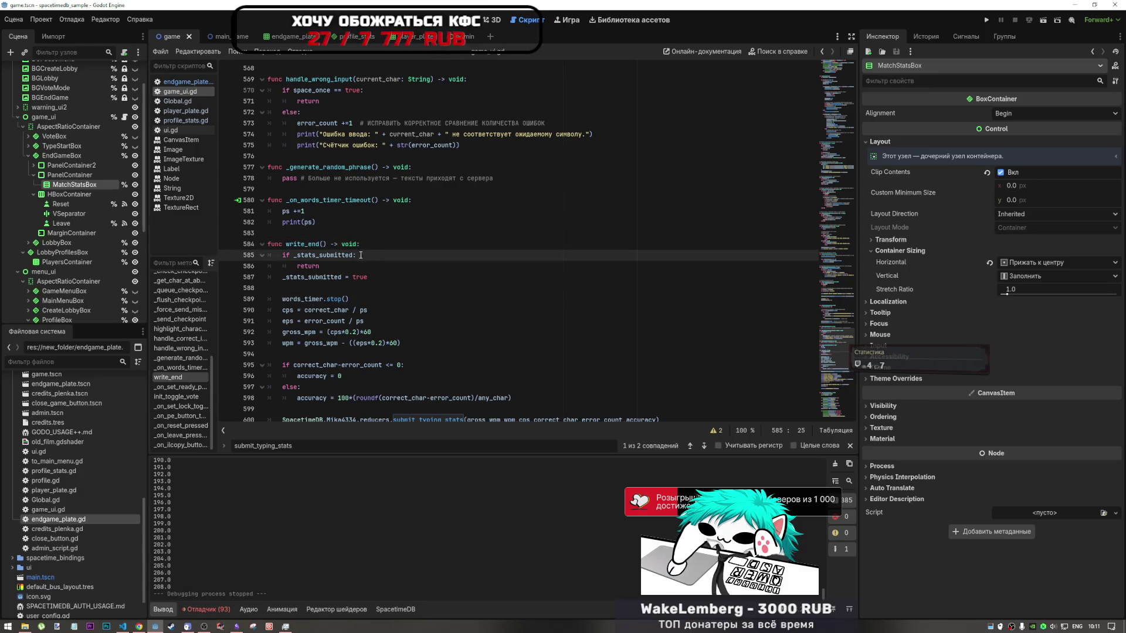
pyautogui.click(849, 447)
pyautogui.click(335, 268)
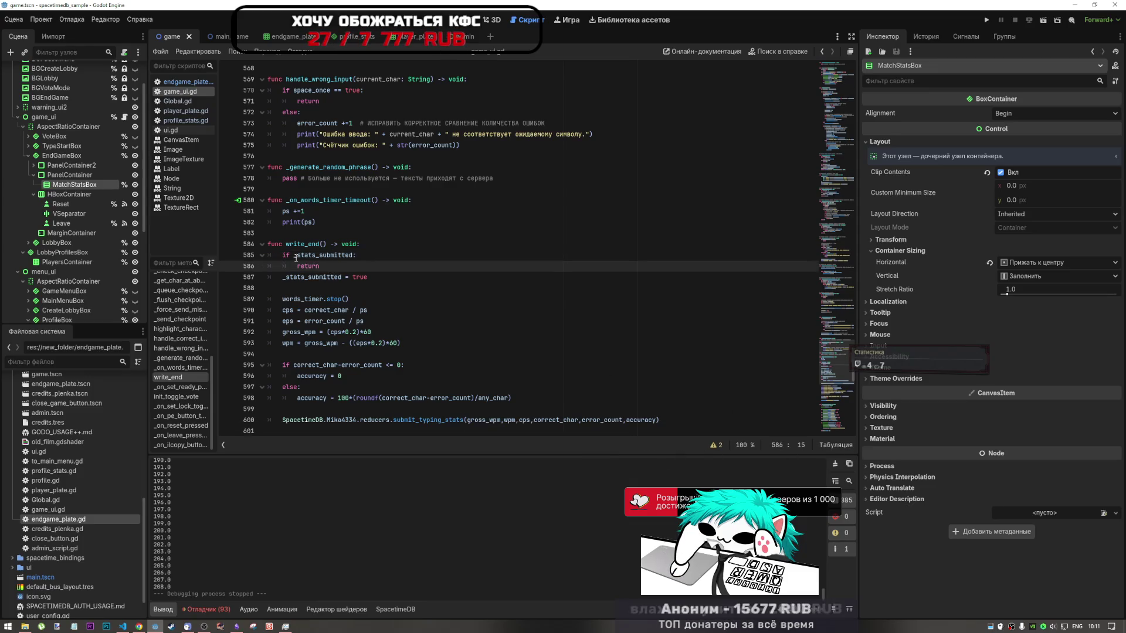
pyautogui.click(333, 291)
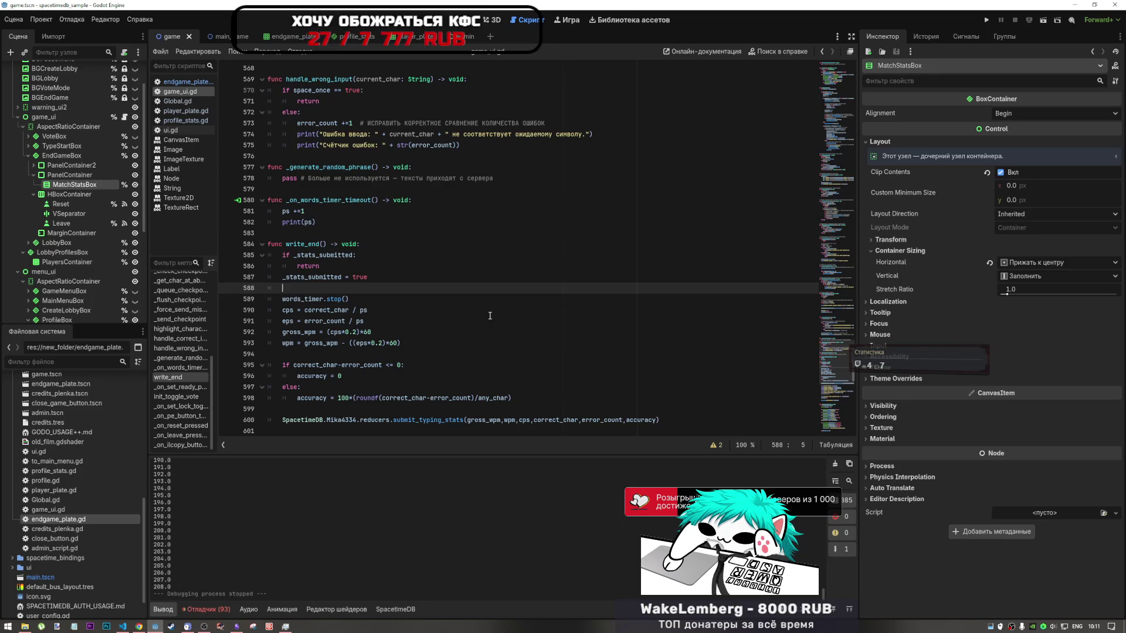
# Step: Try adding an if line, check the Timer stop() docs, remove it, save, and run the game
pyautogui.press('Return')
pyautogui.write('if')
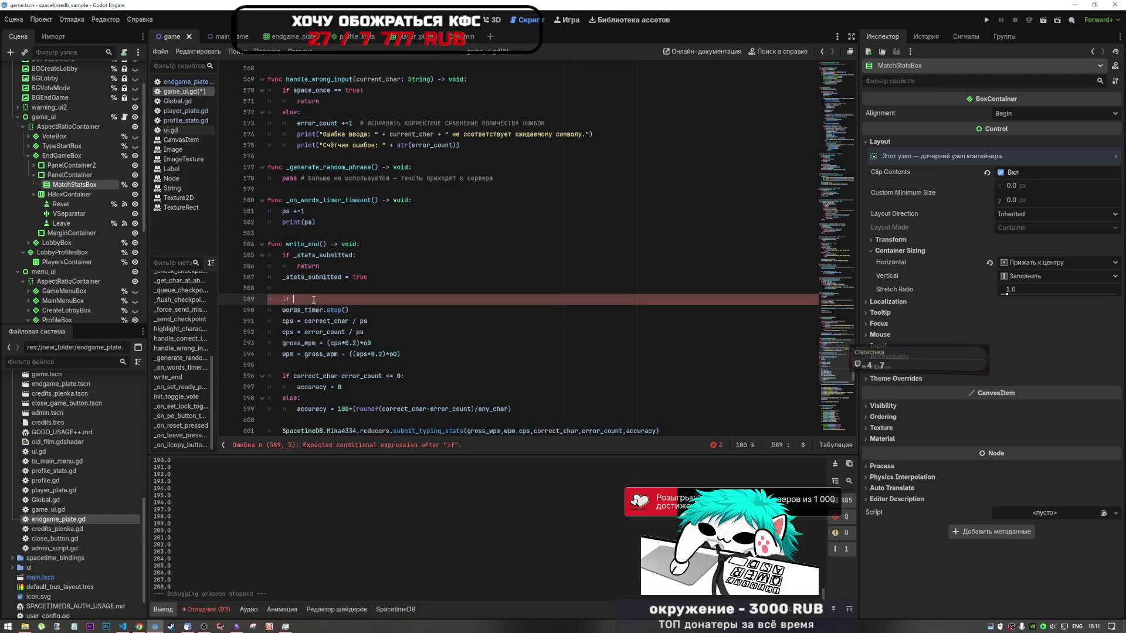
pyautogui.keyDown('ctrl'); pyautogui.click(335, 309); pyautogui.keyUp('ctrl')
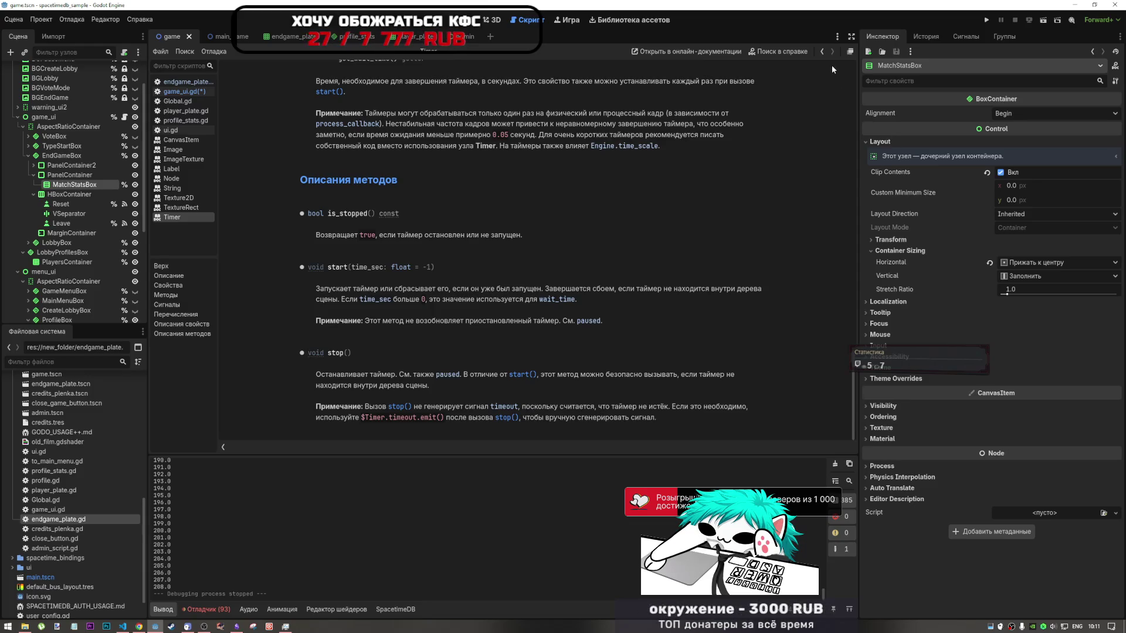
pyautogui.click(822, 51)
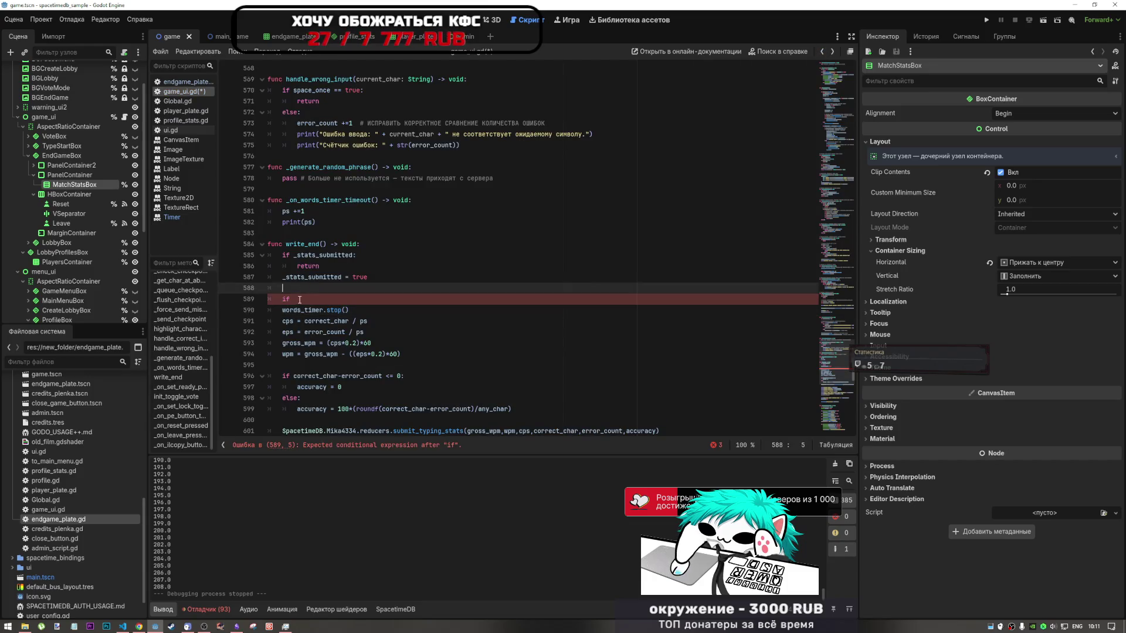
pyautogui.press('BackSpace')
pyautogui.hotkey('ctrl', 's')
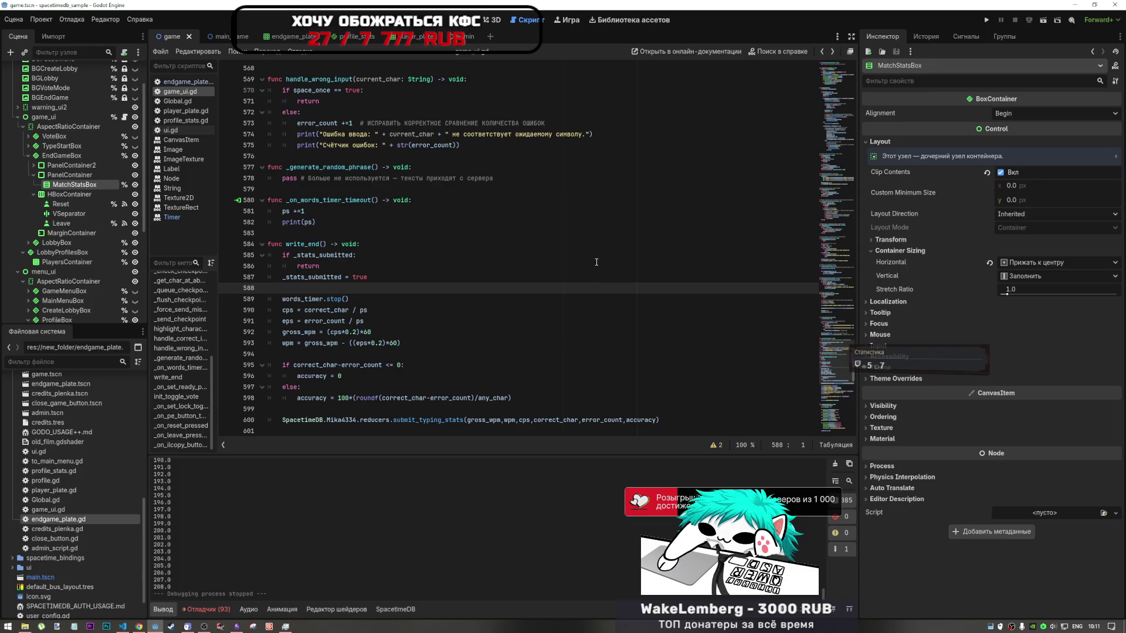
pyautogui.click(1043, 22)
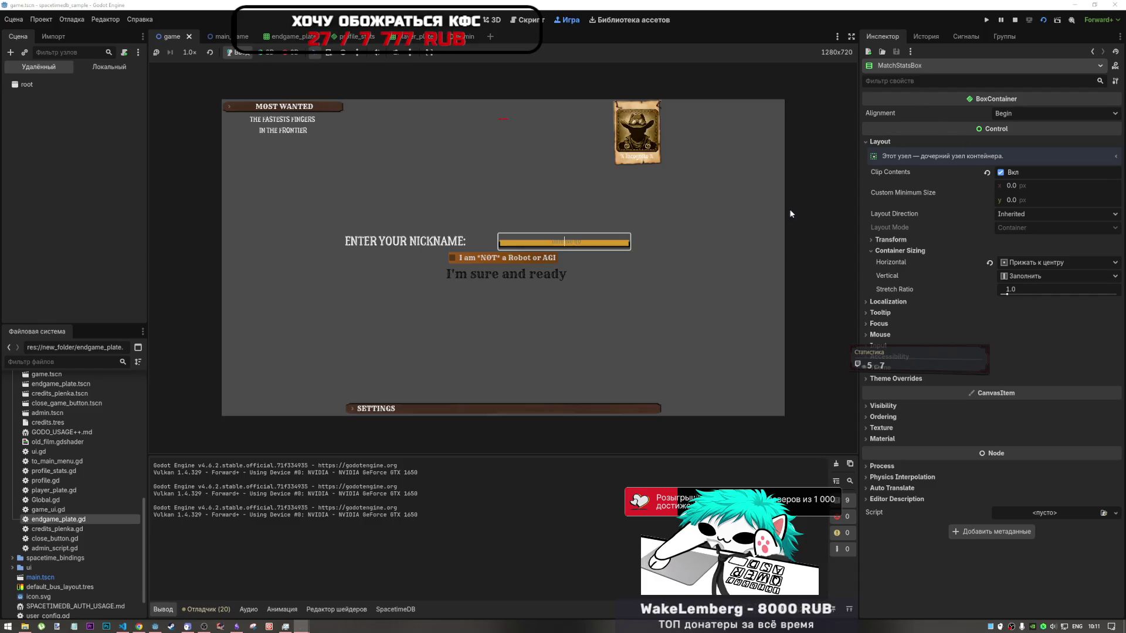
# Step: Log into the first game instance with nickname 'wiiii' after ticking the not-a-robot box
pyautogui.write('wiiii')
pyautogui.click(555, 261)
pyautogui.click(564, 273)
# Step: Move a second game window to the top right, make it taller, and log in
pyautogui.moveTo(309, 628)
pyautogui.click(326, 592)
pyautogui.moveTo(966, 42); pyautogui.dragTo(980, 22)
pyautogui.moveTo(1012, 185); pyautogui.dragTo(1013, 315)
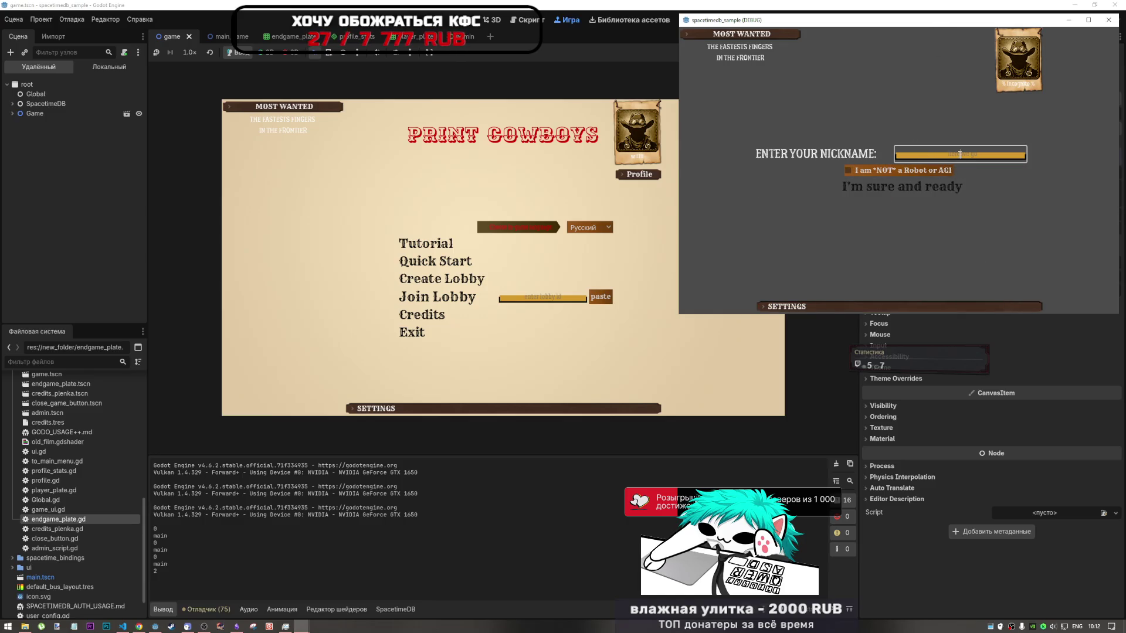
pyautogui.click(941, 171)
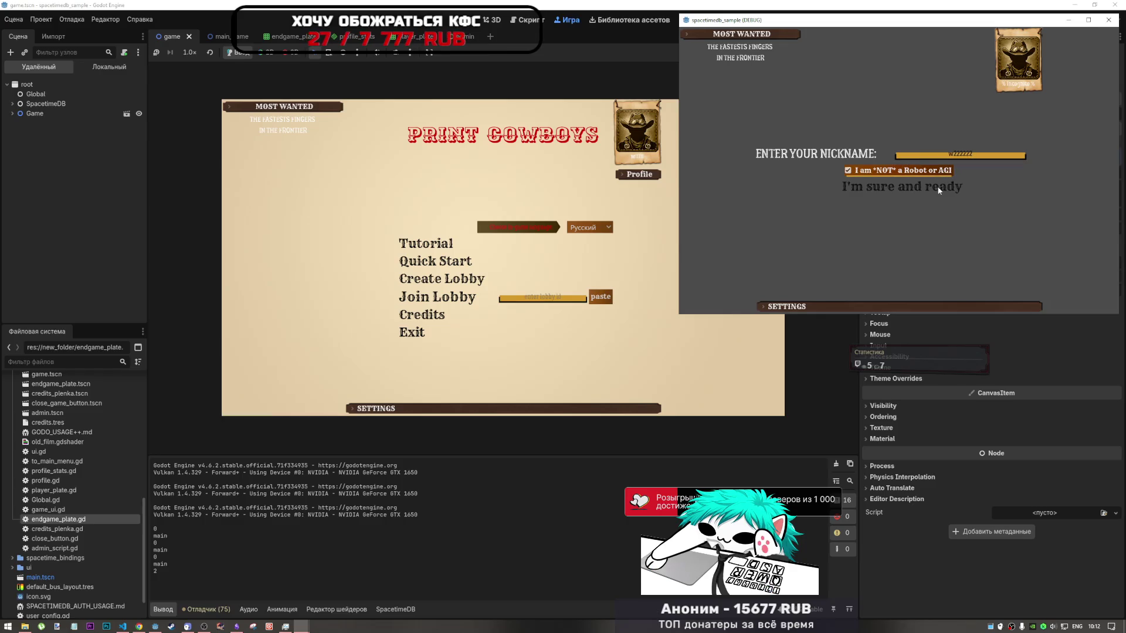
pyautogui.click(938, 188)
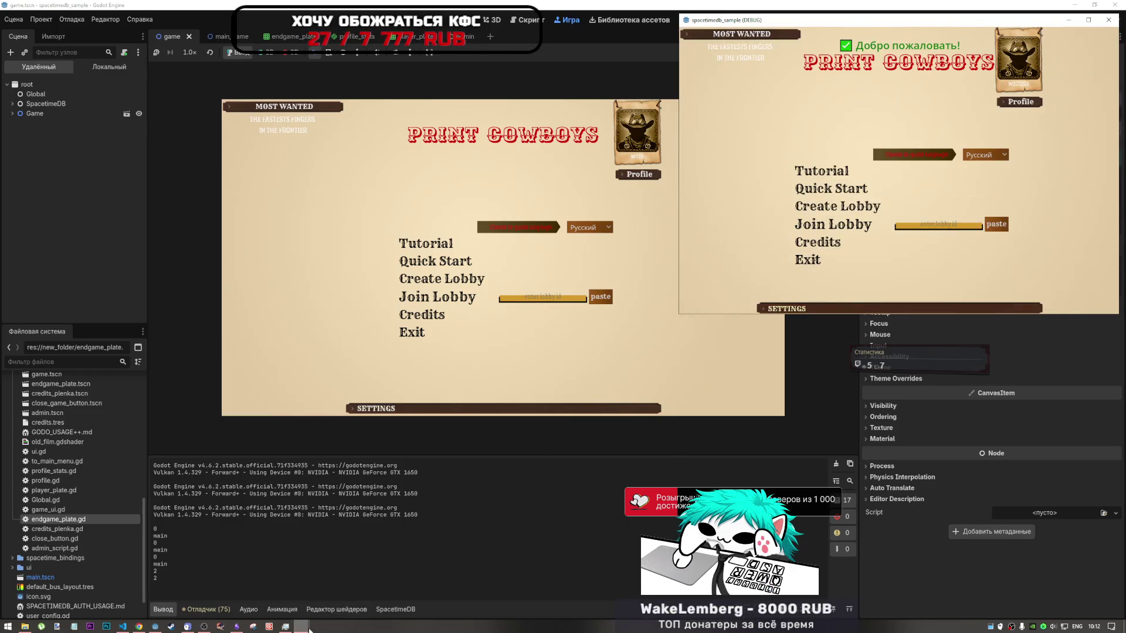
# Step: Bring up a third game window and make it taller
pyautogui.moveTo(309, 629)
pyautogui.click(331, 597)
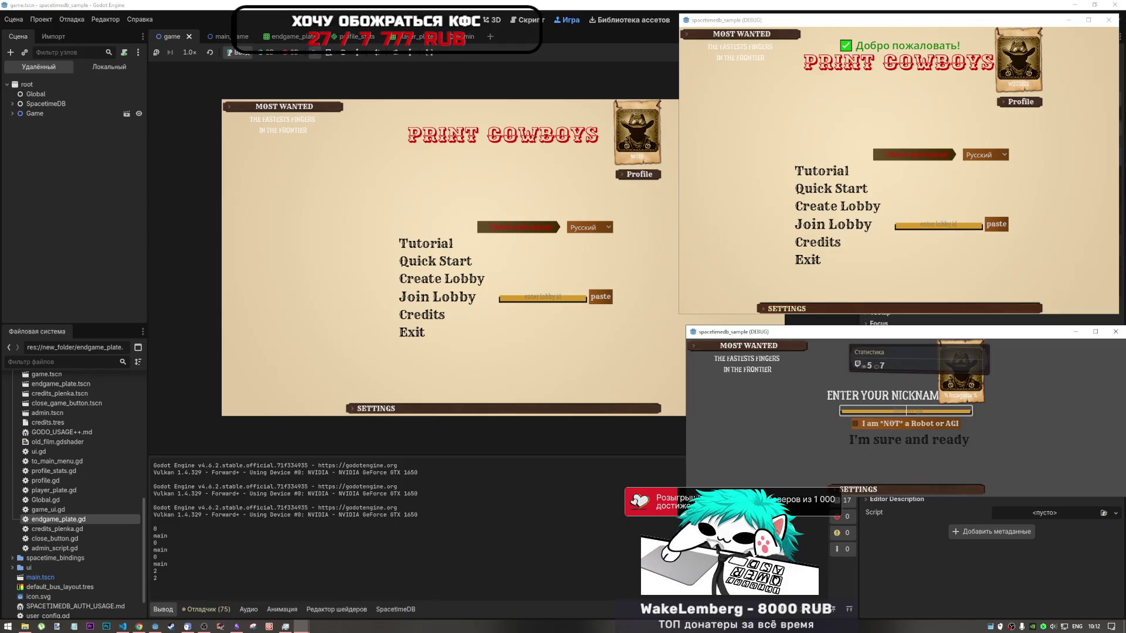
pyautogui.moveTo(1022, 499); pyautogui.dragTo(1021, 599)
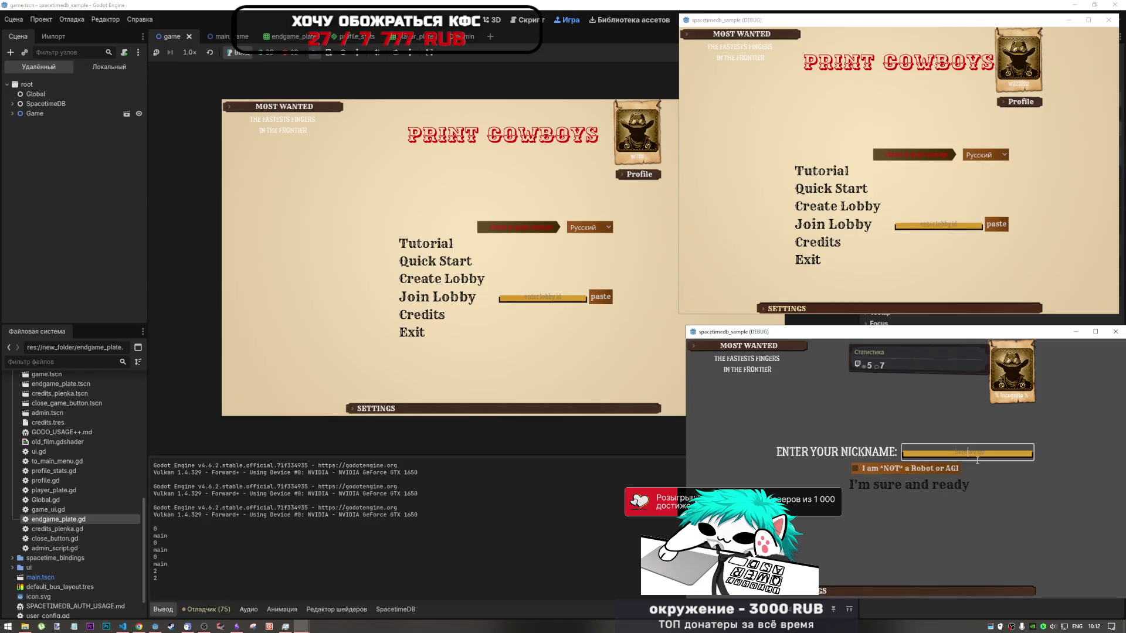
# Step: Log into the third window with nickname 'w33333' after ticking the not-a-robot box
pyautogui.write('w33333')
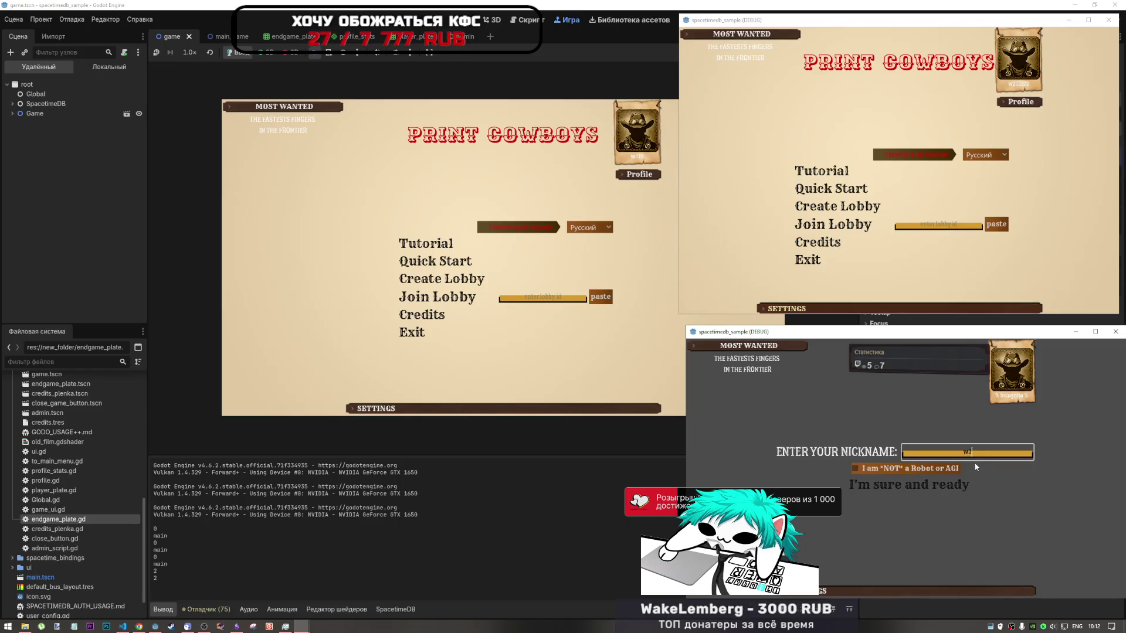
pyautogui.click(941, 470)
pyautogui.click(1020, 484)
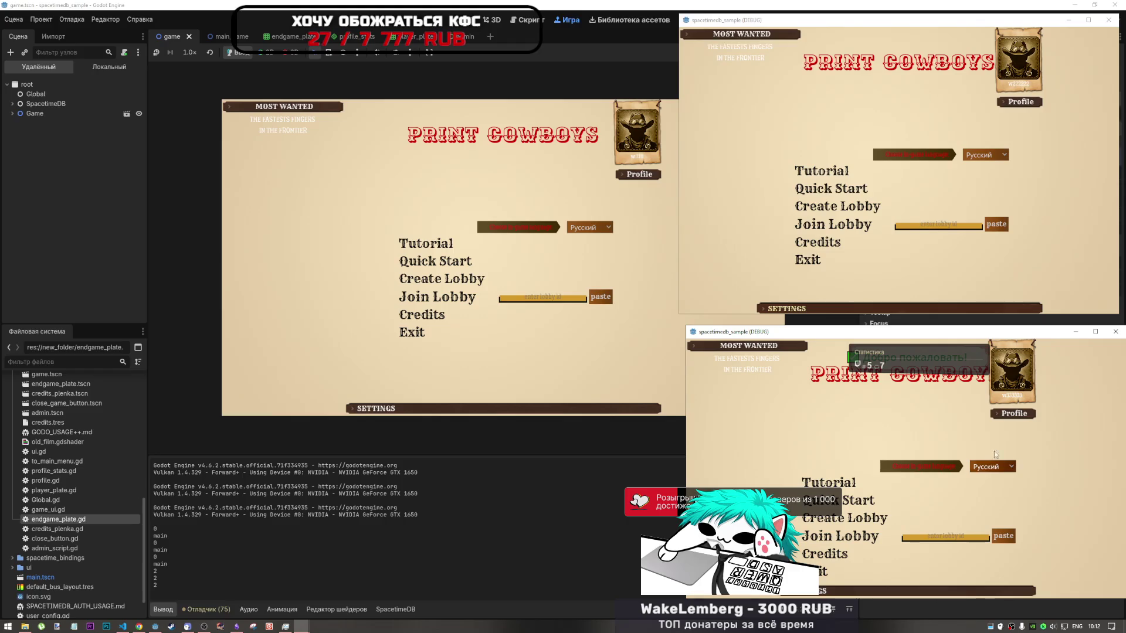
# Step: Set the lower window's profile avatar to 111.jpg from the Desktop and close the profile
pyautogui.click(1020, 419)
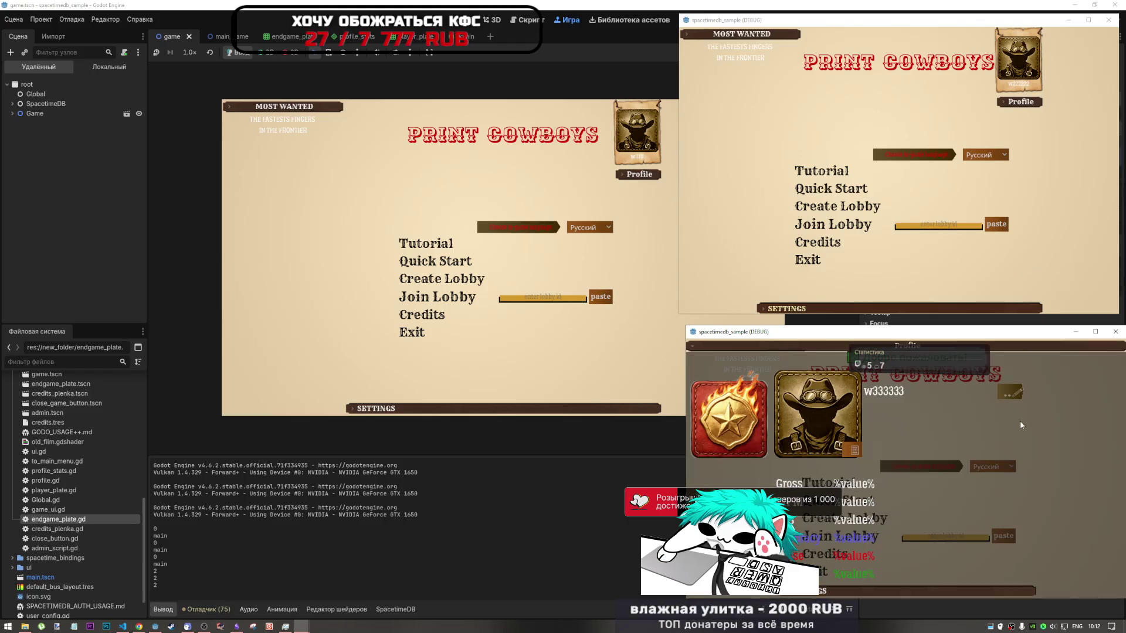
pyautogui.click(854, 449)
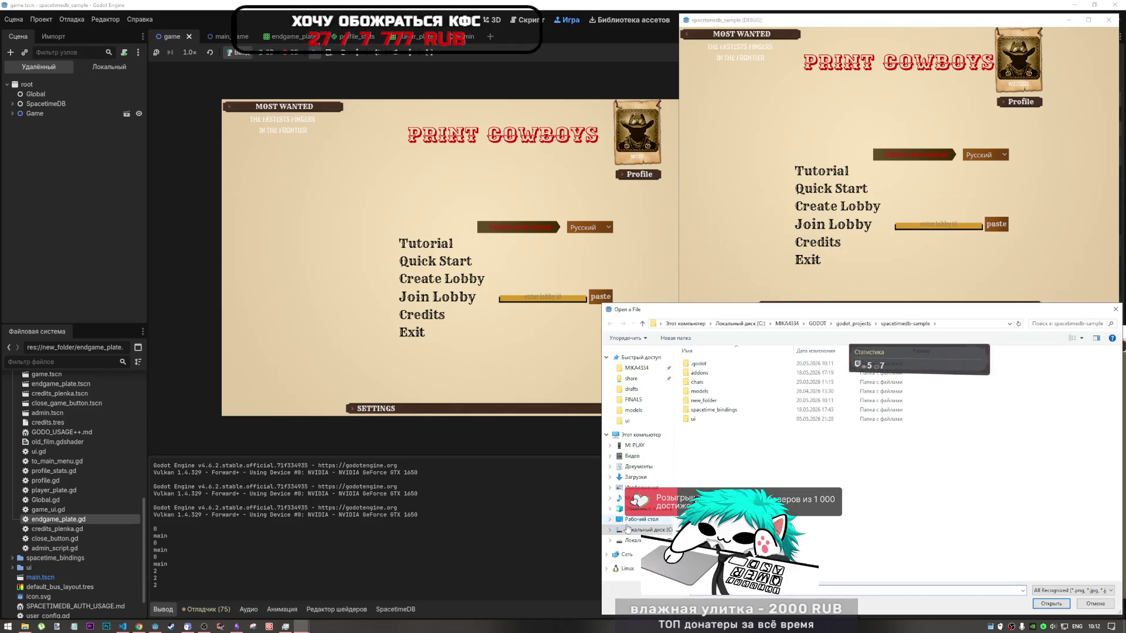
pyautogui.click(640, 520)
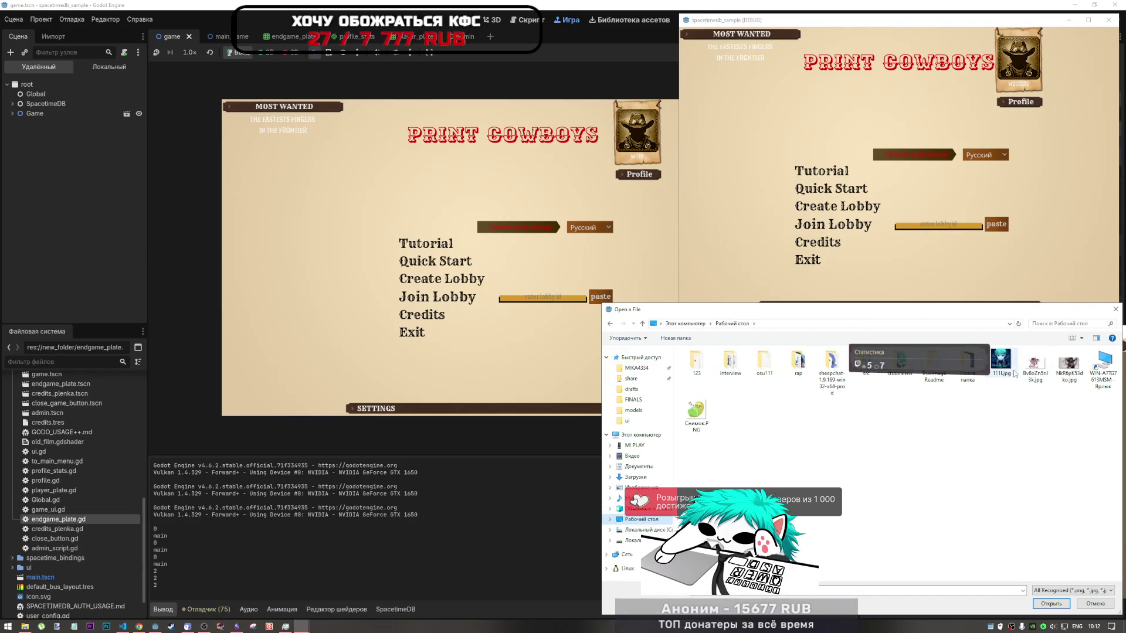
pyautogui.click(1046, 603)
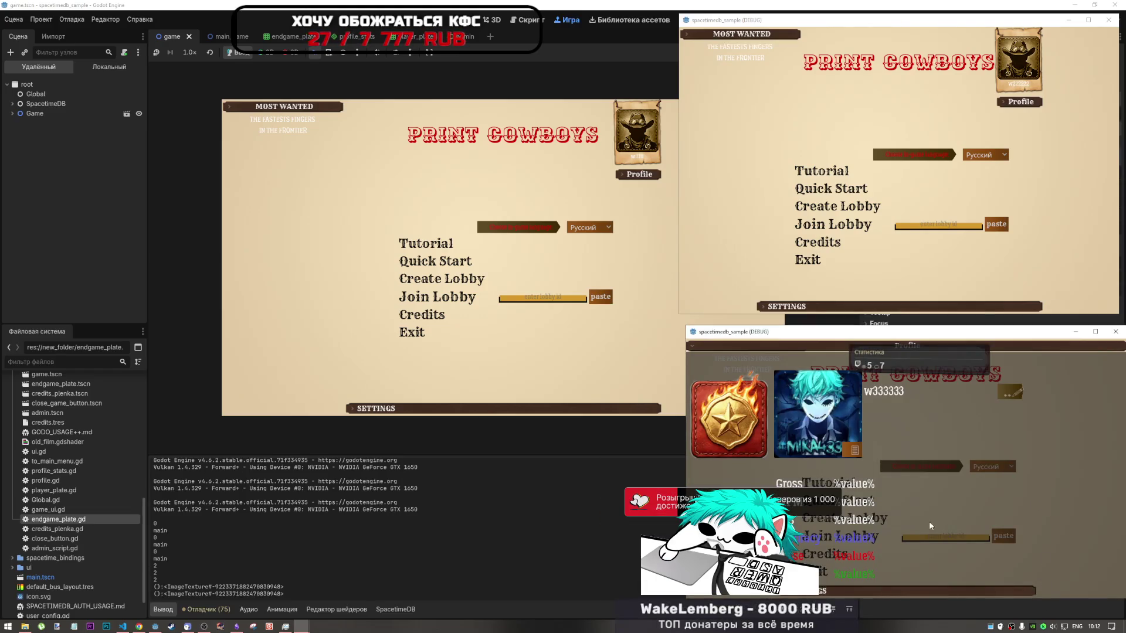
pyautogui.click(1032, 352)
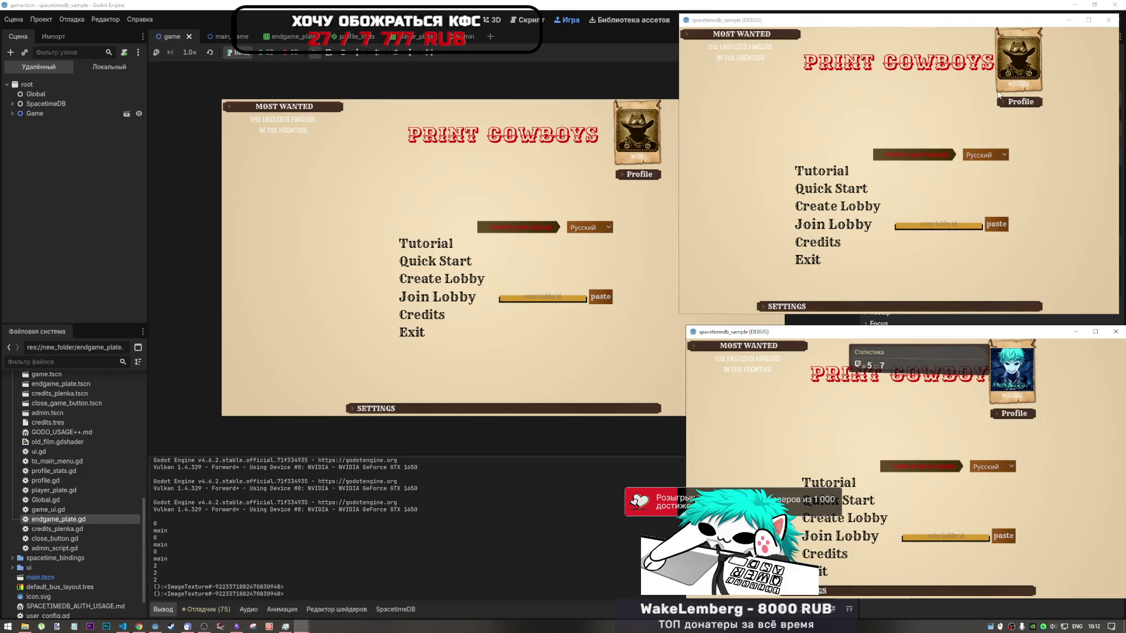
# Step: Set the upper window's profile avatar to Снимок.PNG from the Desktop and close its profile
pyautogui.click(1017, 102)
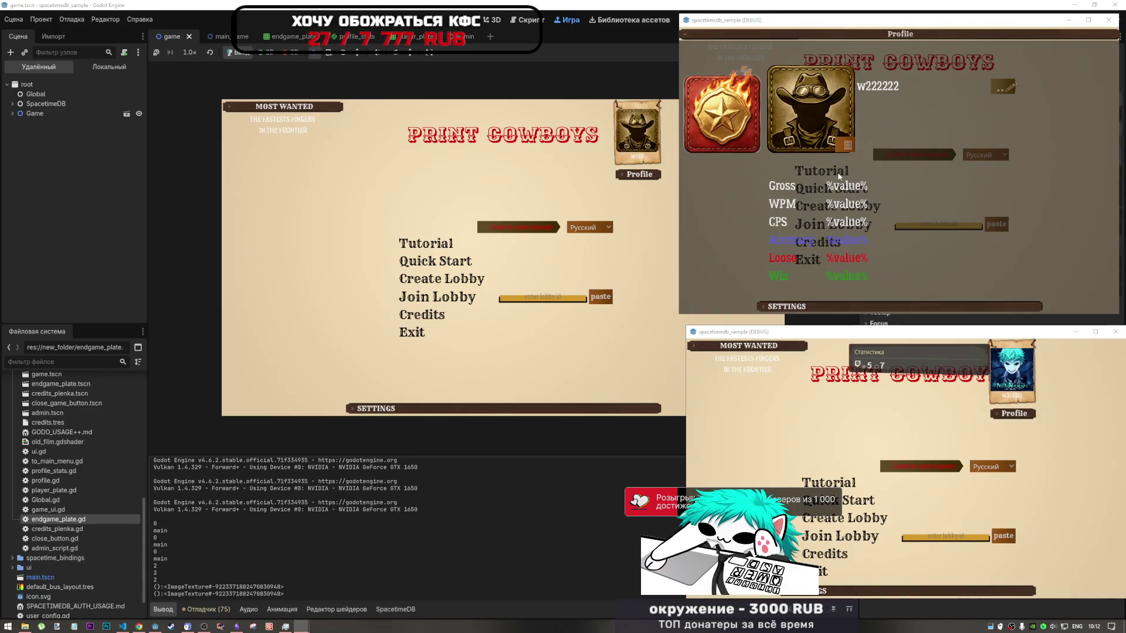
pyautogui.click(847, 145)
pyautogui.click(637, 246)
pyautogui.click(696, 138)
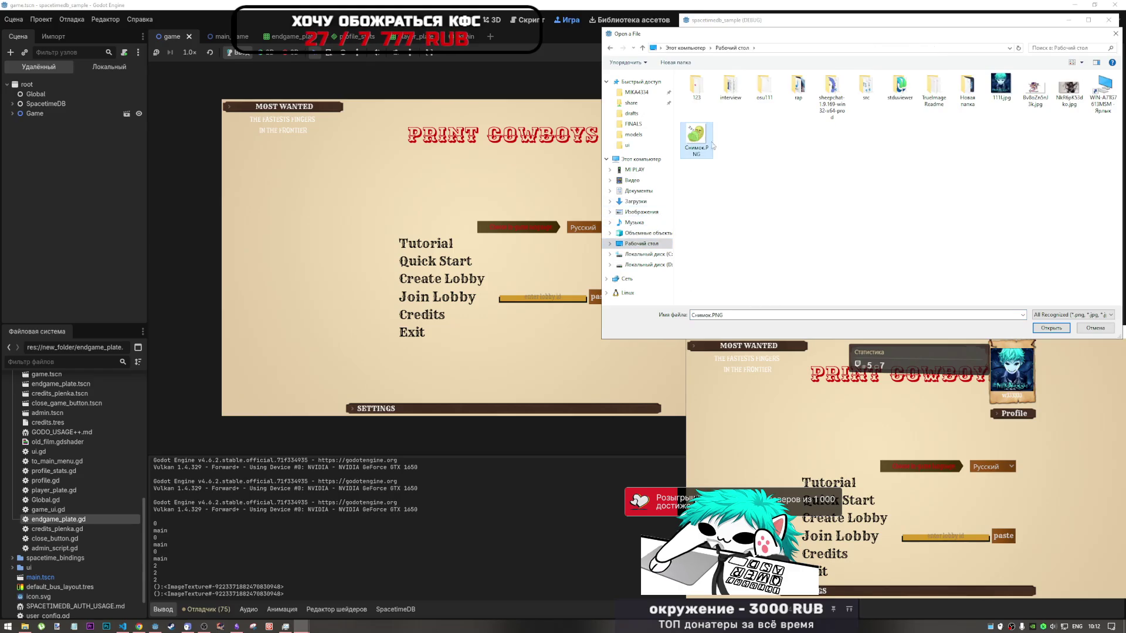
pyautogui.click(1049, 328)
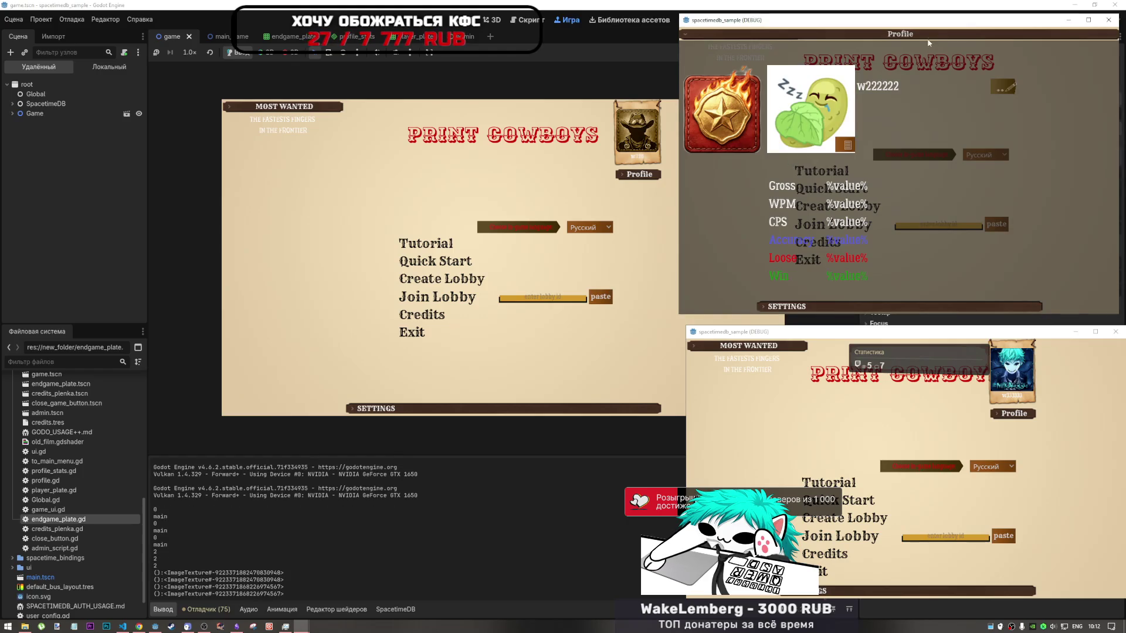
pyautogui.click(928, 41)
pyautogui.click(649, 174)
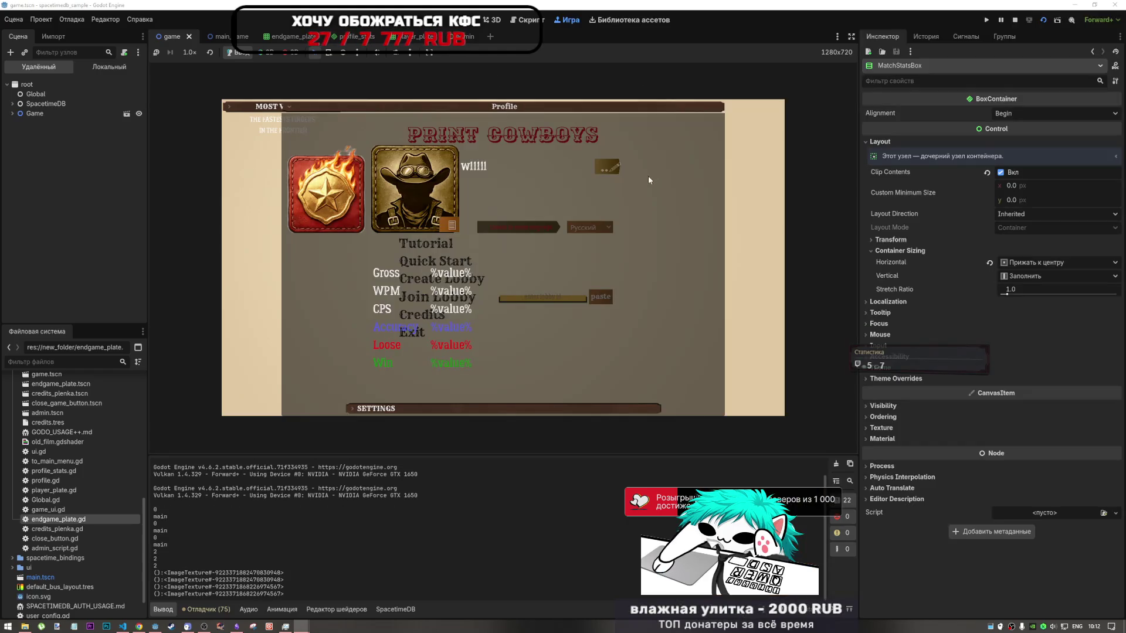
# Step: Set the profile avatar to Bv8oZn5nJ3k.jpg from the Desktop, then open File Explorer on GODOT
pyautogui.click(451, 227)
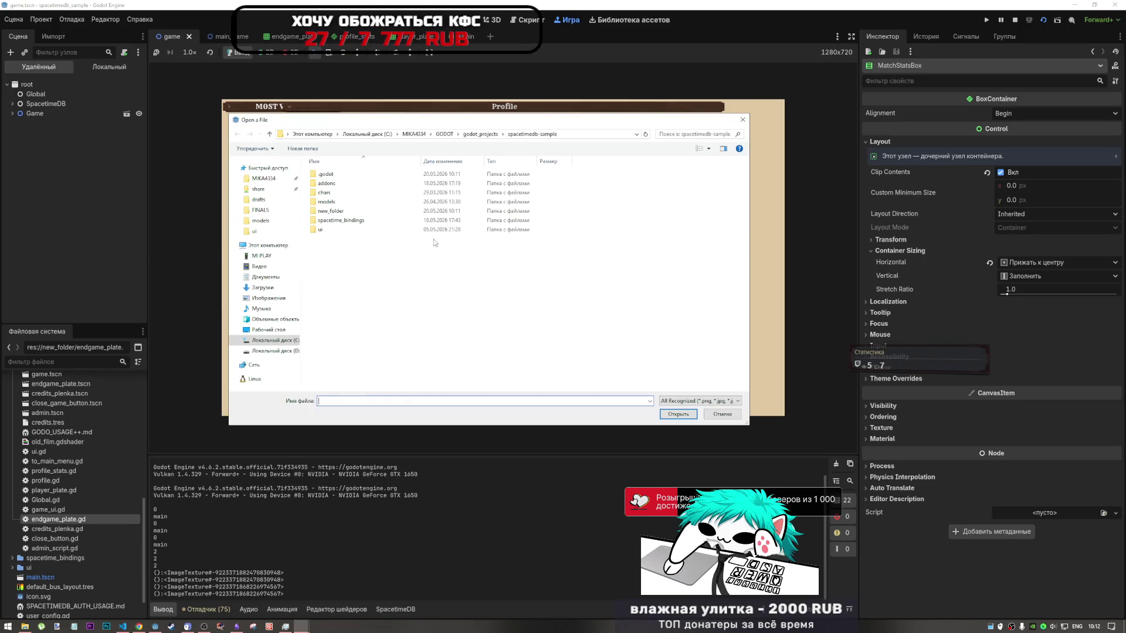
pyautogui.click(274, 330)
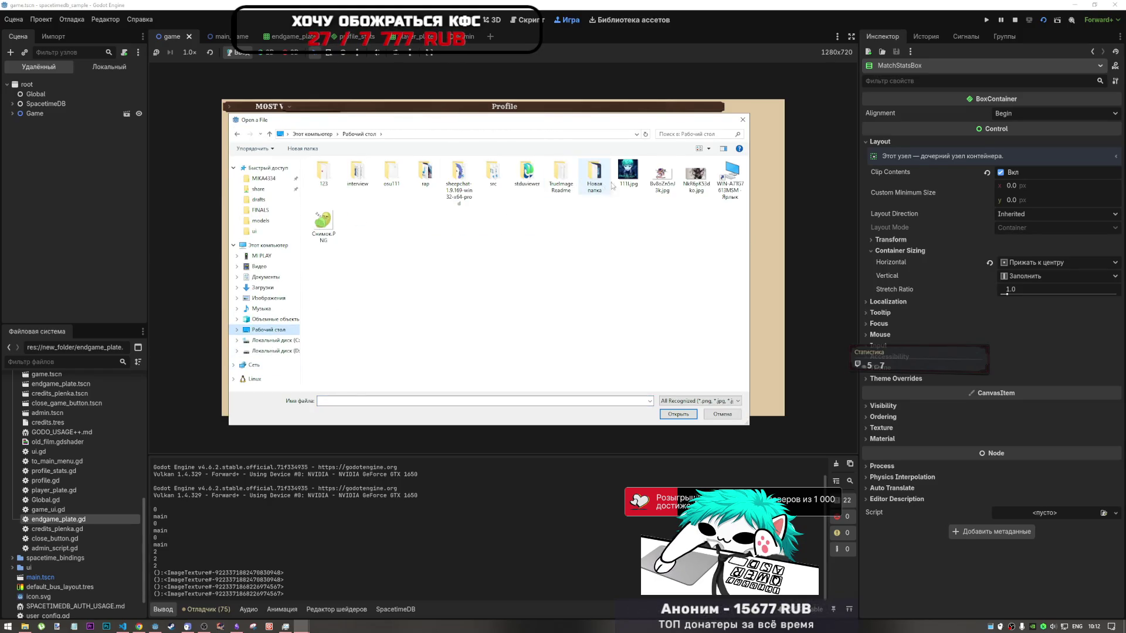
pyautogui.click(661, 175)
pyautogui.click(663, 413)
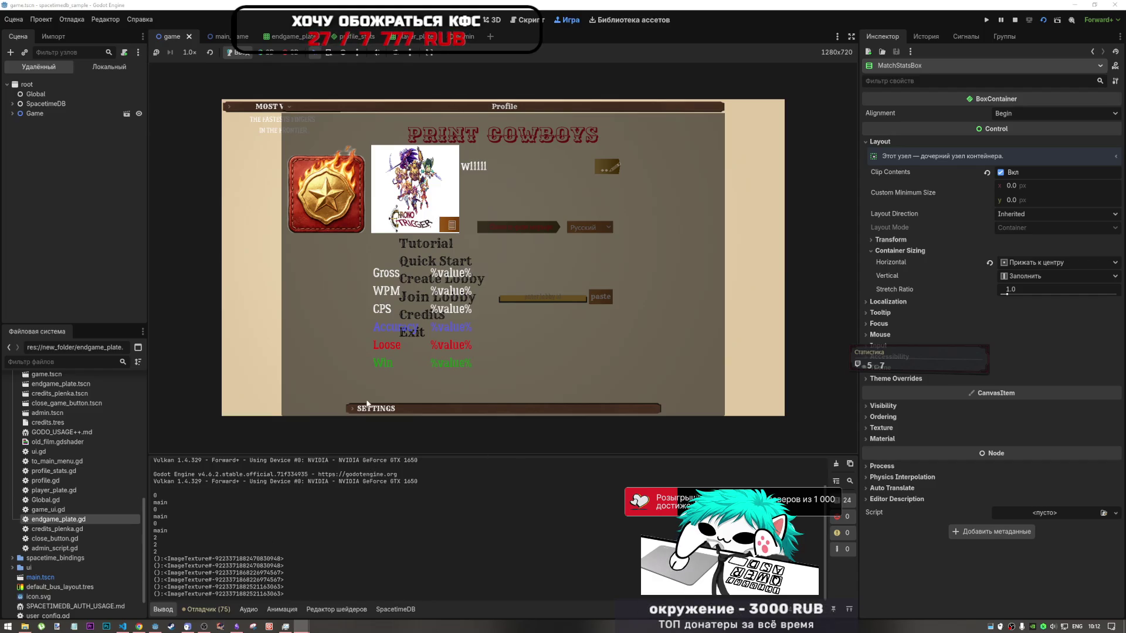
pyautogui.click(25, 627)
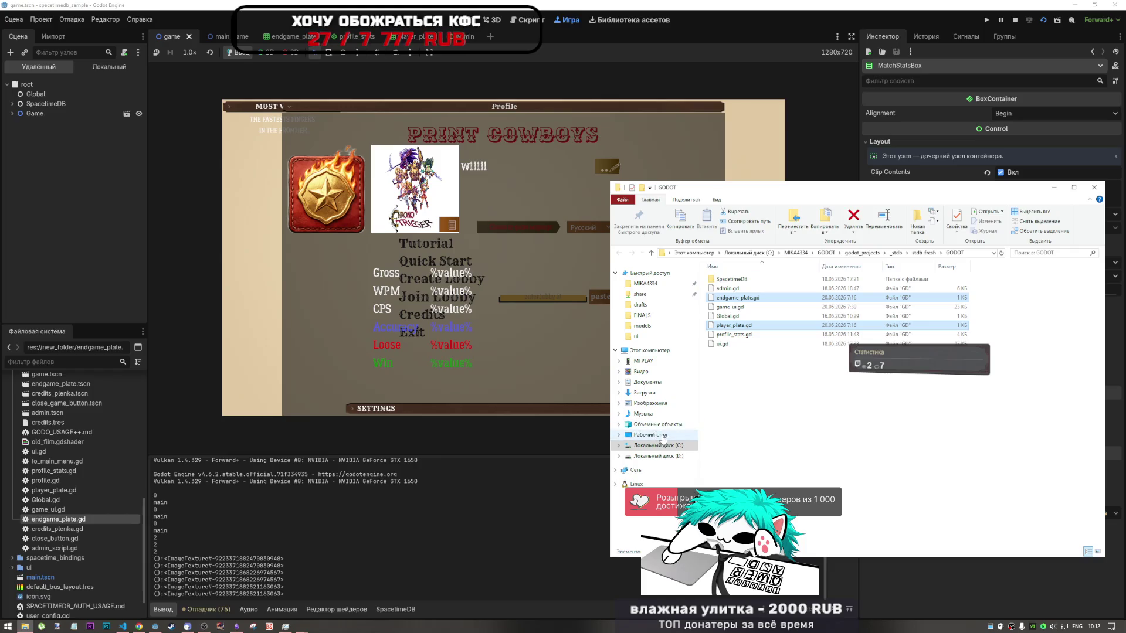
# Step: Browse Explorer to the Desktop, close it, and reopen the game's avatar image picker
pyautogui.click(651, 434)
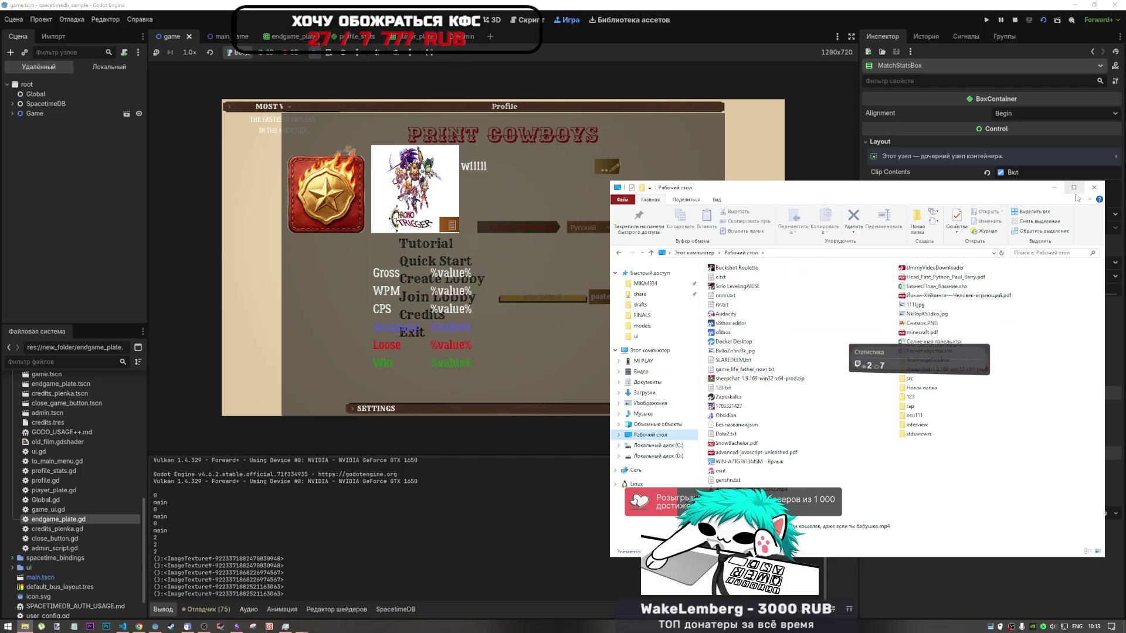
pyautogui.click(1093, 188)
pyautogui.click(450, 225)
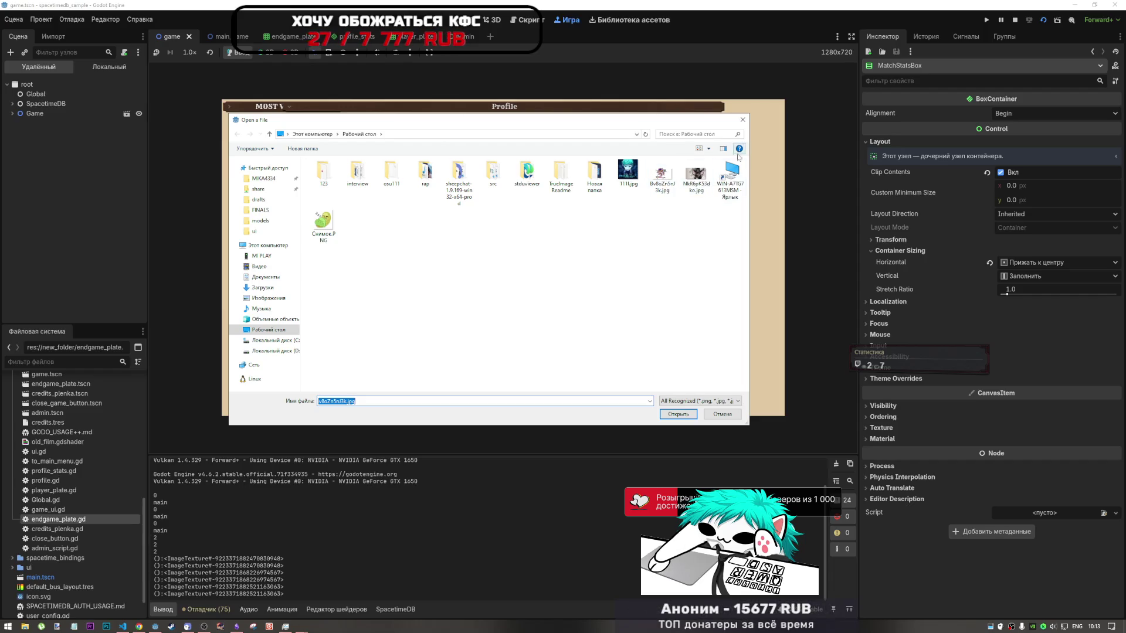
# Step: Cancel the avatar file dialog and close the Profile panel to reach the main menu
pyautogui.click(742, 120)
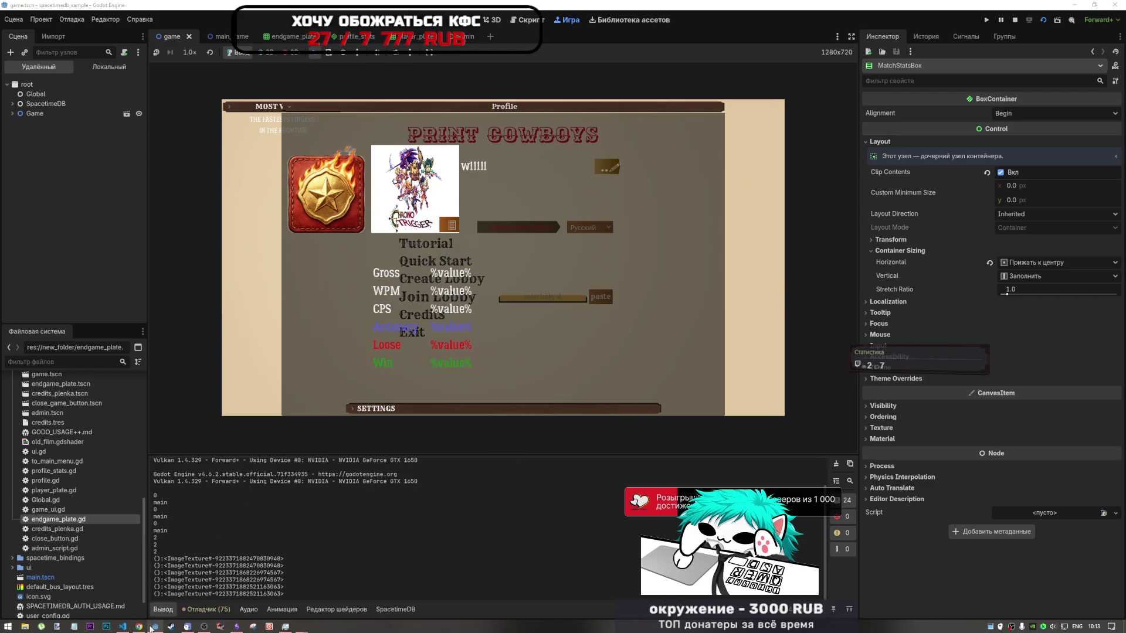
pyautogui.moveTo(152, 628)
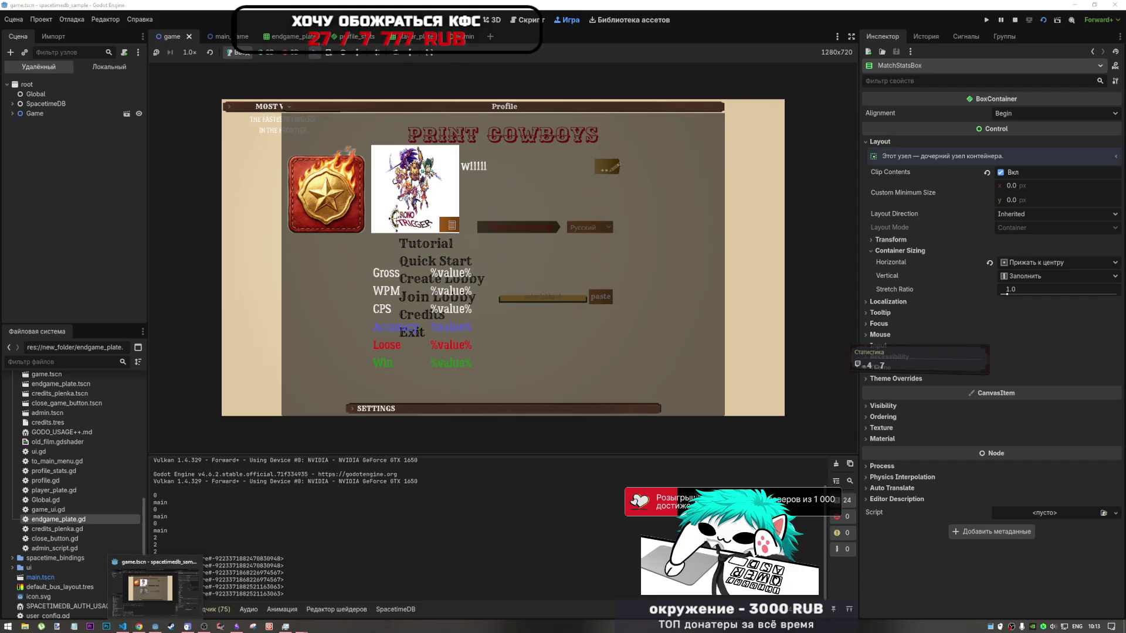
pyautogui.click(574, 104)
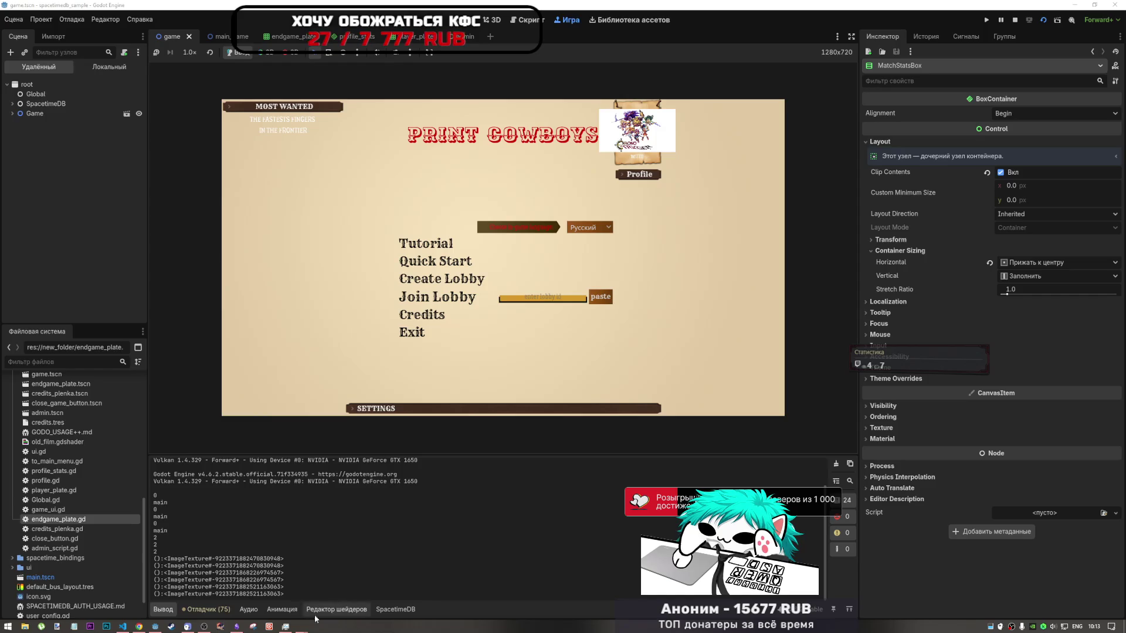
pyautogui.click(236, 626)
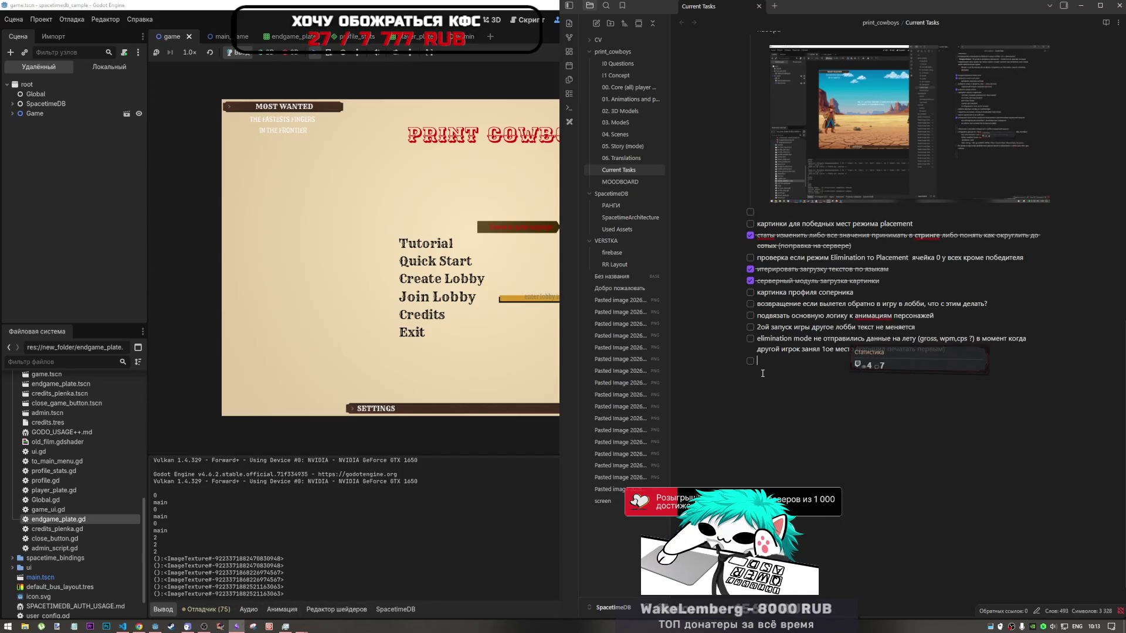
# Step: Add the task 'проверка изображения на соотношение сторон (важно!)' in Obsidian and return to Godot
pyautogui.write('роверка изображен')
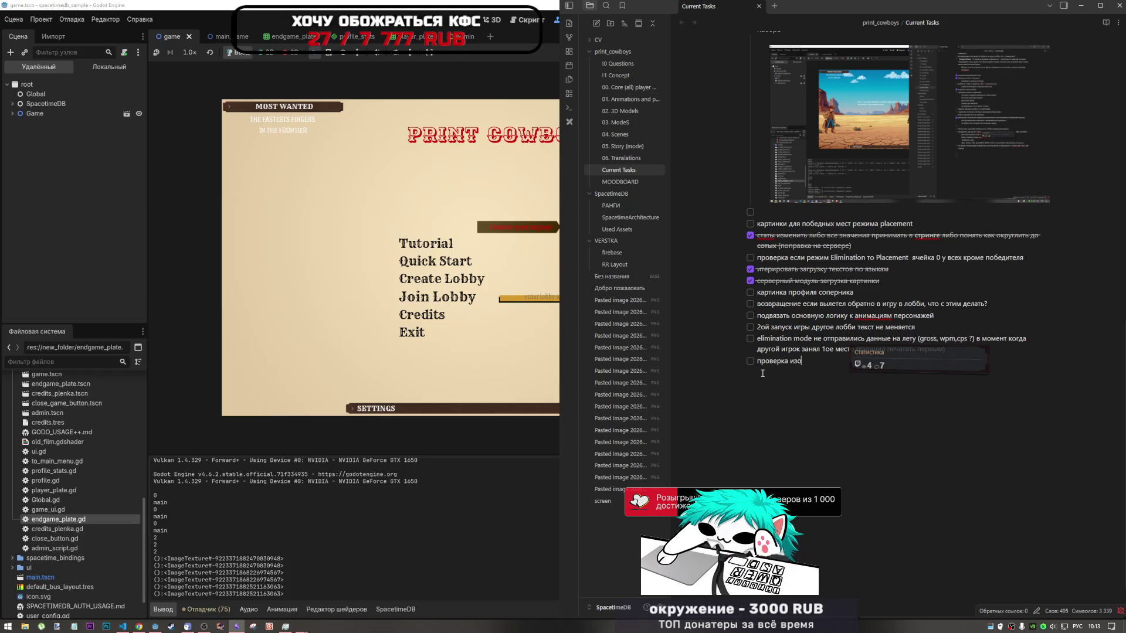
pyautogui.write('ия на')
pyautogui.press('BackSpace')
pyautogui.write('ения на ')
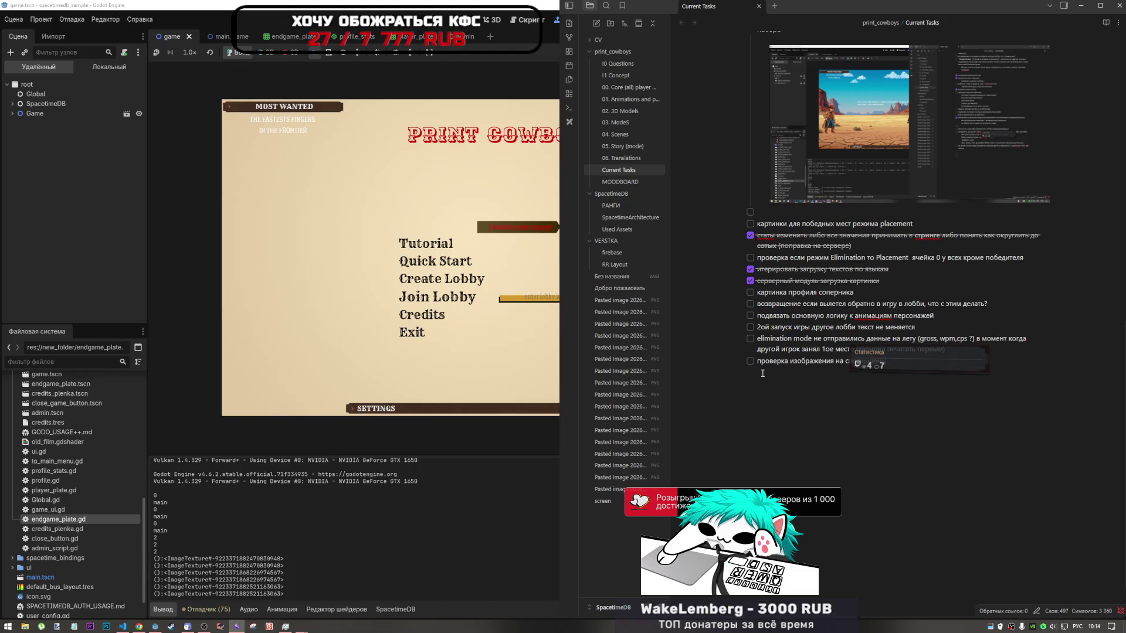
pyautogui.write('соотношение сторон (важ')
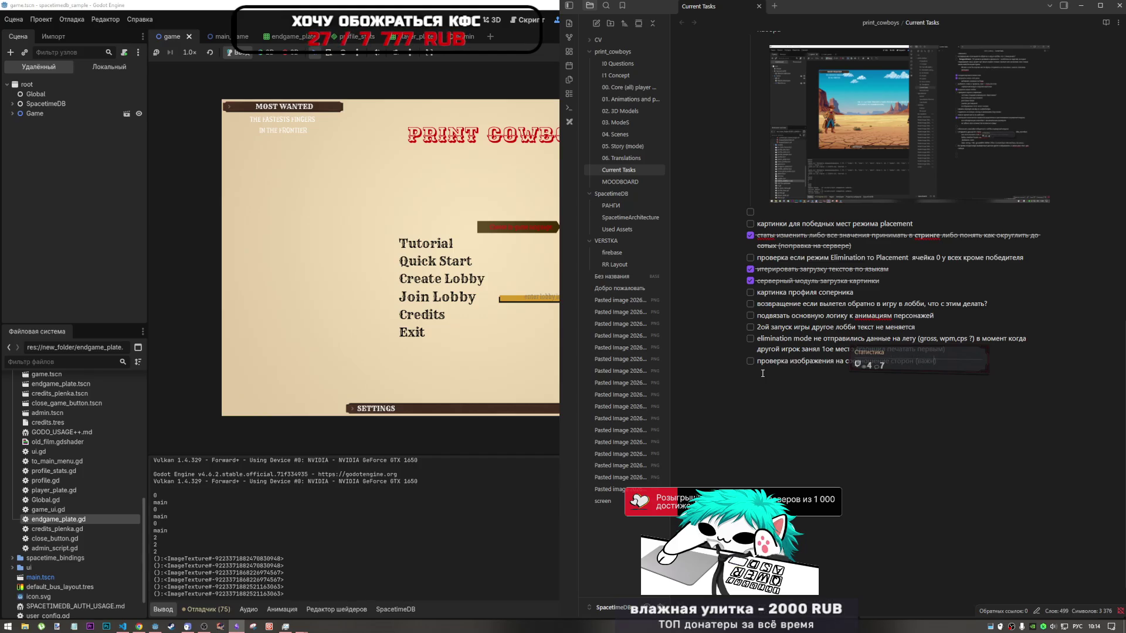
pyautogui.write('но!')
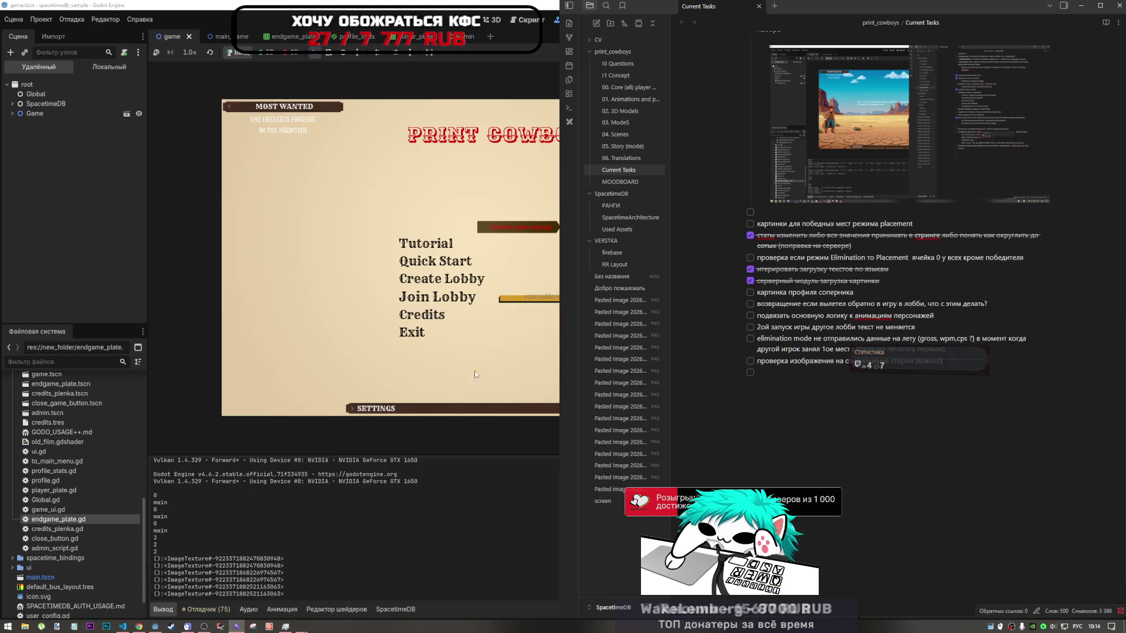
pyautogui.click(435, 471)
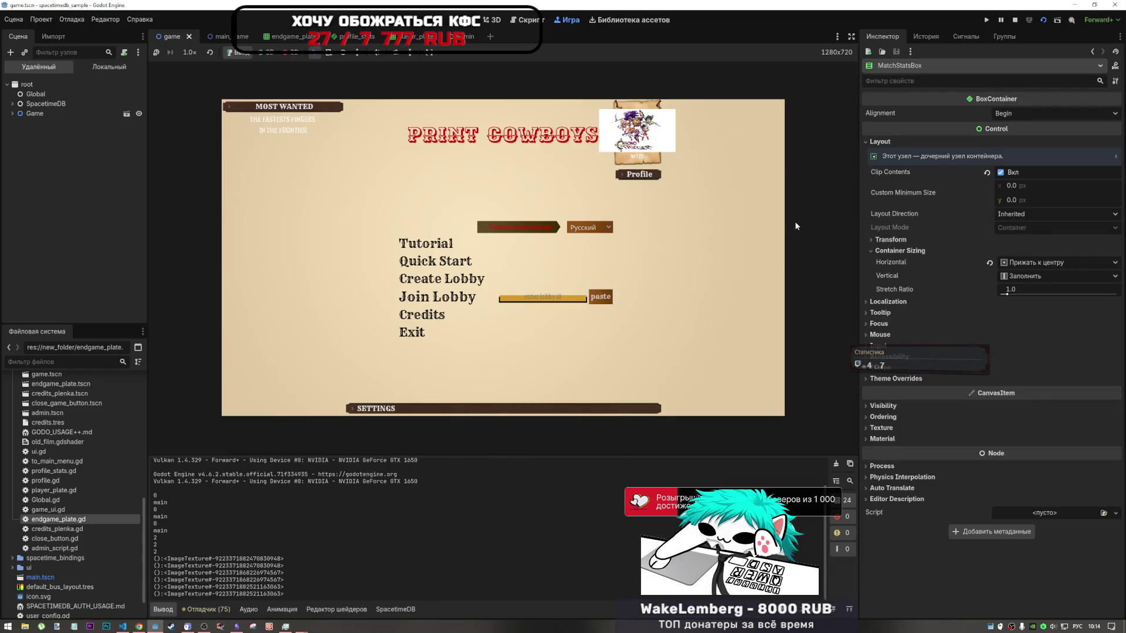
# Step: Create a new lobby and join it from both debug game windows using the pasted lobby ID
pyautogui.click(443, 279)
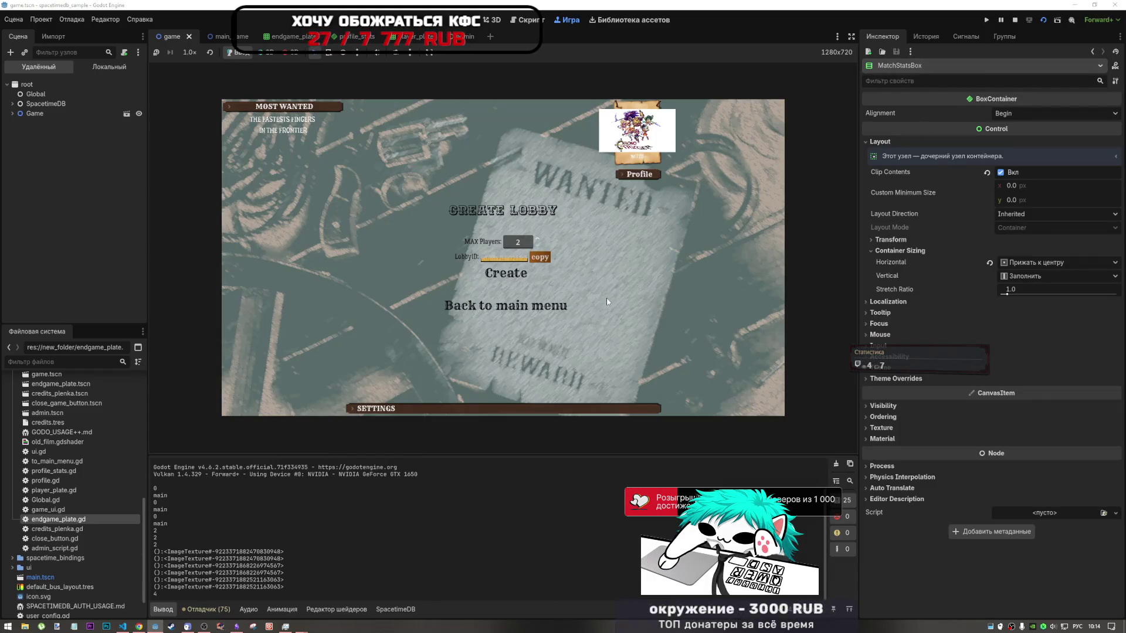
pyautogui.click(533, 274)
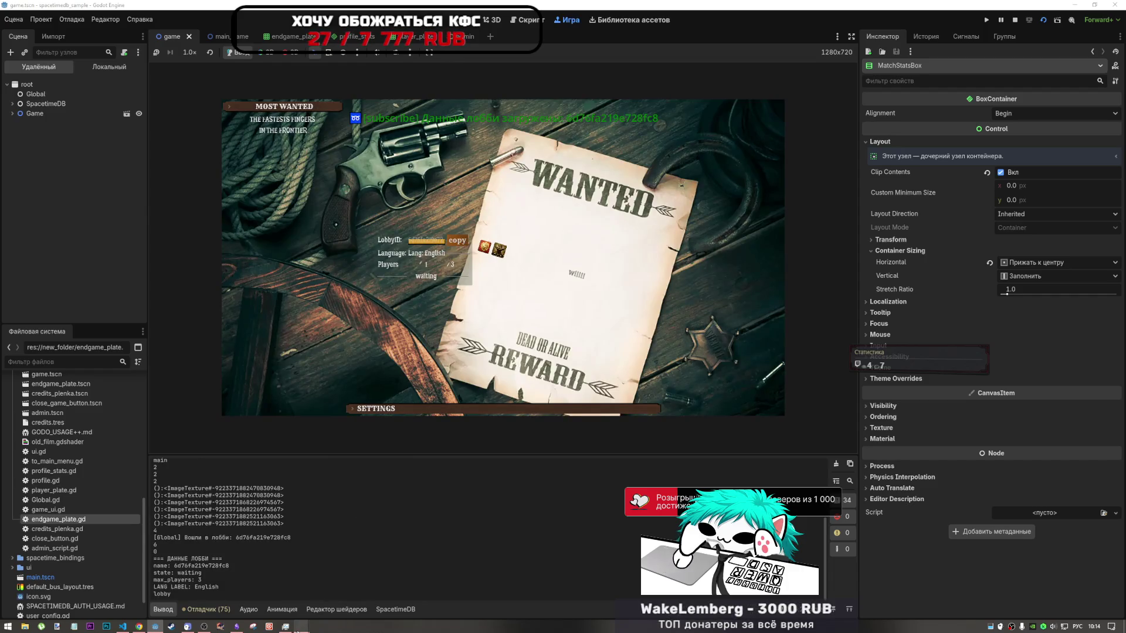
pyautogui.moveTo(300, 626)
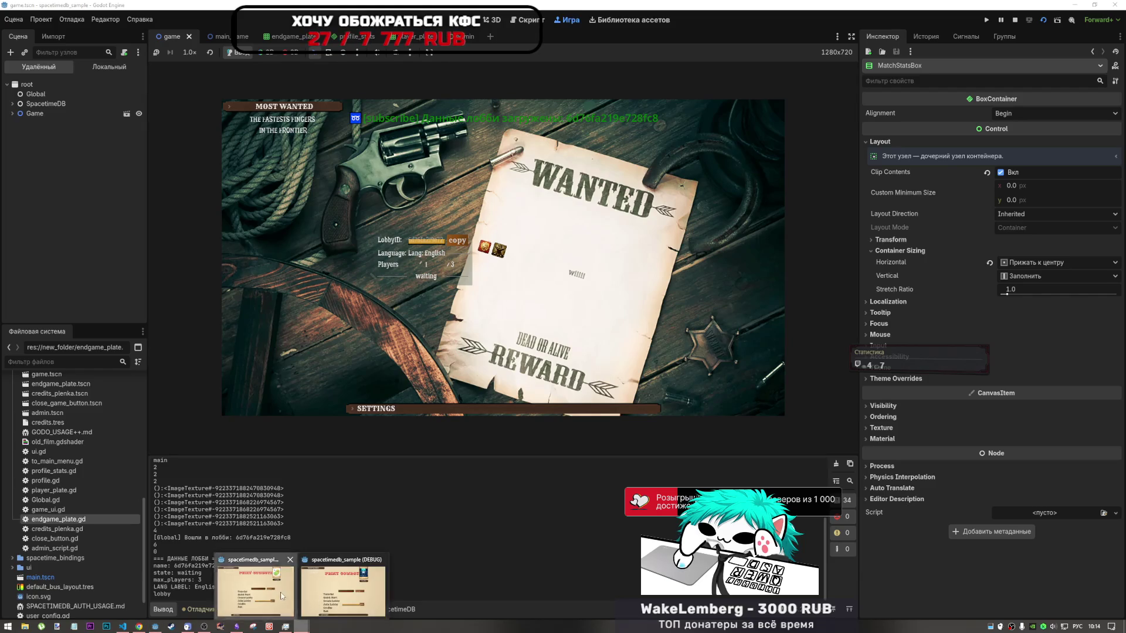
pyautogui.click(258, 587)
pyautogui.click(352, 596)
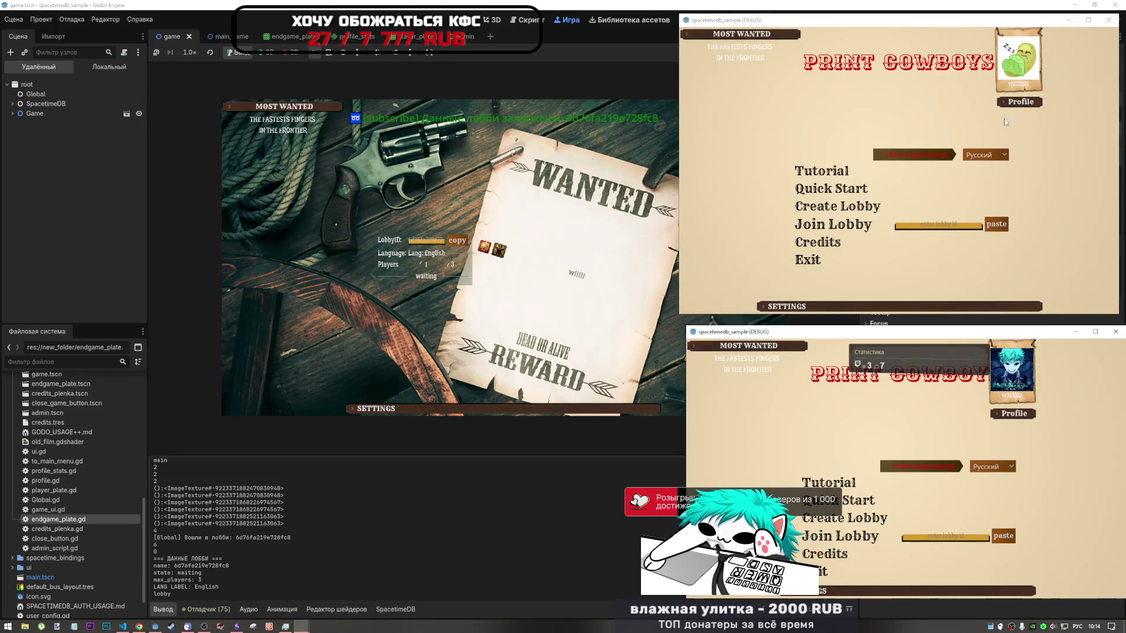
pyautogui.click(996, 225)
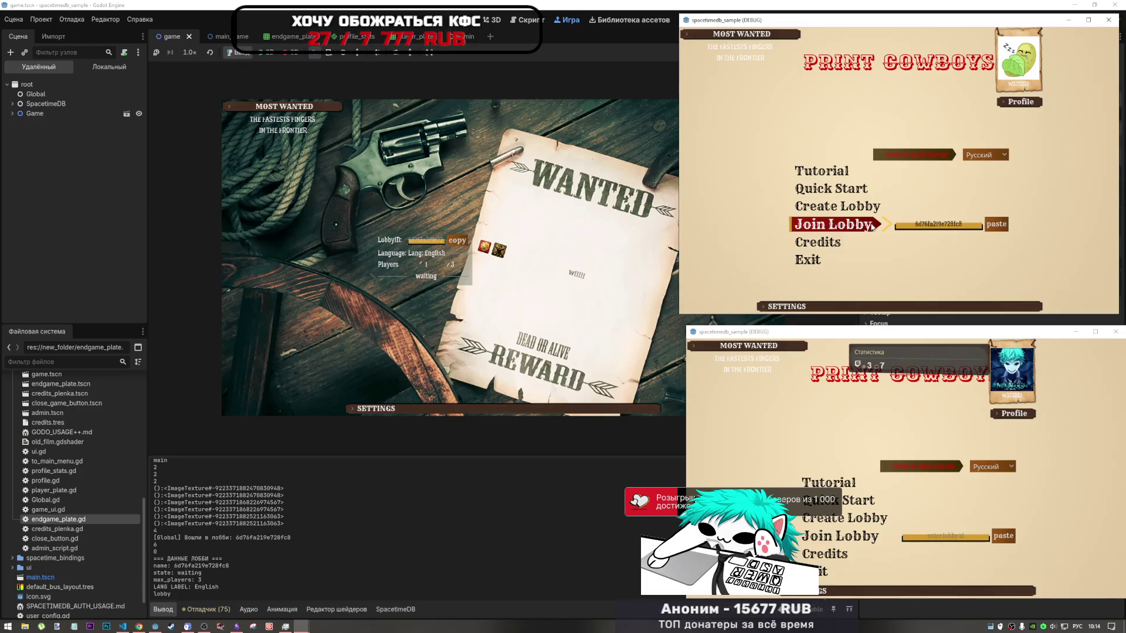
pyautogui.click(871, 226)
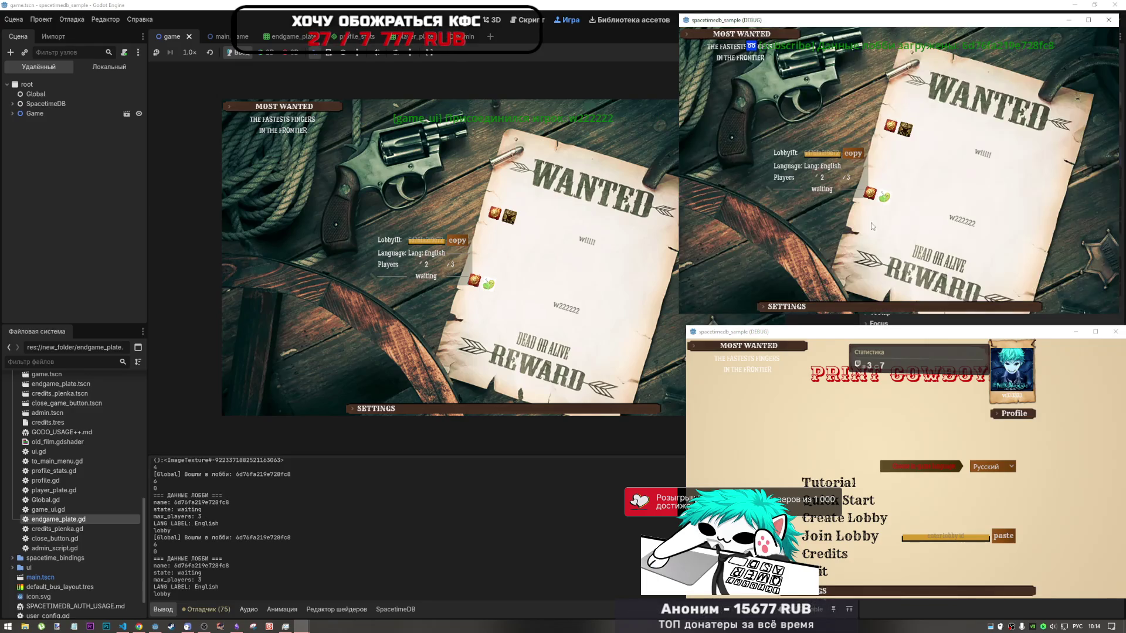
pyautogui.click(1010, 538)
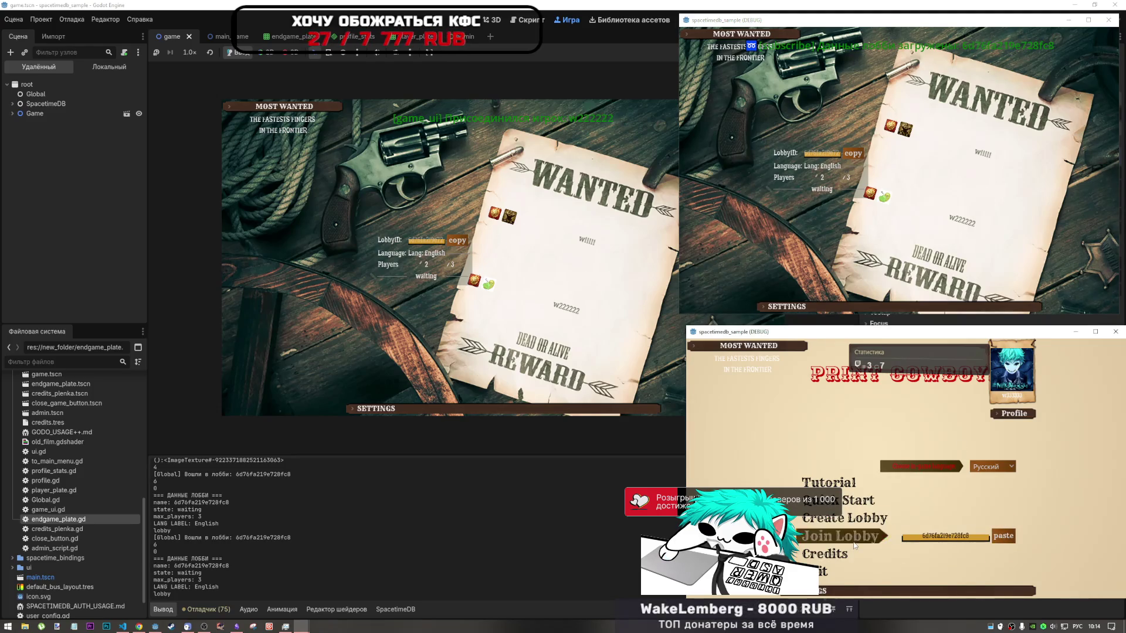
pyautogui.click(866, 546)
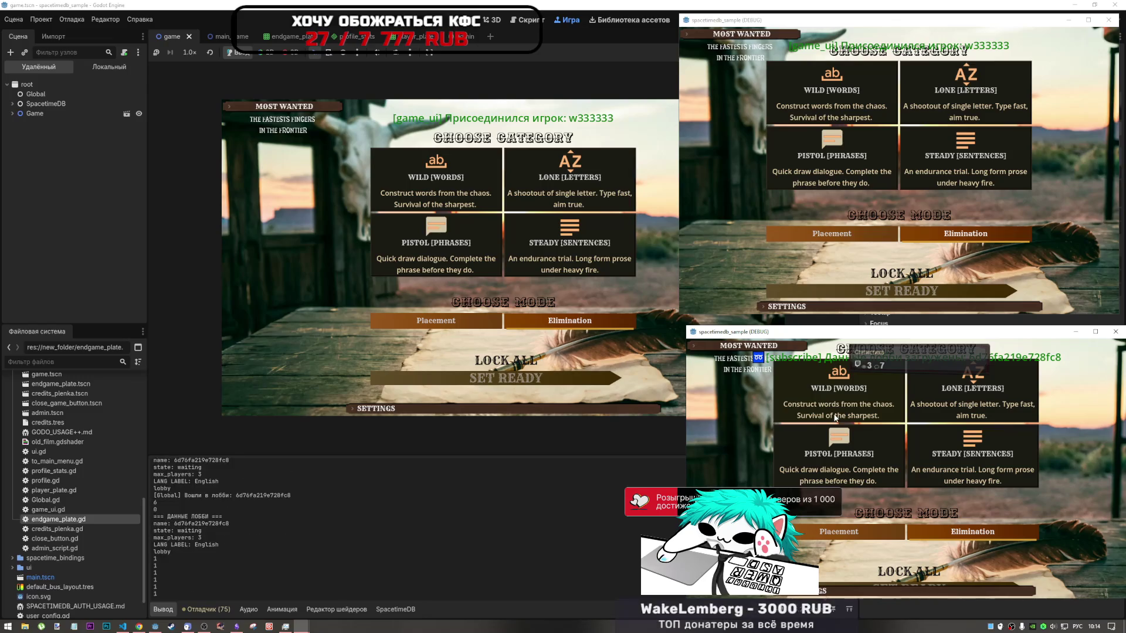
# Step: Lock the category, mode and lobby settings so the desert duel match starts
pyautogui.click(940, 575)
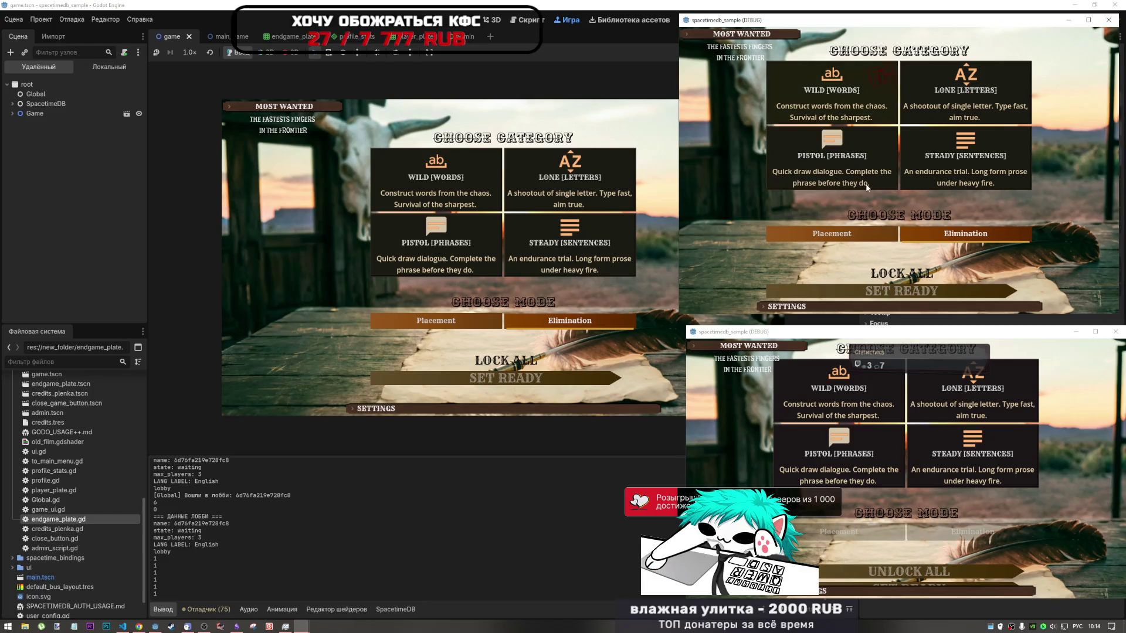
pyautogui.click(902, 273)
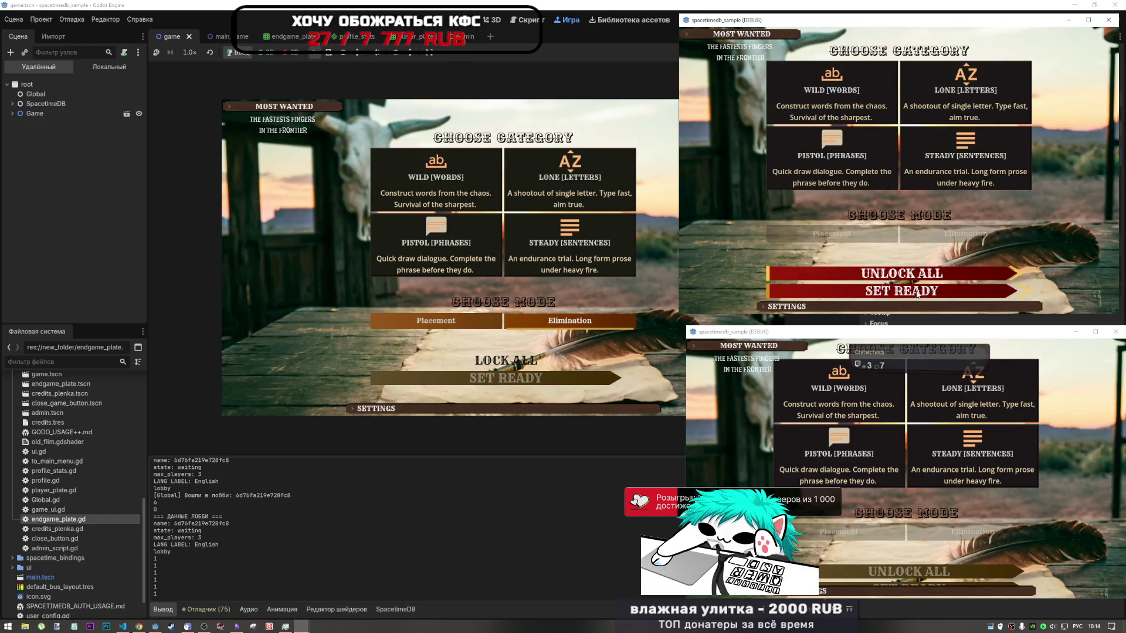
pyautogui.press('F8')
pyautogui.click(505, 359)
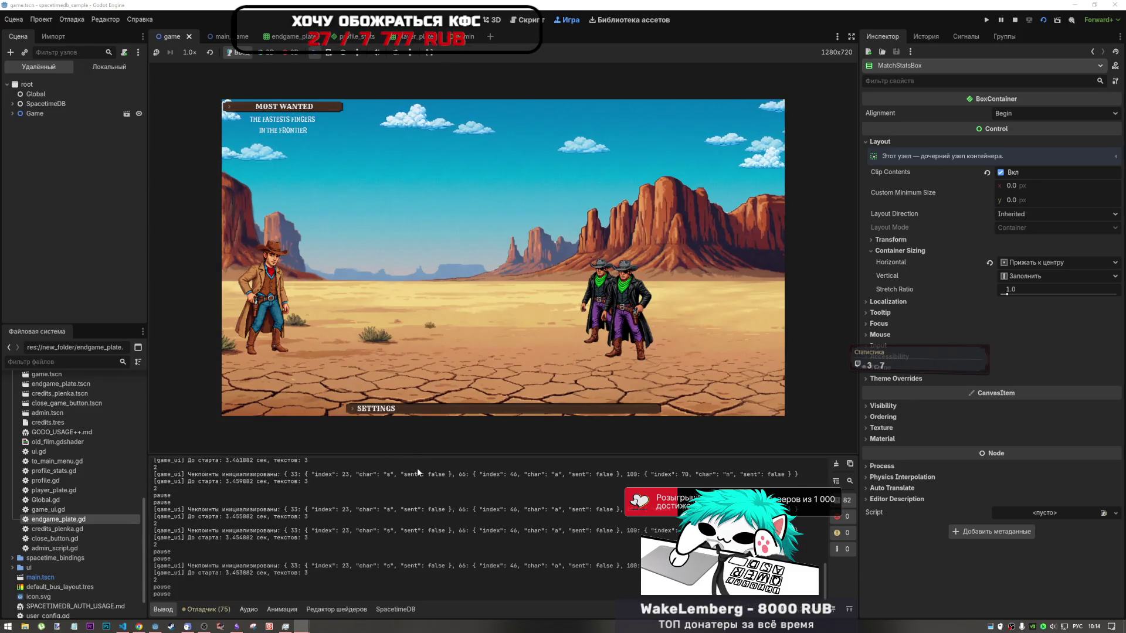
# Step: In English layout, type 'astronaut flies to stars', 'swallow builds nest' and later phrases in both player windows
pyautogui.moveTo(301, 626)
pyautogui.click(320, 602)
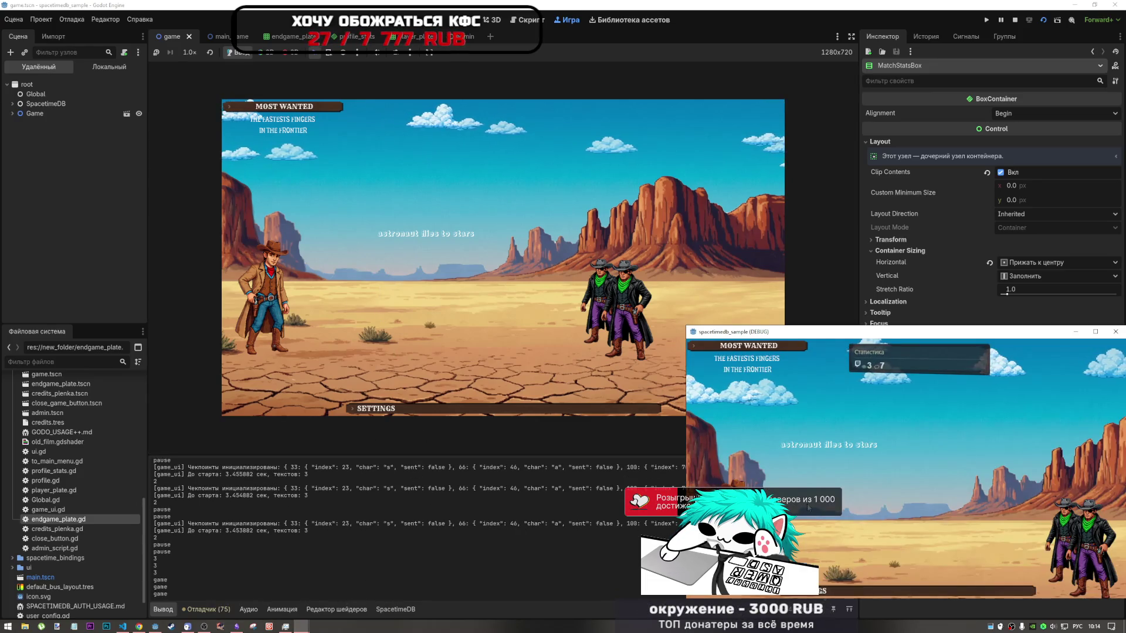
pyautogui.hotkey('alt', 'shift')
pyautogui.write('a')
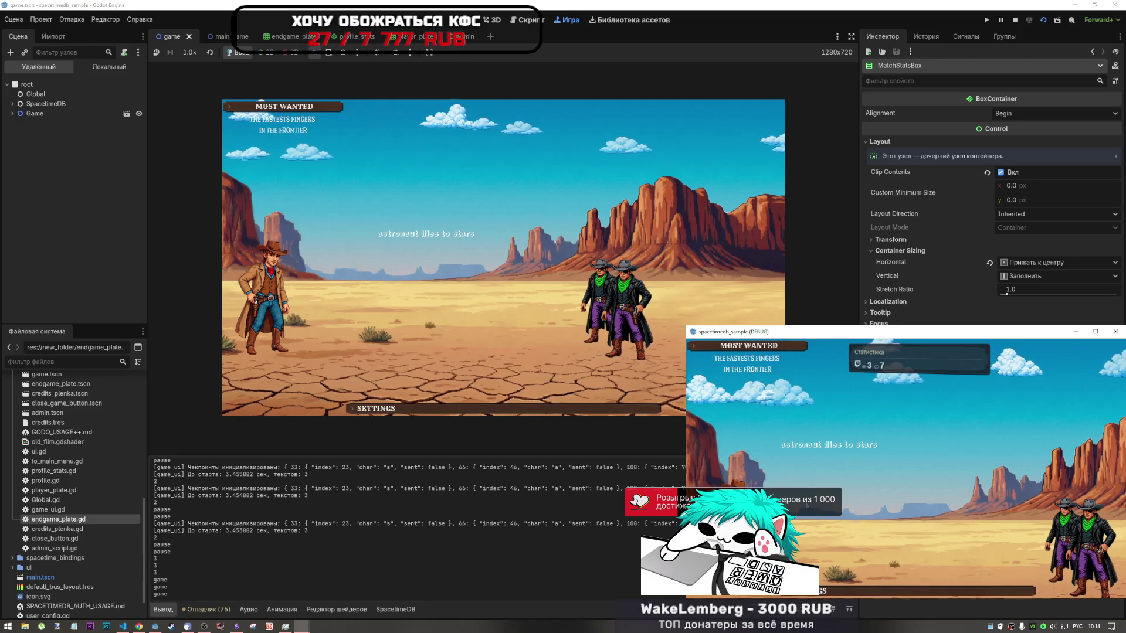
pyautogui.write('stro')
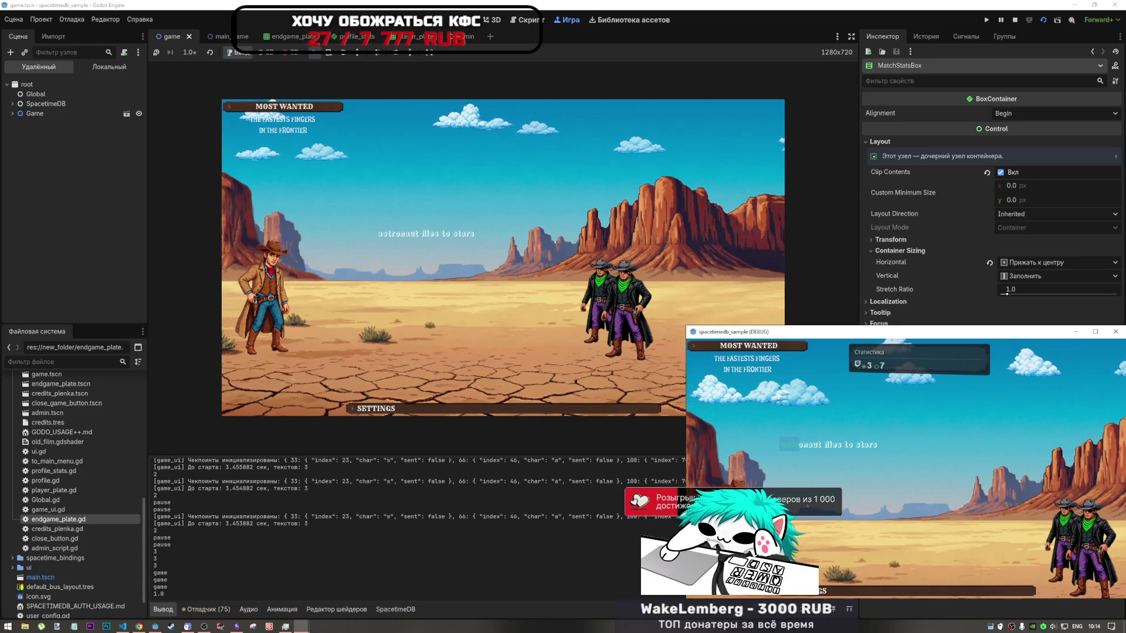
pyautogui.write('naut')
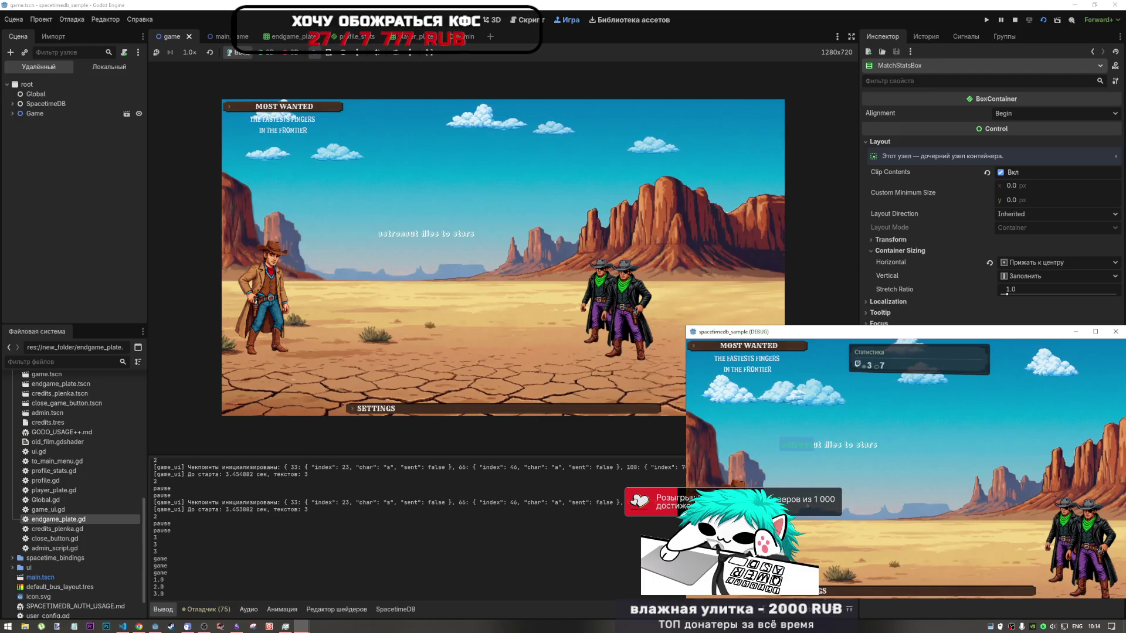
pyautogui.write(' flies')
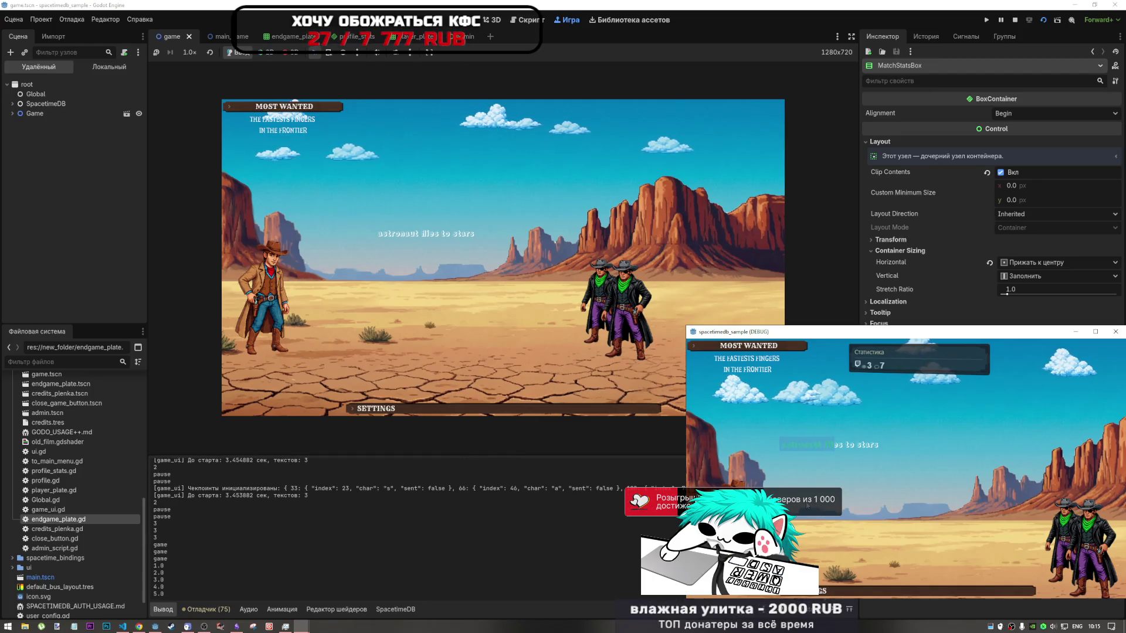
pyautogui.write(' to stars')
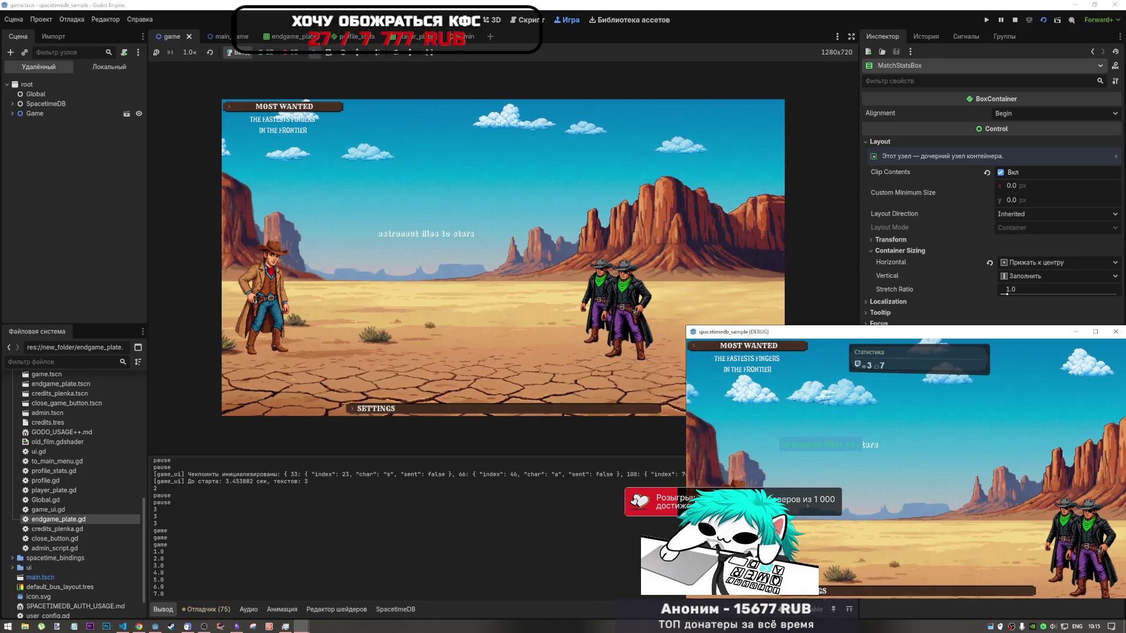
pyautogui.write('swa')
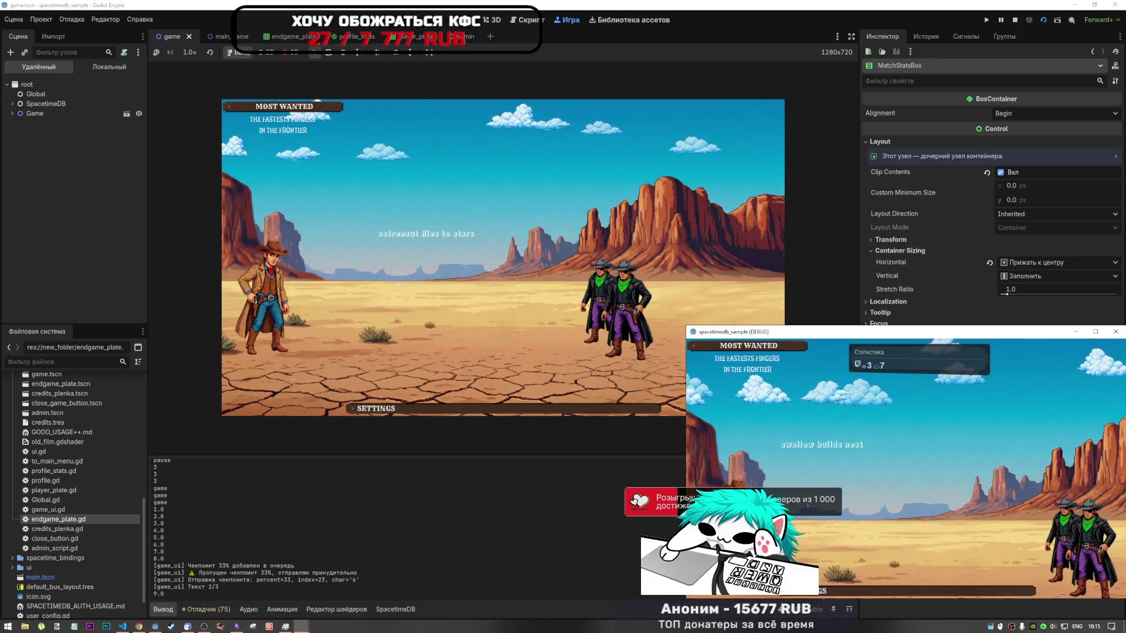
pyautogui.write('llow')
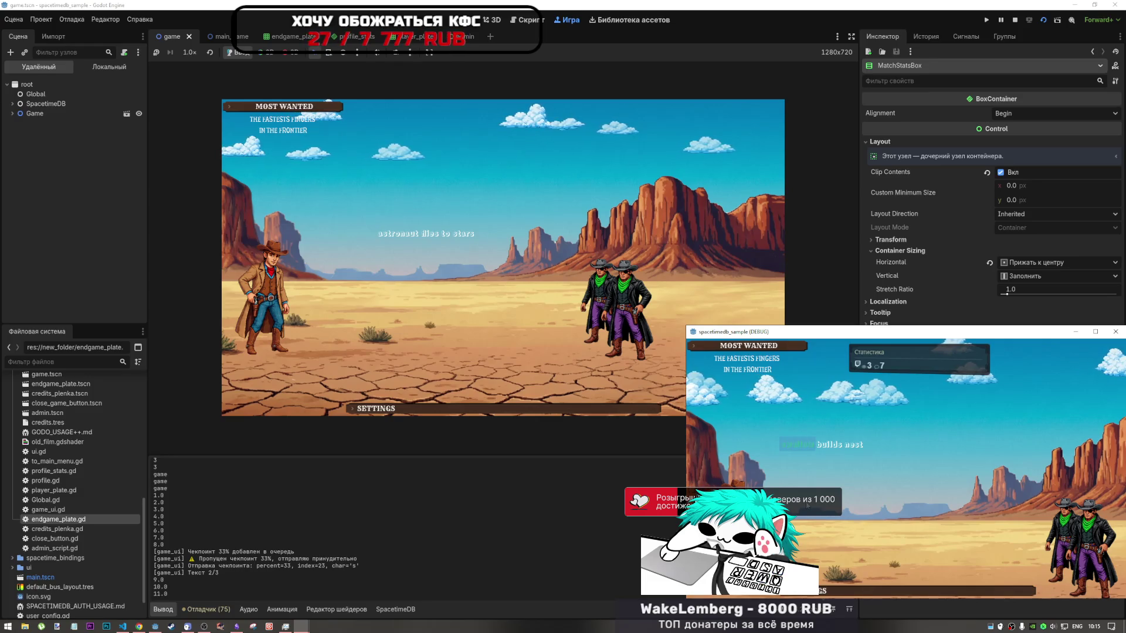
pyautogui.write(' builds')
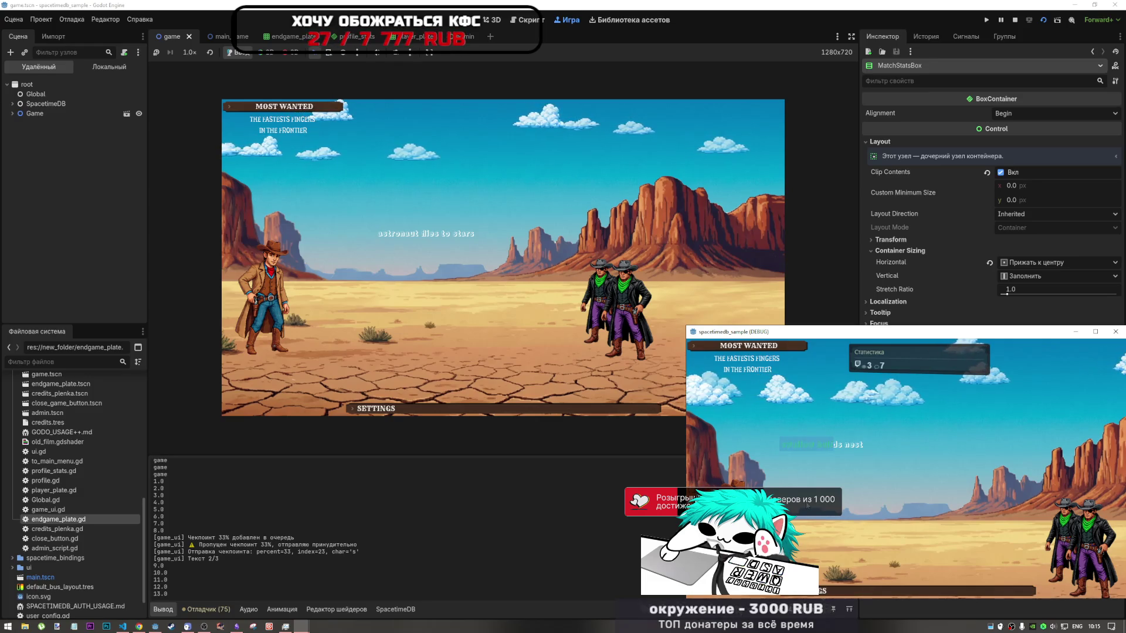
pyautogui.write(' nest')
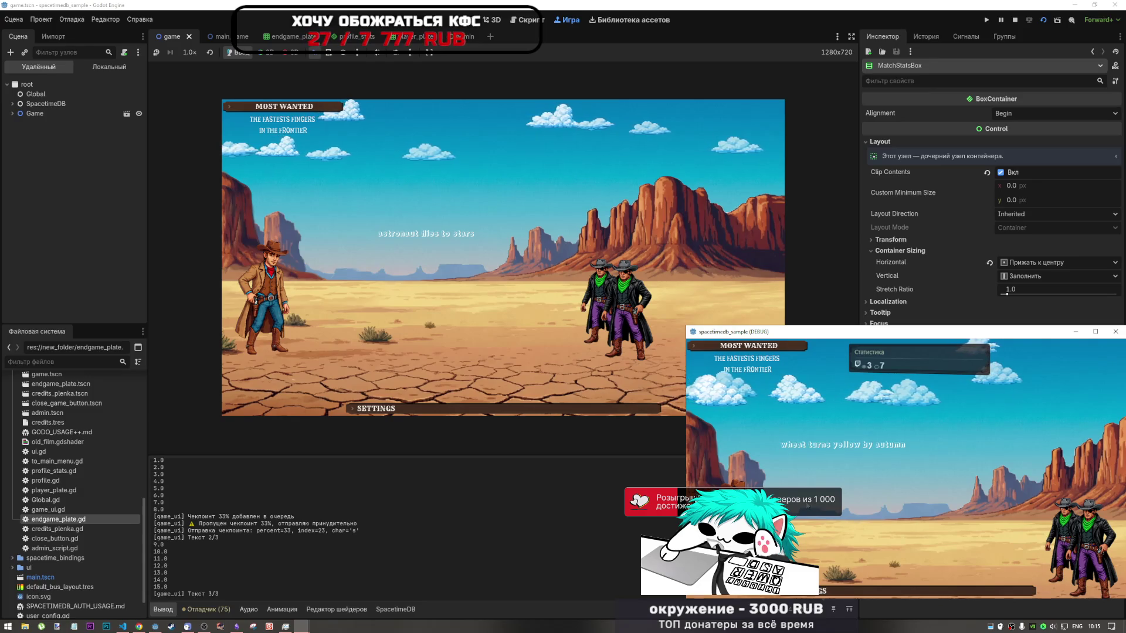
pyautogui.click(463, 282)
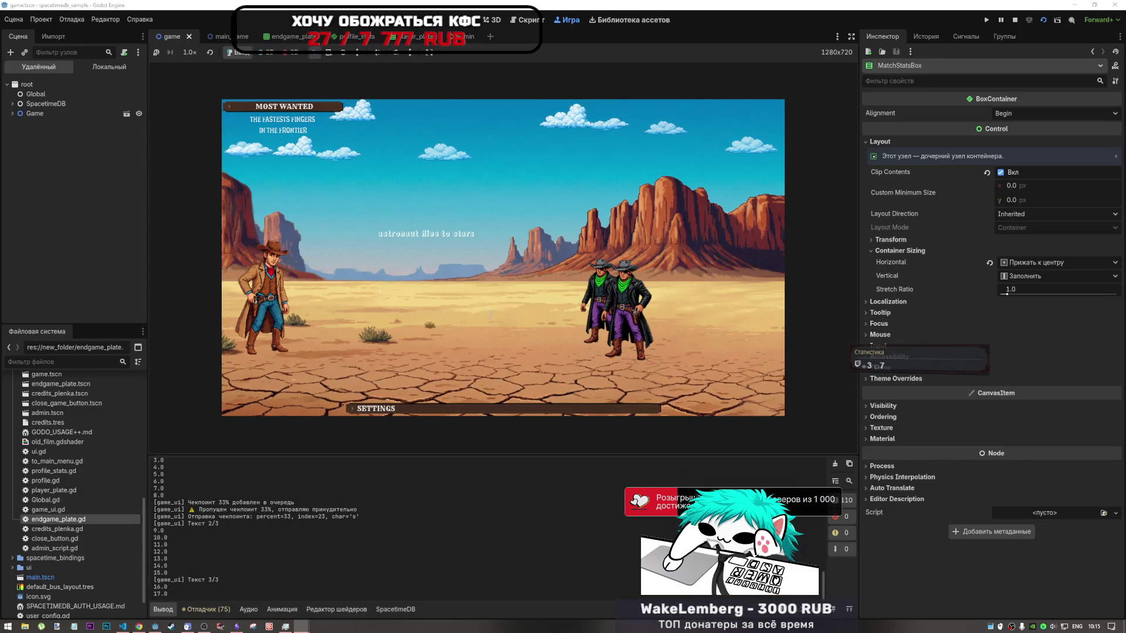
pyautogui.write('onaut f')
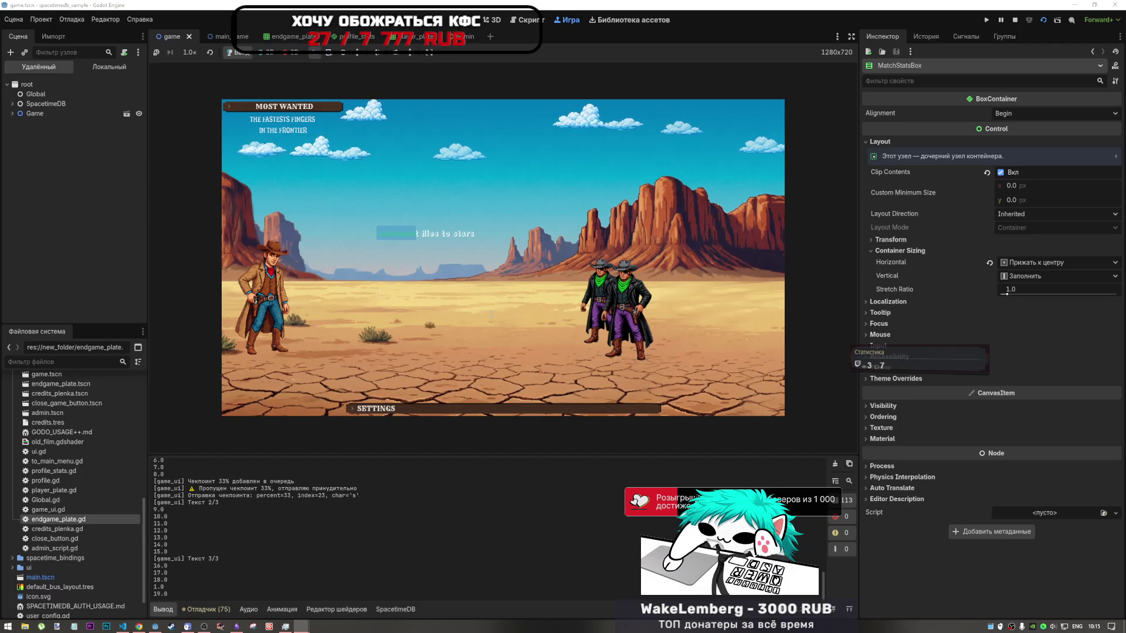
pyautogui.write('lies t')
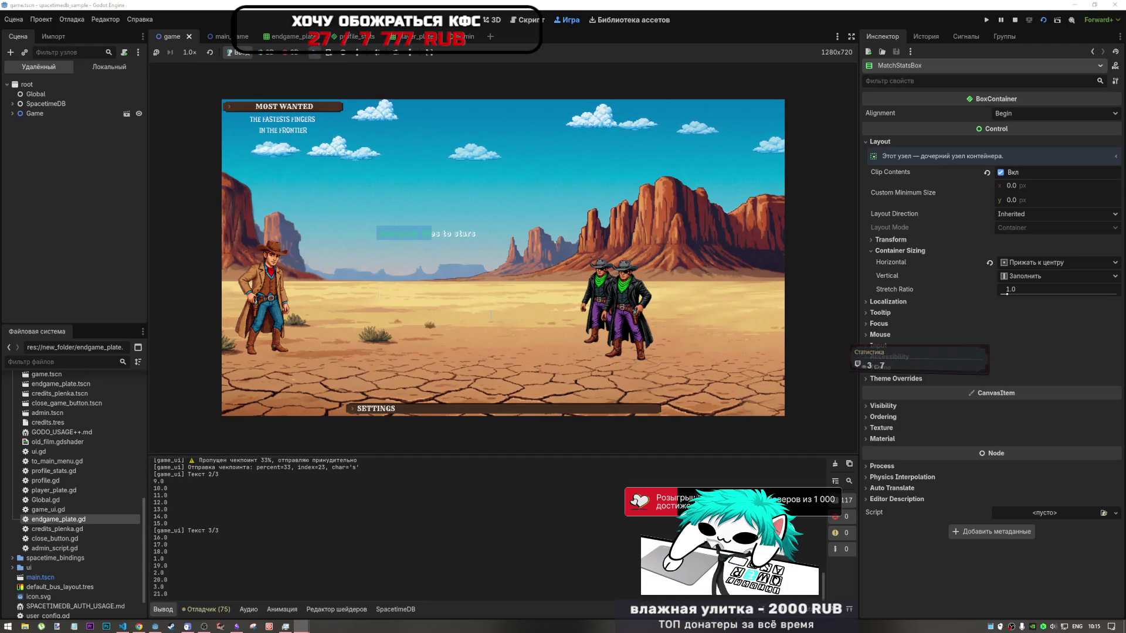
pyautogui.write('o stars')
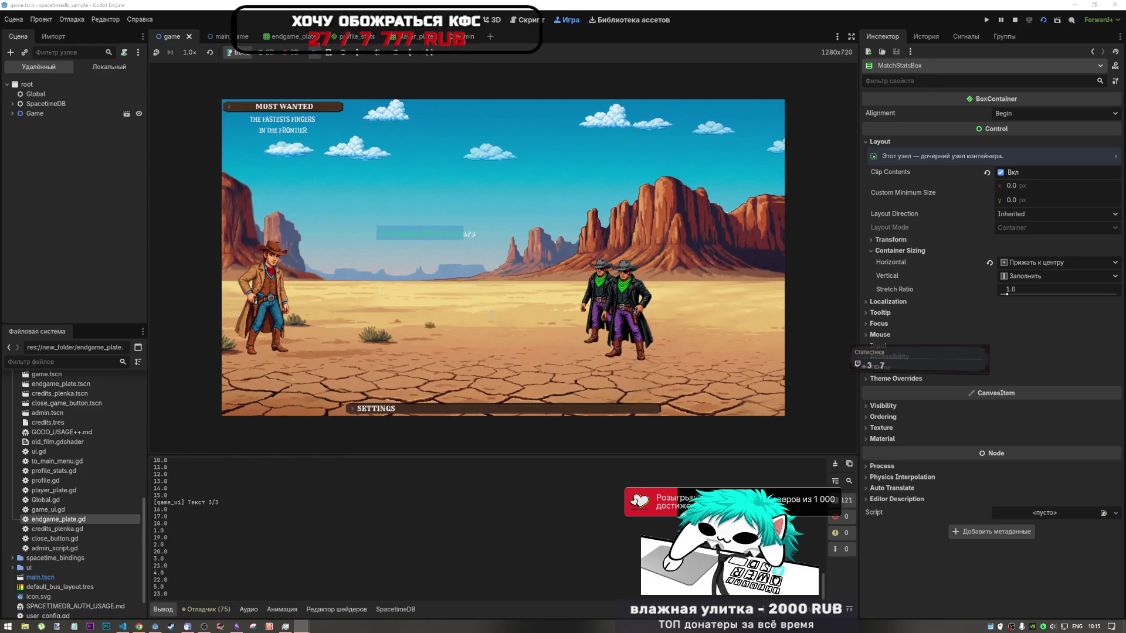
pyautogui.write('swallow builds nest')
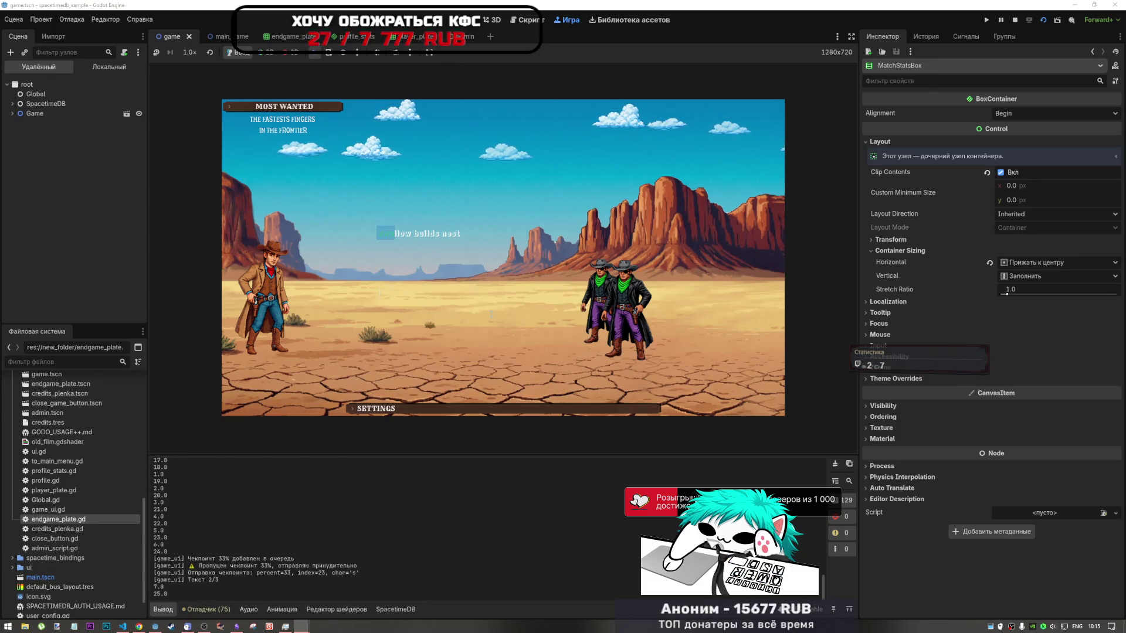
pyautogui.write('ow ')
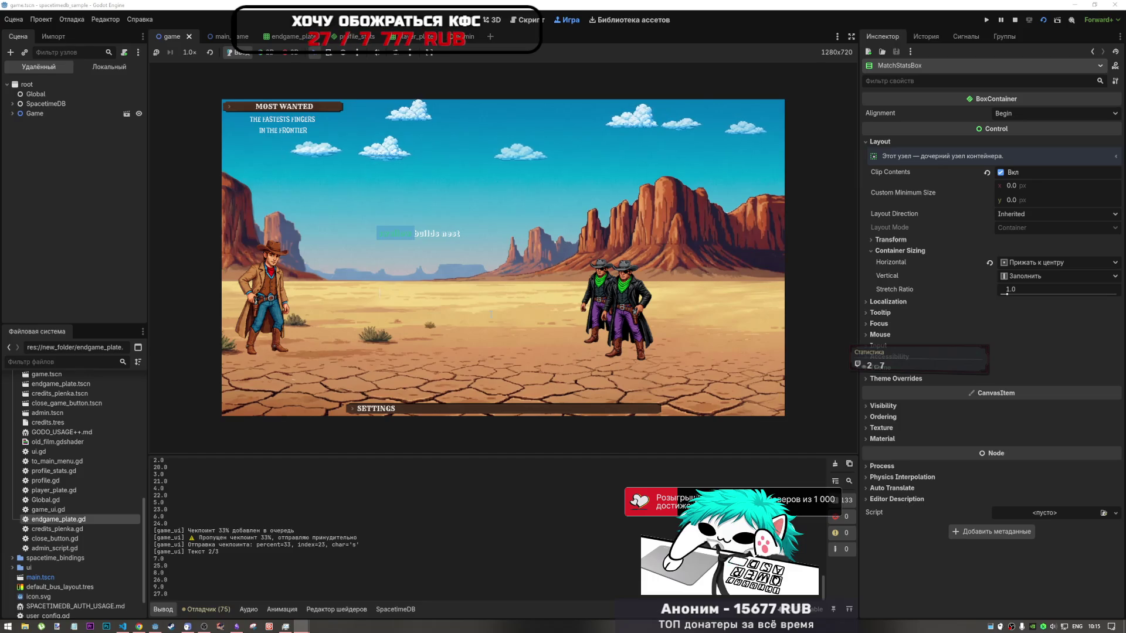
pyautogui.write('build')
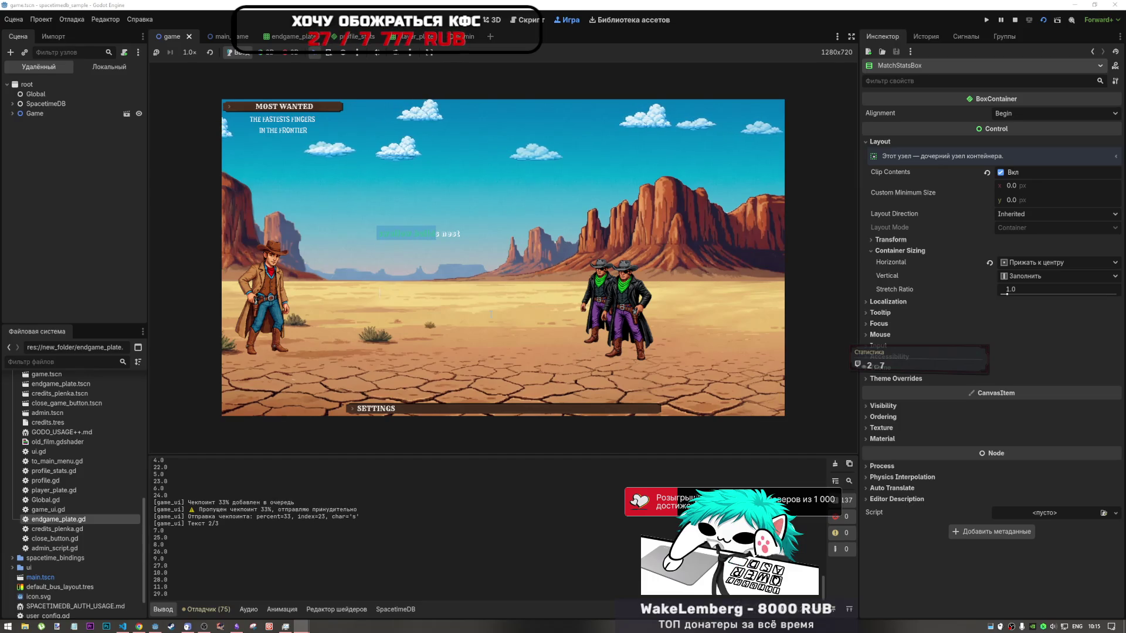
pyautogui.write('s net')
pyautogui.write('st')
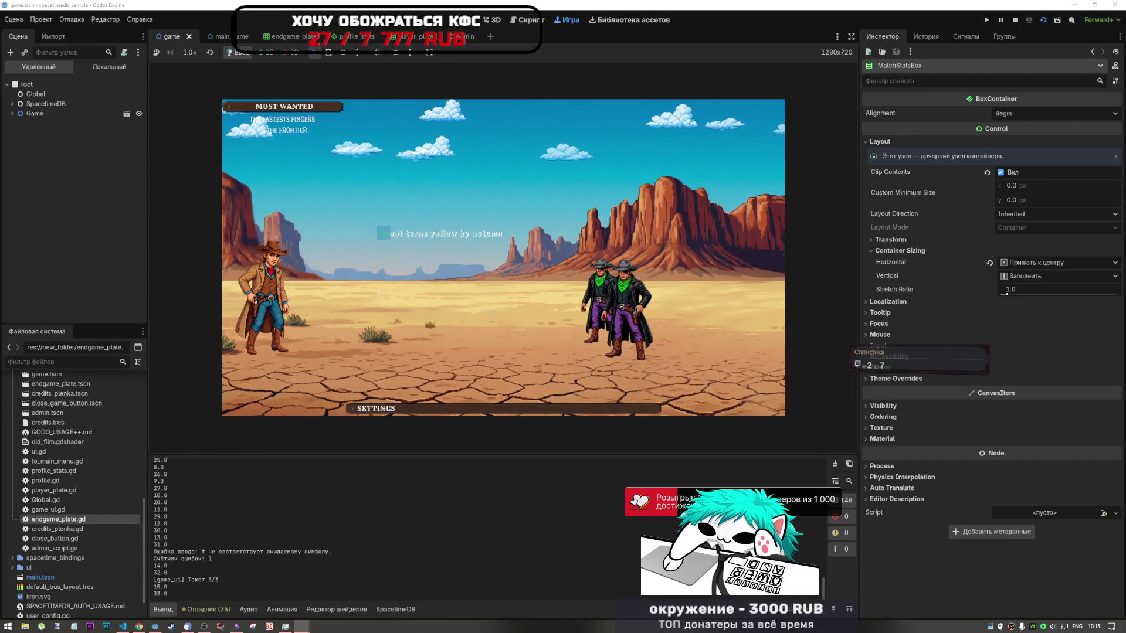
pyautogui.write('est ti')
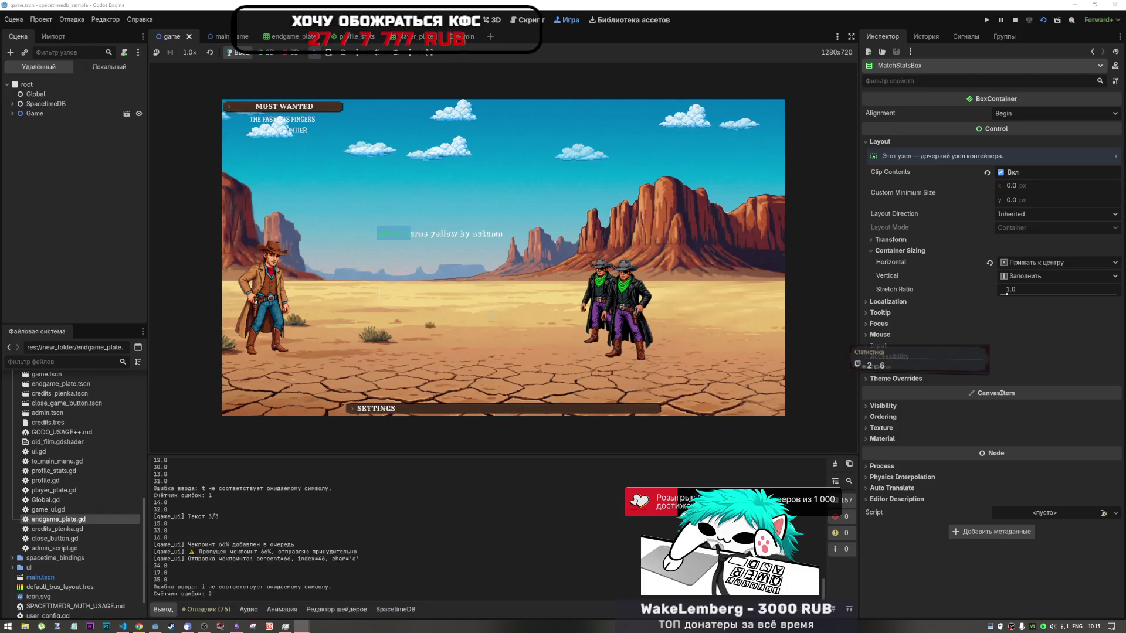
pyautogui.write('urns ')
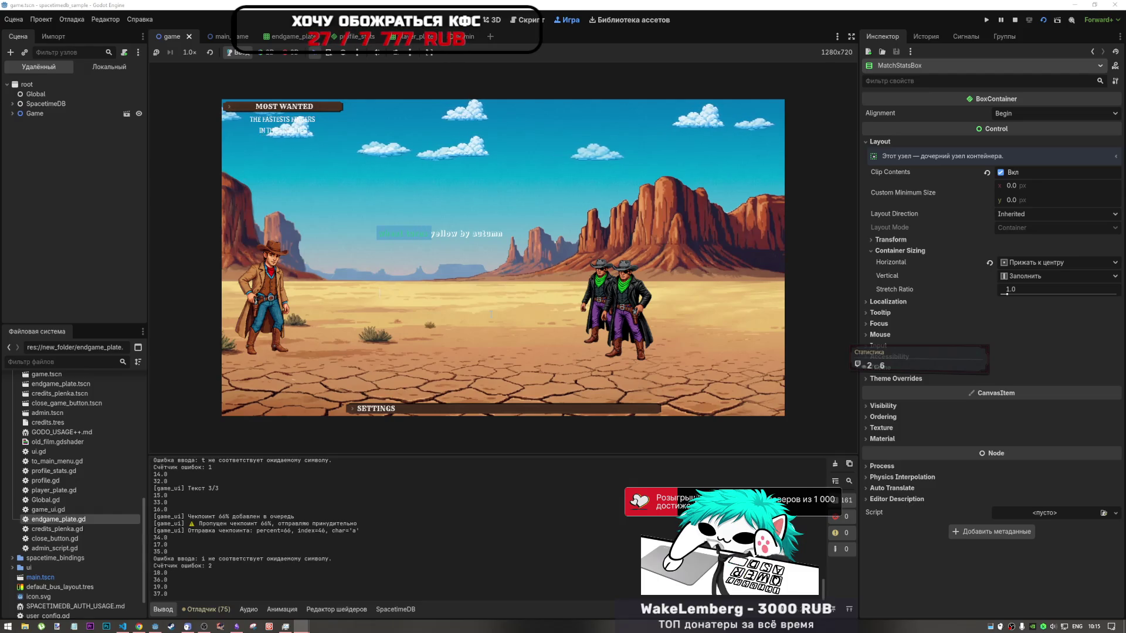
pyautogui.write('yellow ')
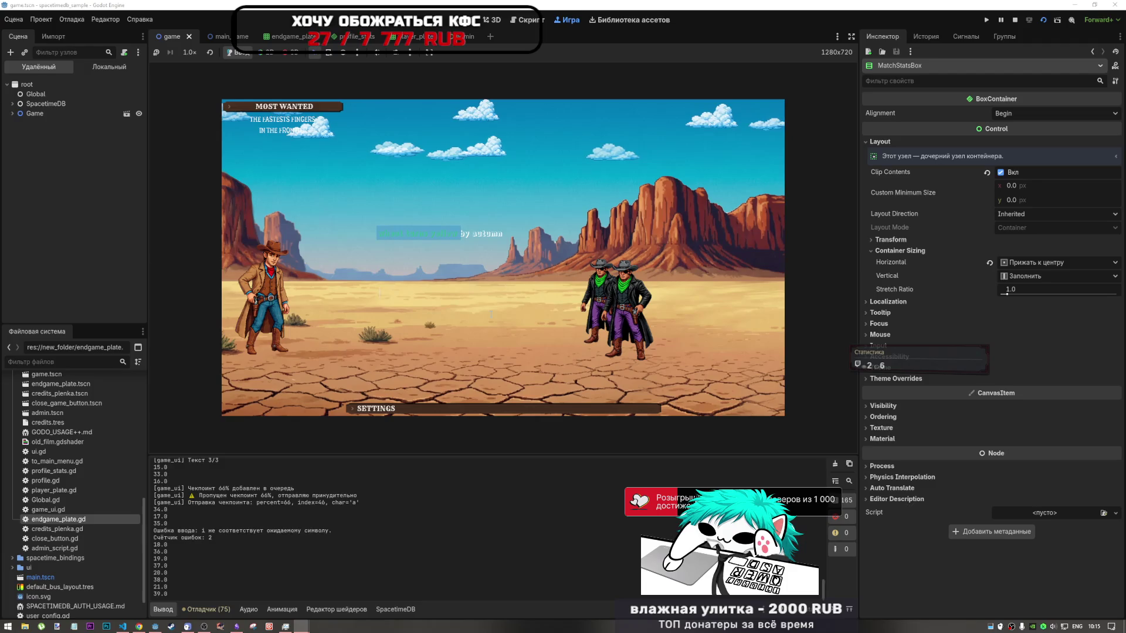
pyautogui.write('by aut')
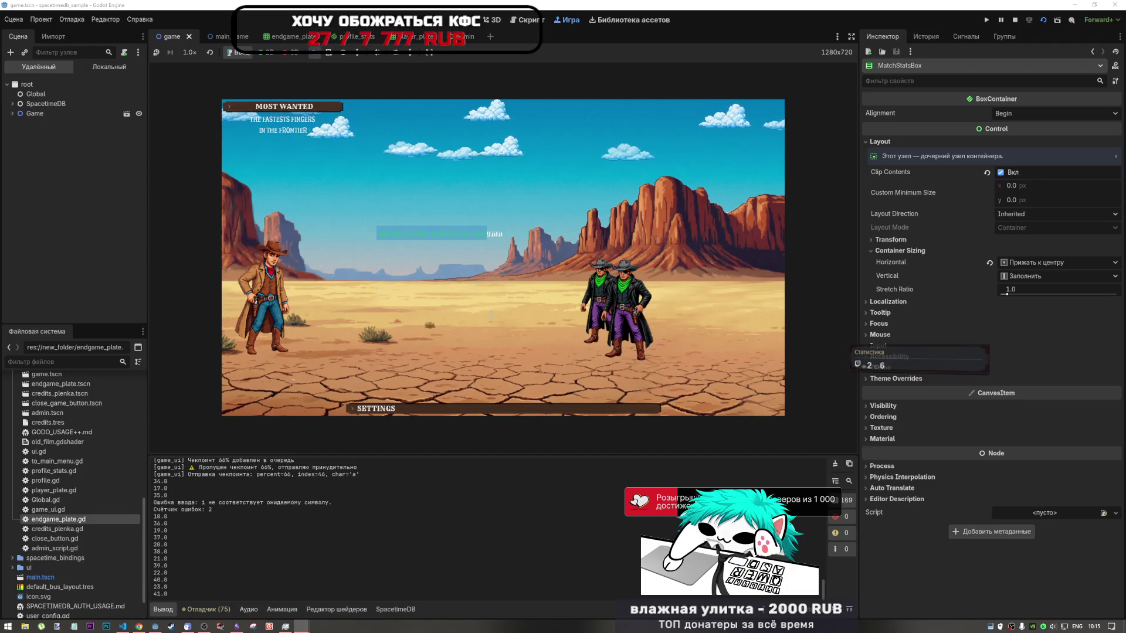
pyautogui.write('uamn')
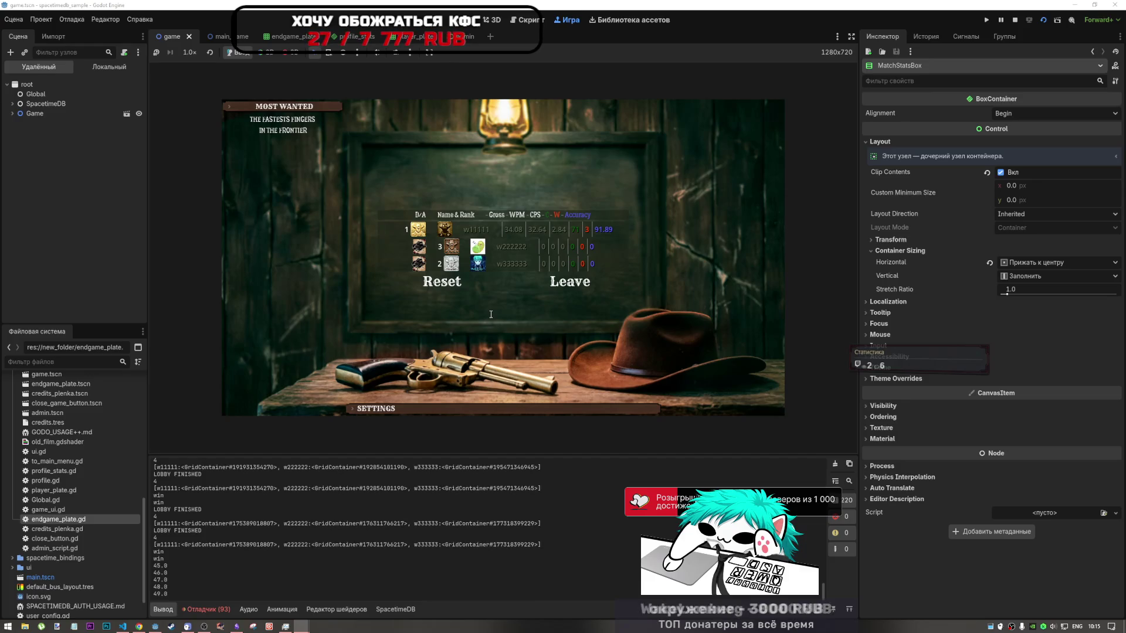
pyautogui.scroll(4, 252, 581)
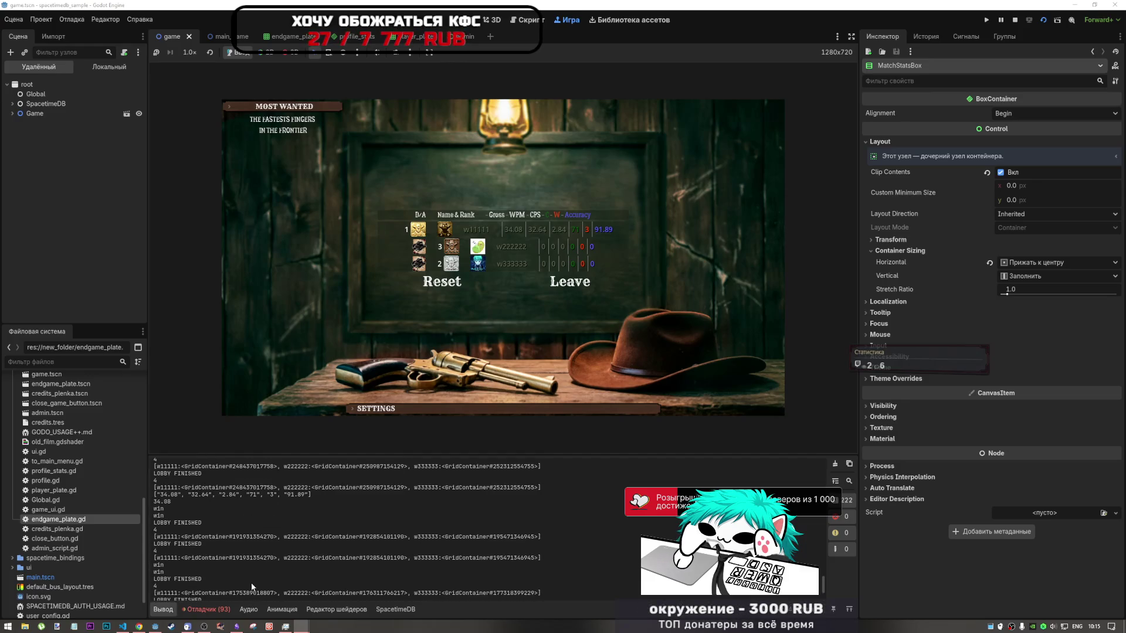
pyautogui.scroll(-5, 255, 560)
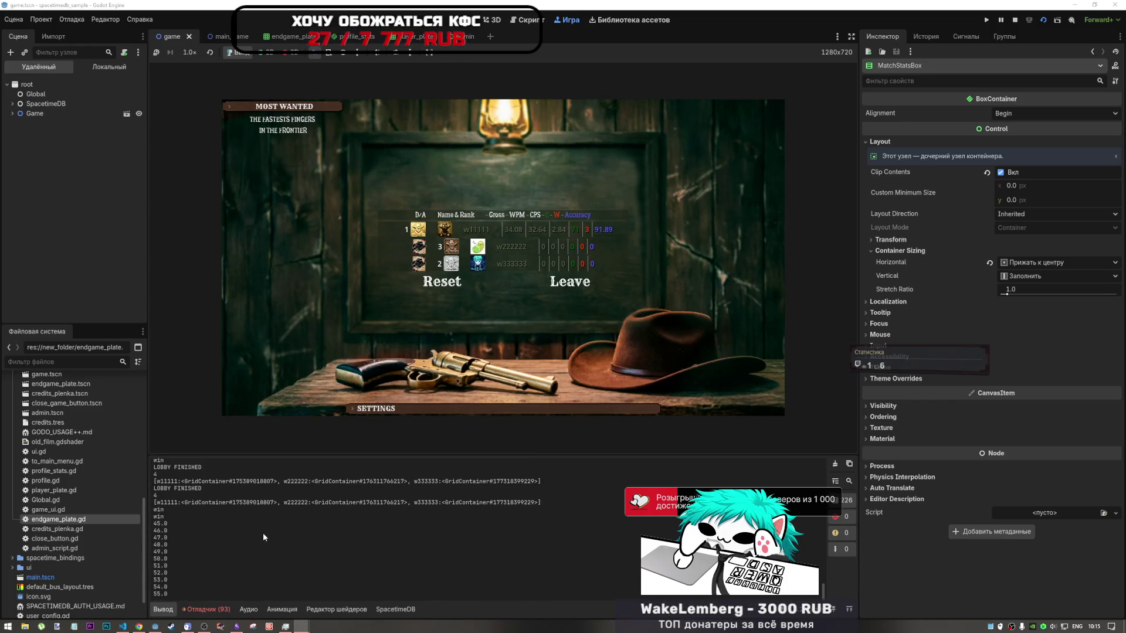
pyautogui.scroll(1, 263, 535)
pyautogui.scroll(-1, 259, 538)
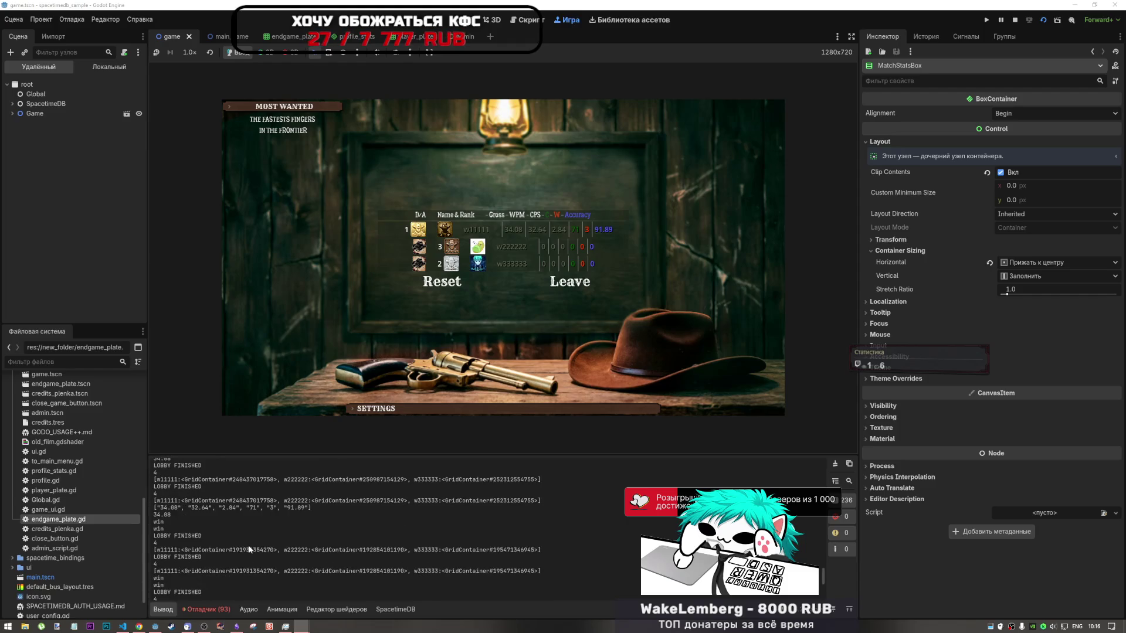
pyautogui.scroll(2, 249, 548)
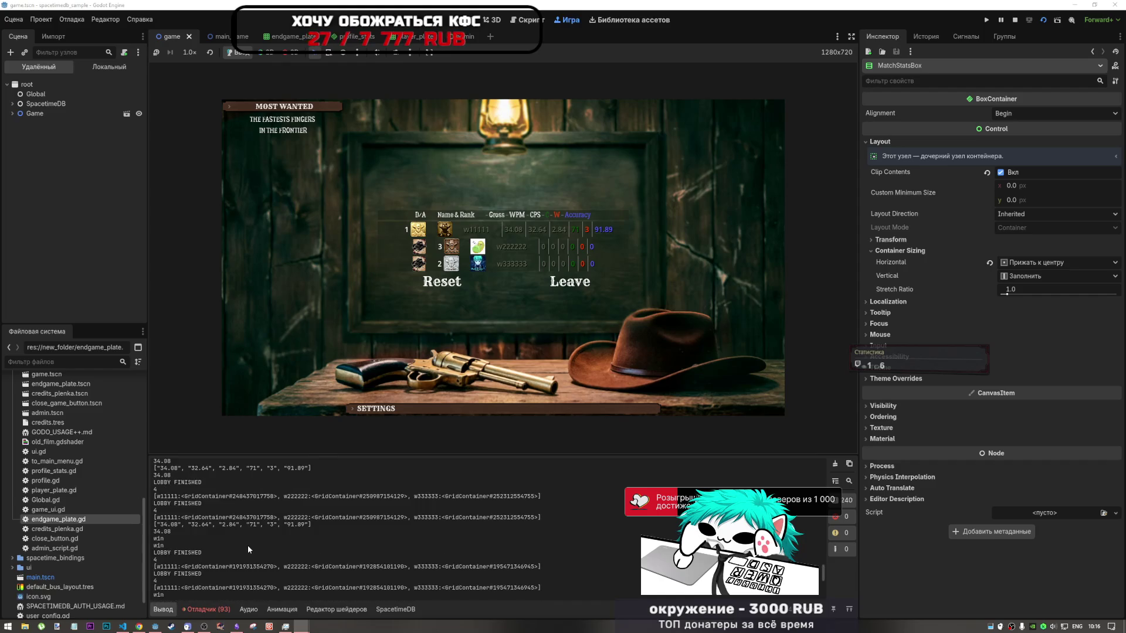
pyautogui.scroll(2, 247, 545)
pyautogui.scroll(3, 246, 550)
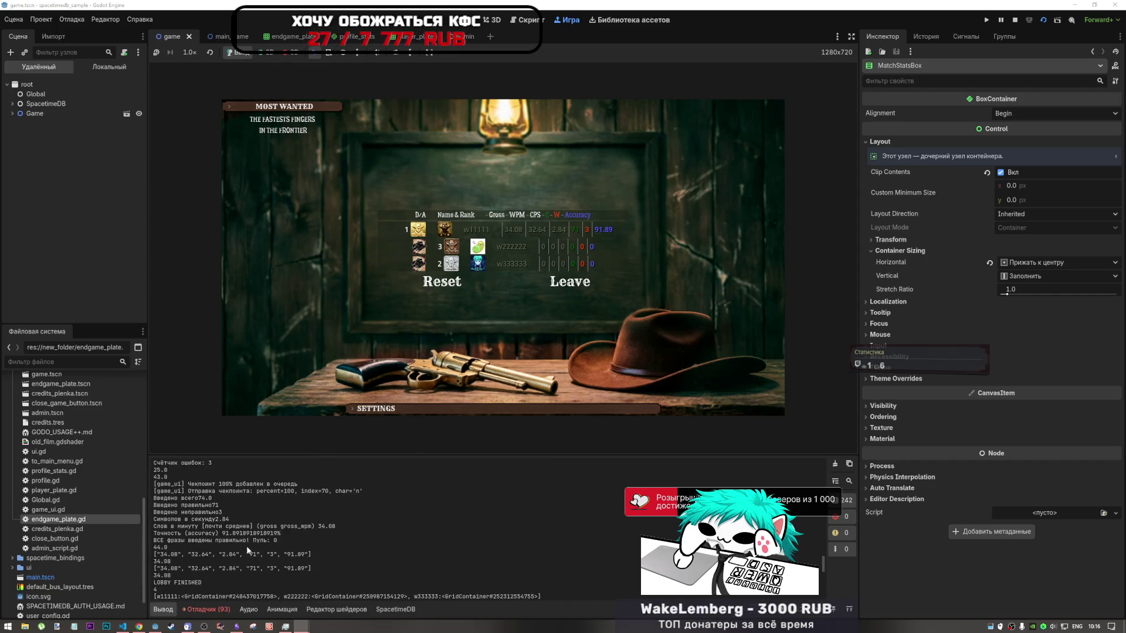
pyautogui.scroll(2, 248, 550)
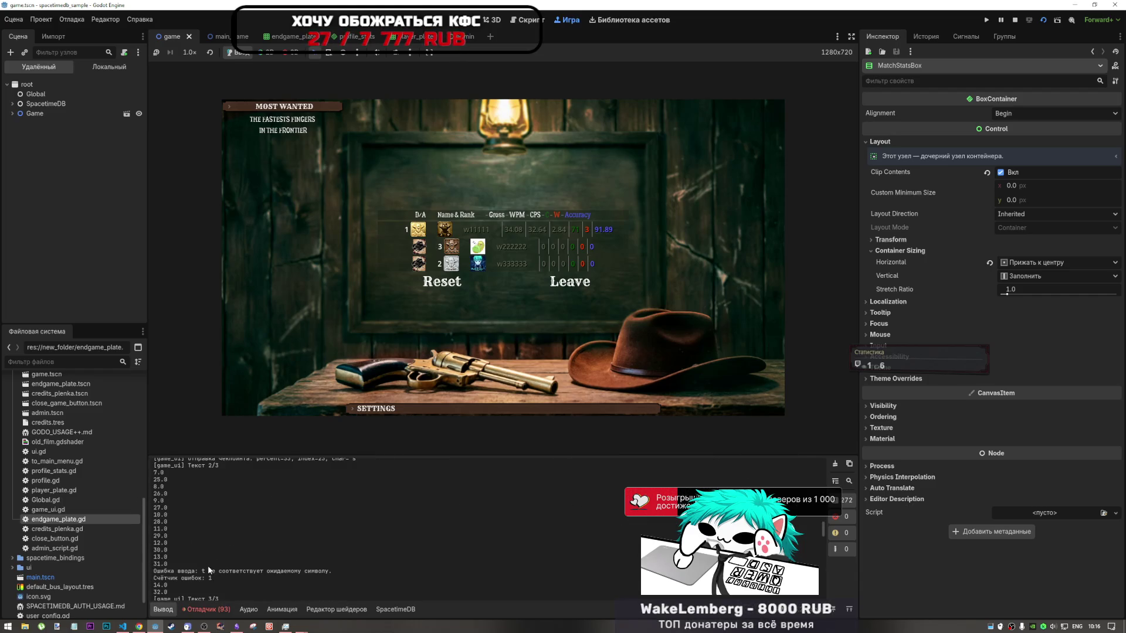
# Step: Bring the second debug window forward, then leave the finished match for the PRINT COWBOYS main menu
pyautogui.moveTo(302, 625)
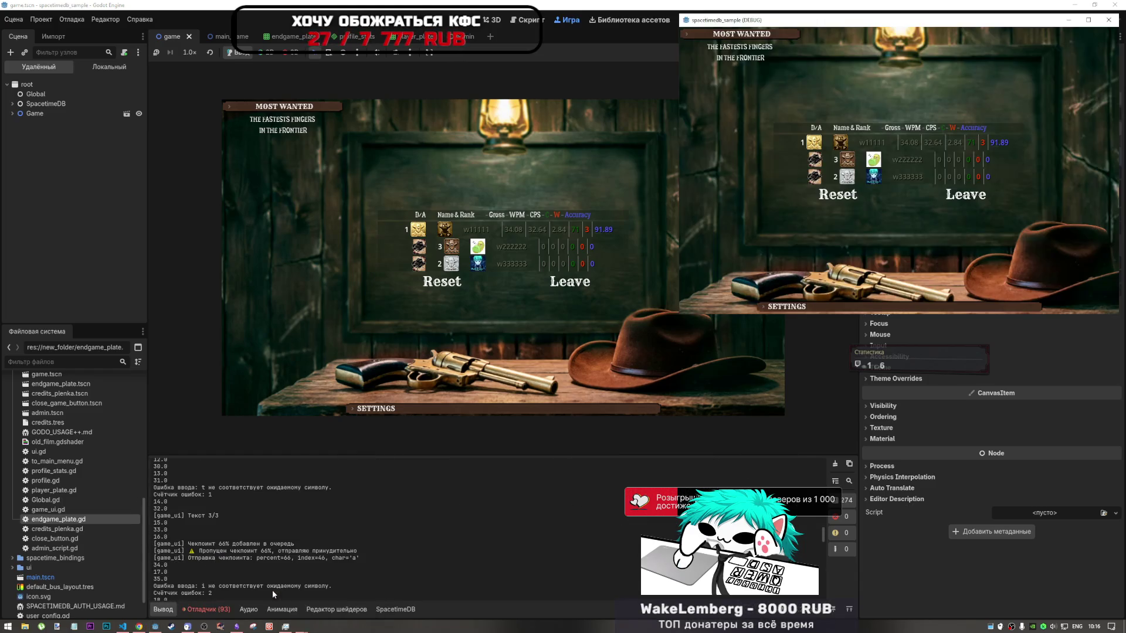
pyautogui.click(330, 599)
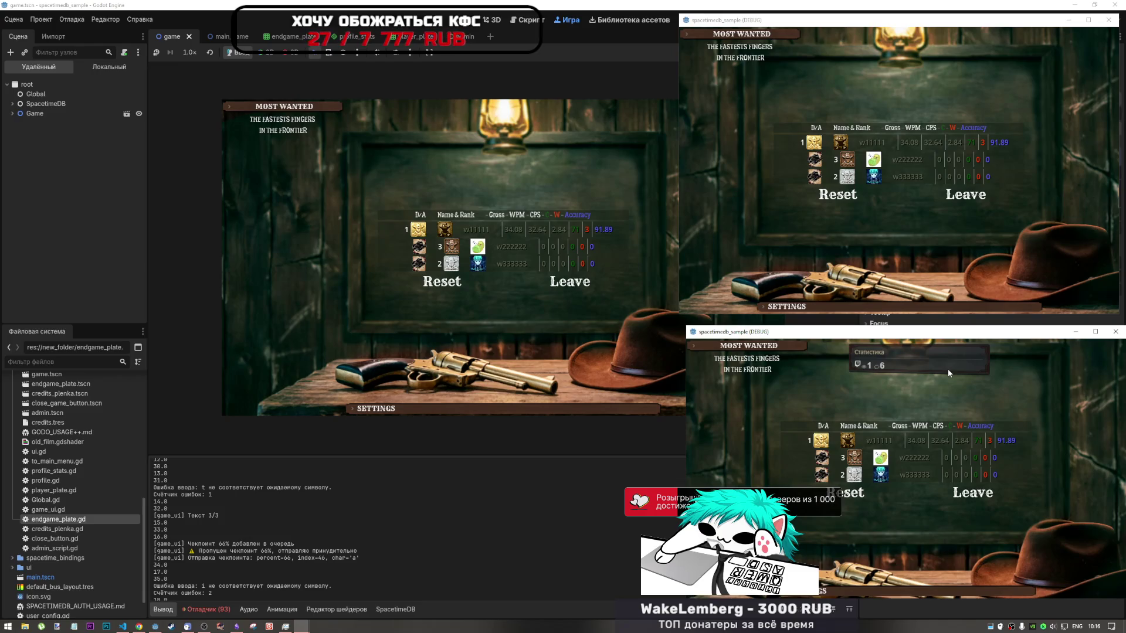
pyautogui.click(576, 305)
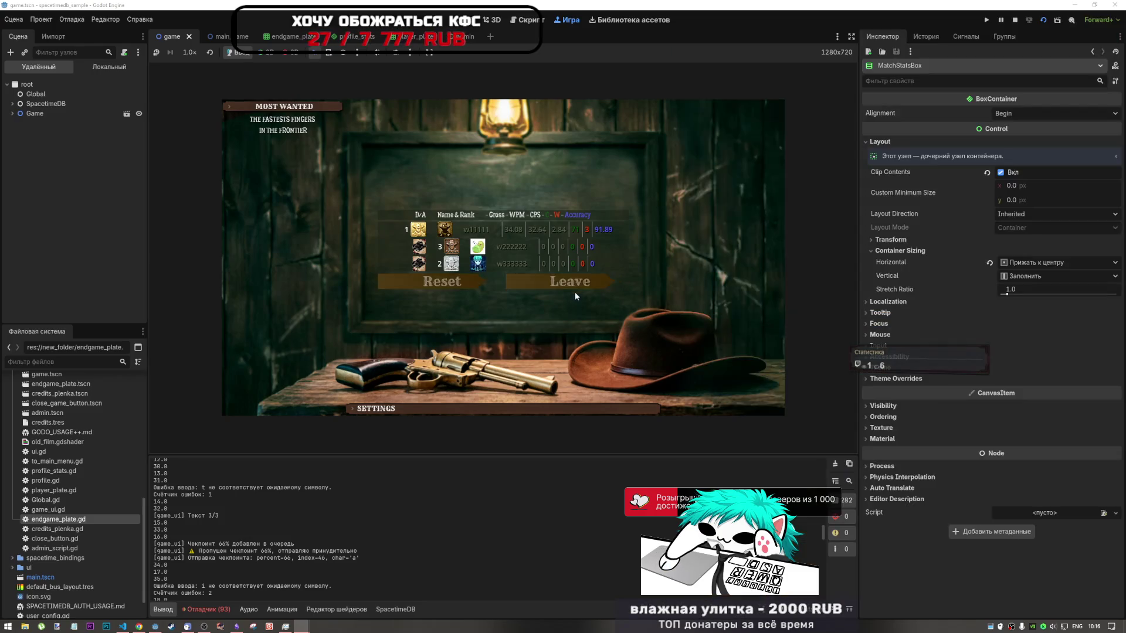
pyautogui.click(574, 291)
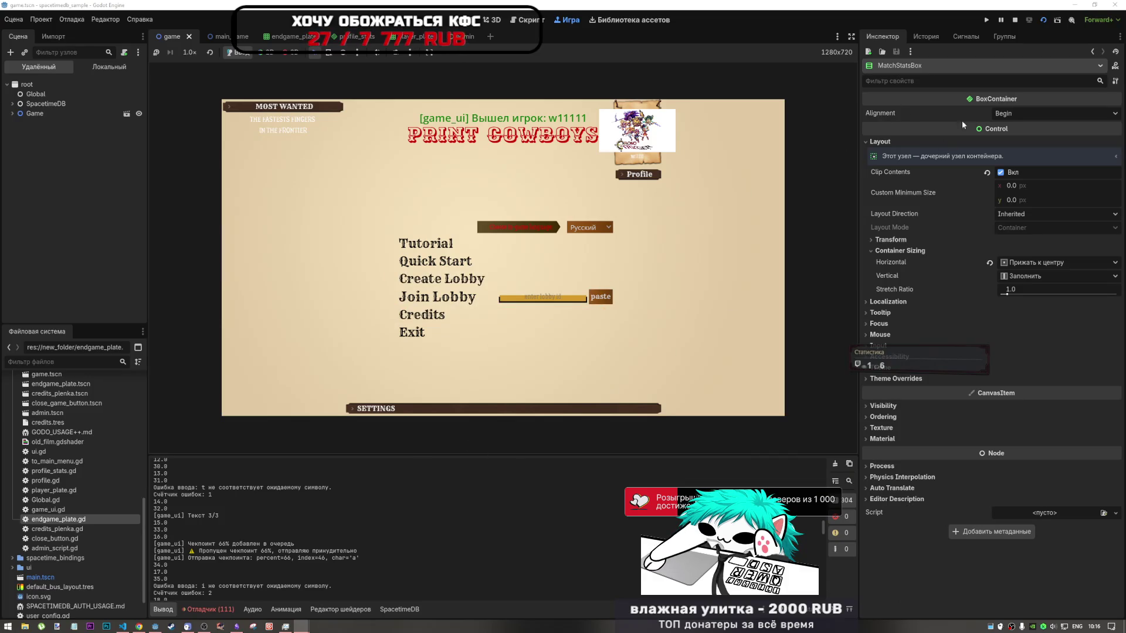
# Step: Show the debugger's Errors list and stop the running game, returning to game_ui.gd
pyautogui.click(207, 608)
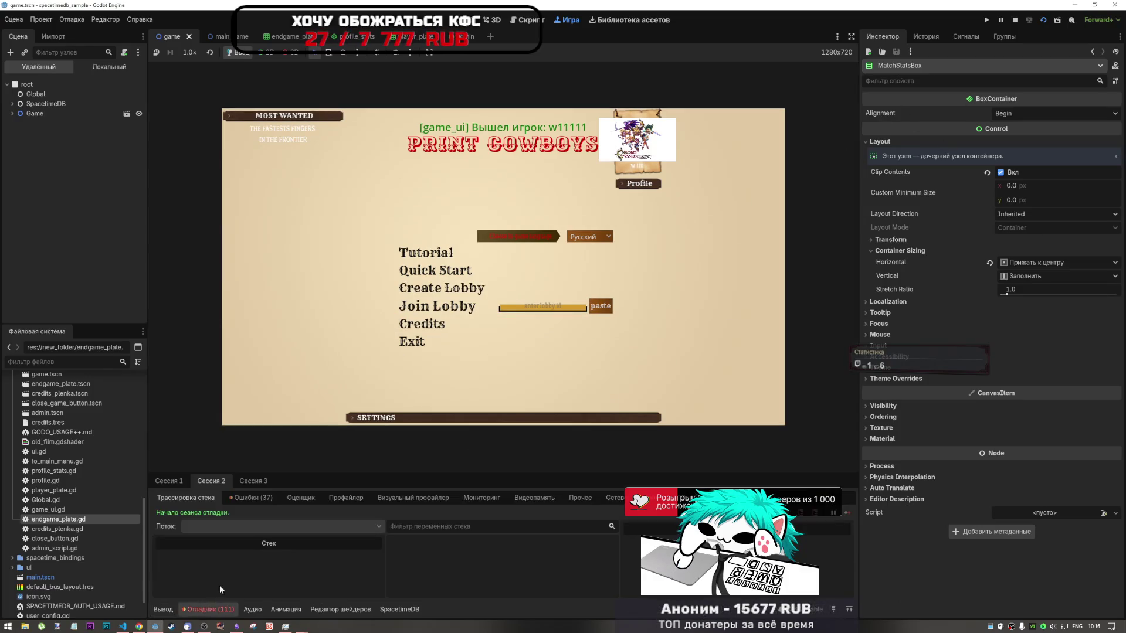
pyautogui.click(236, 498)
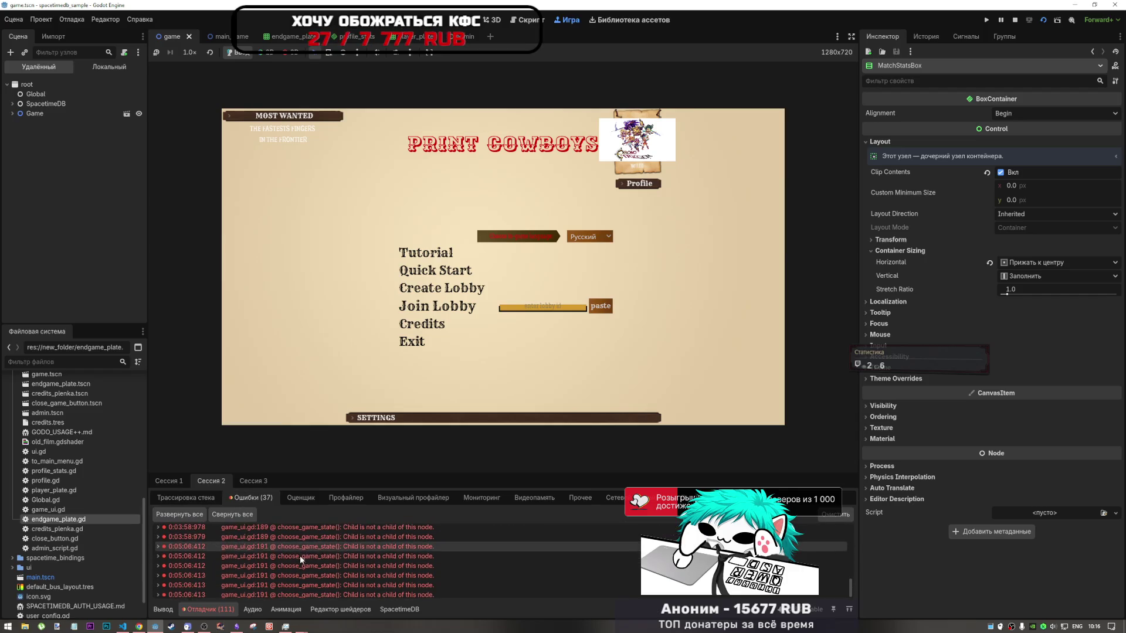
pyautogui.scroll(-1, 301, 555)
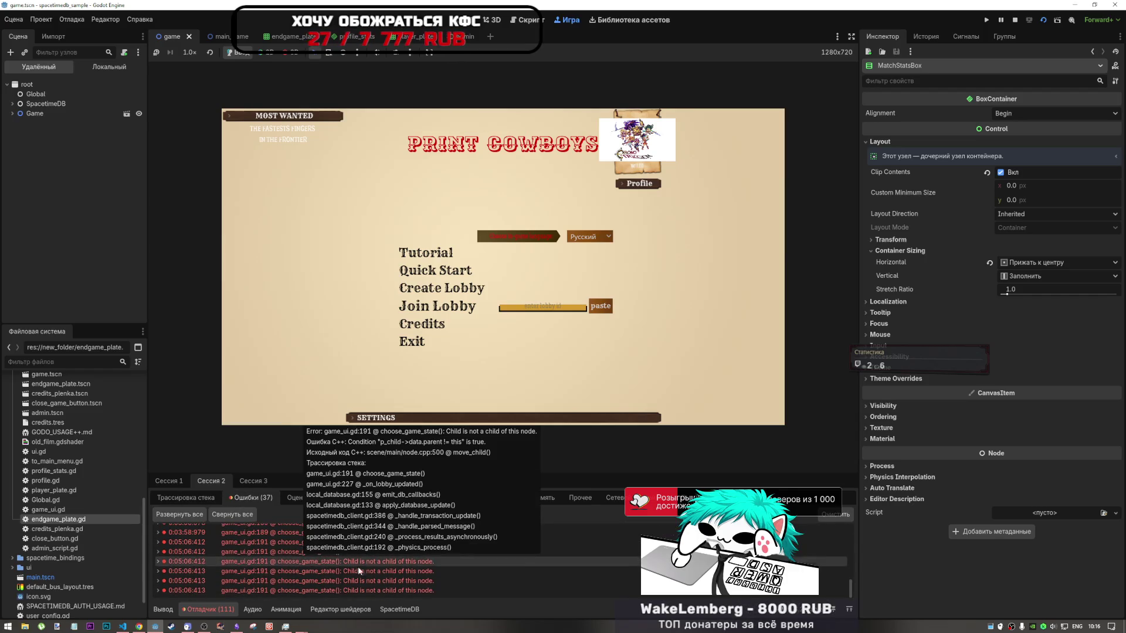
pyautogui.click(1015, 20)
pyautogui.scroll(5, 300, 554)
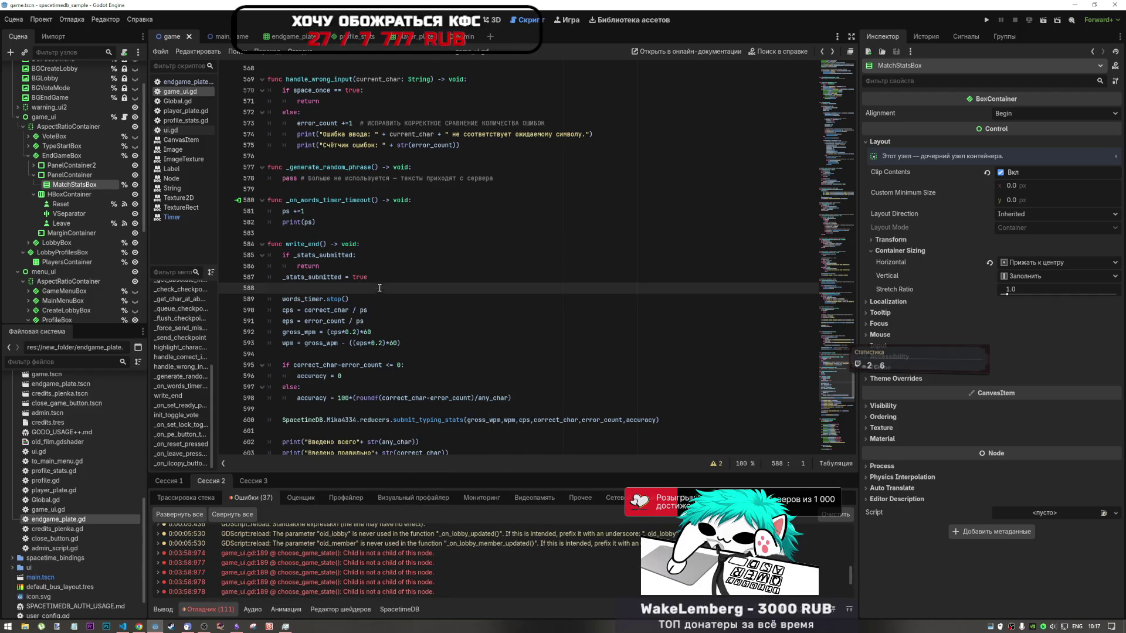
# Step: Trace the write_end() call on line 225 to its definition, then to _stats_submitted on line 8
pyautogui.moveTo(840, 386)
pyautogui.mouseDown()
pyautogui.moveTo(842, 82)
pyautogui.moveTo(829, 190)
pyautogui.mouseUp()
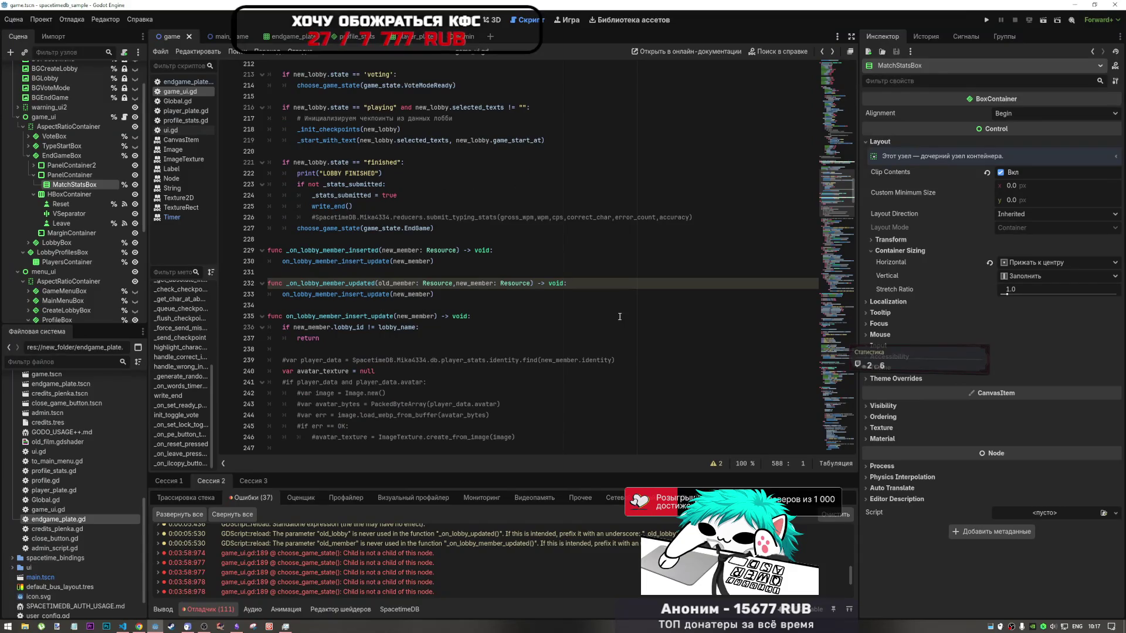
pyautogui.click(453, 206)
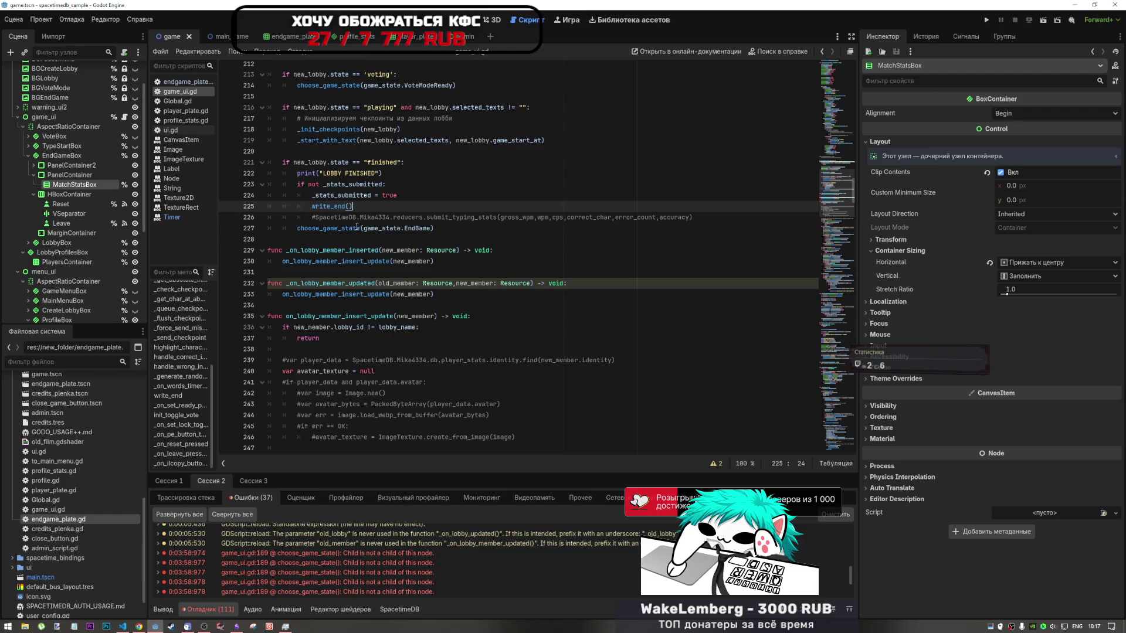
pyautogui.keyDown('ctrl'); pyautogui.click(332, 207); pyautogui.keyUp('ctrl')
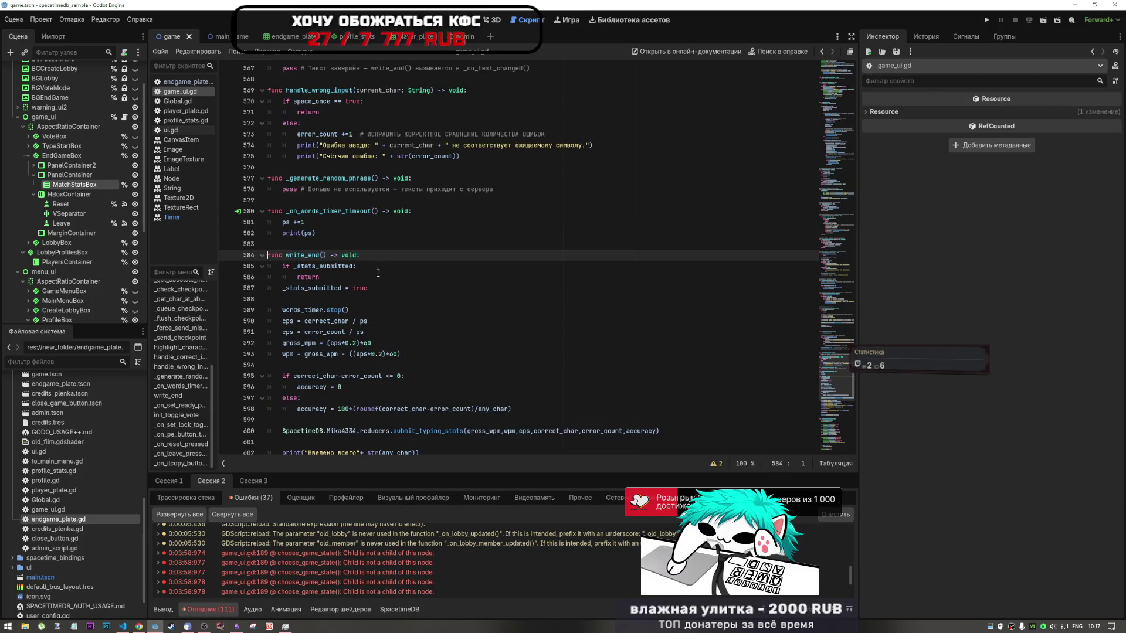
pyautogui.click(369, 288)
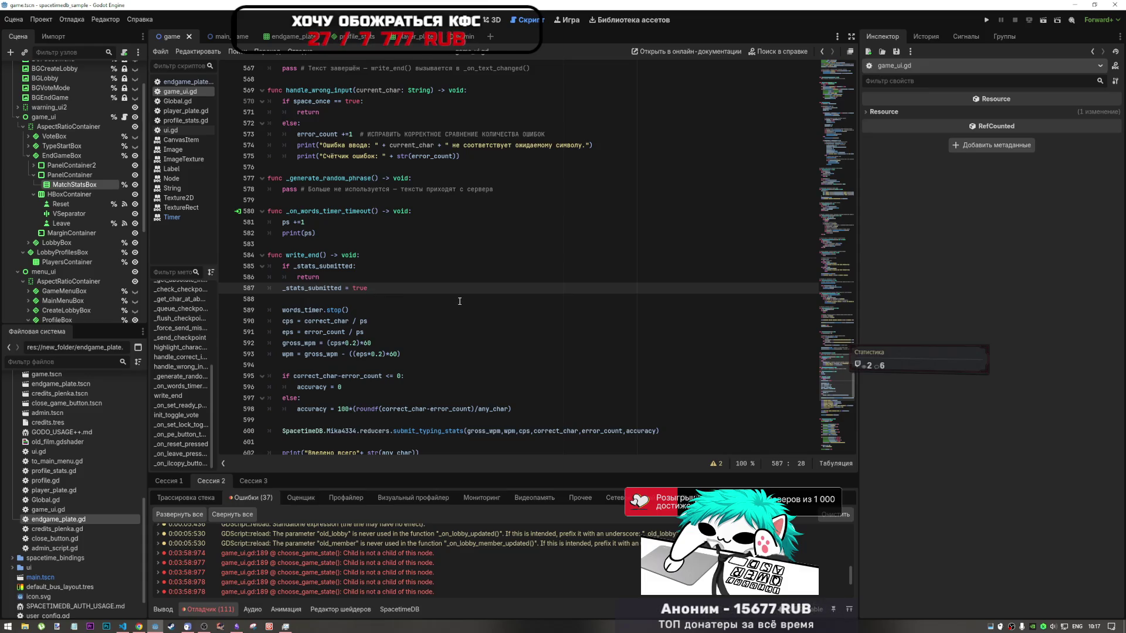
pyautogui.keyDown('ctrl'); pyautogui.click(326, 268); pyautogui.keyUp('ctrl')
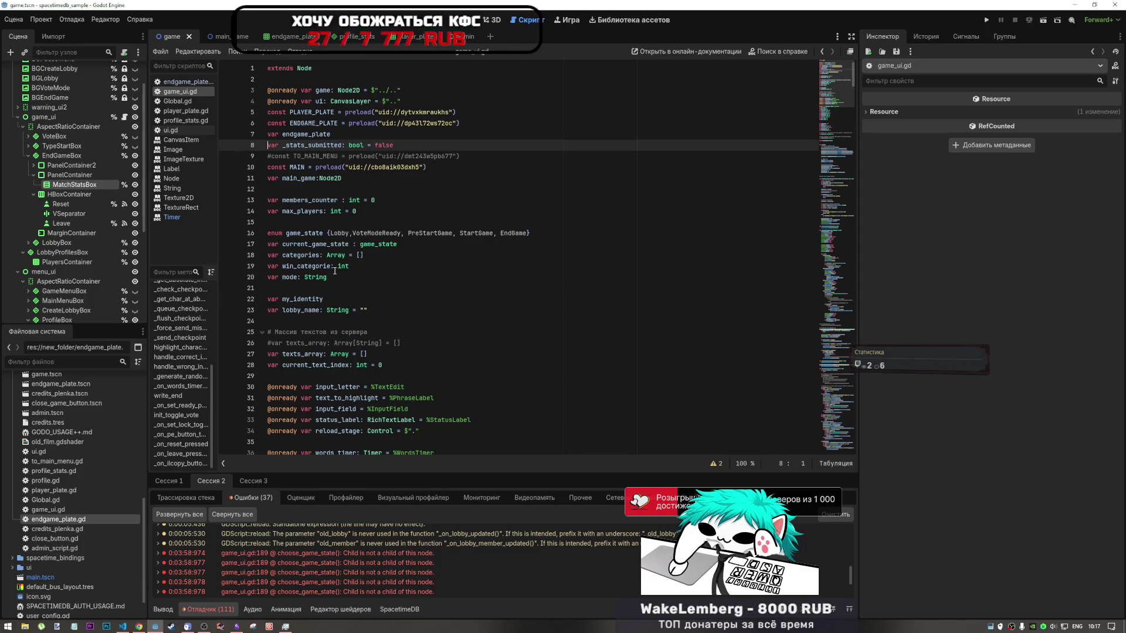
pyautogui.doubleClick(335, 145)
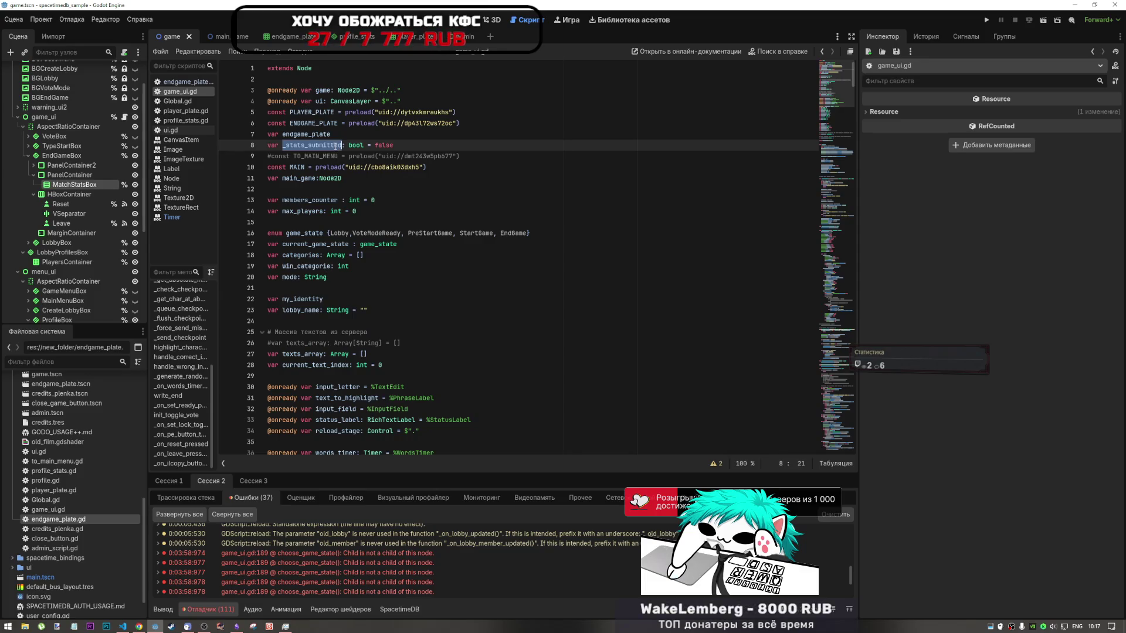
# Step: Search game_ui.gd for _stats_submitted and step through its matches
pyautogui.hotkey('ctrl', 'f')
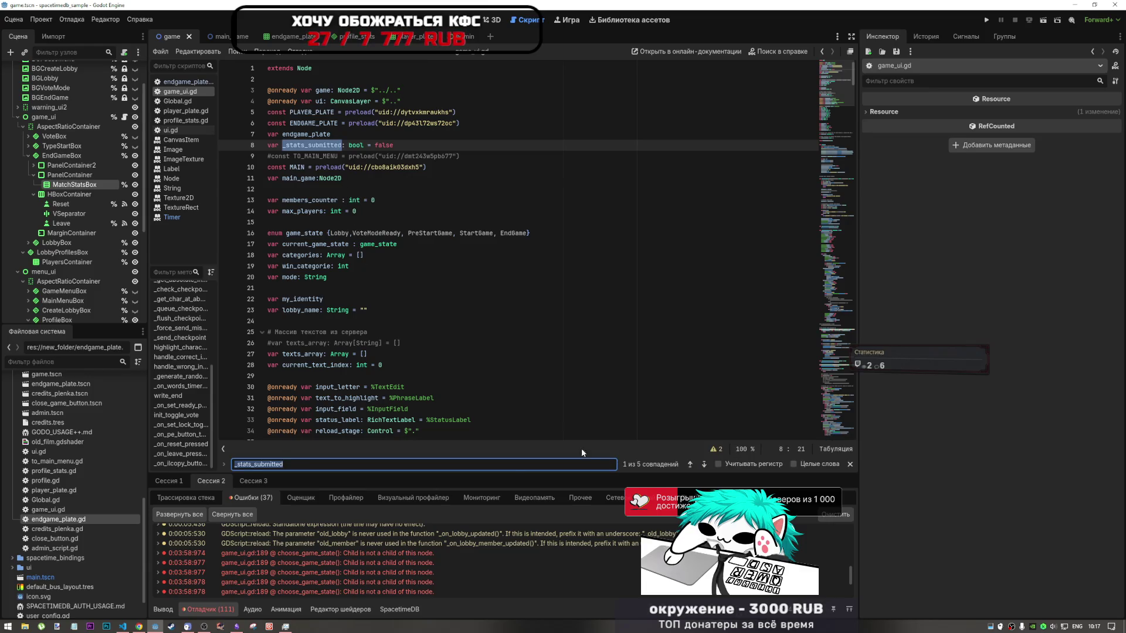
pyautogui.click(704, 464)
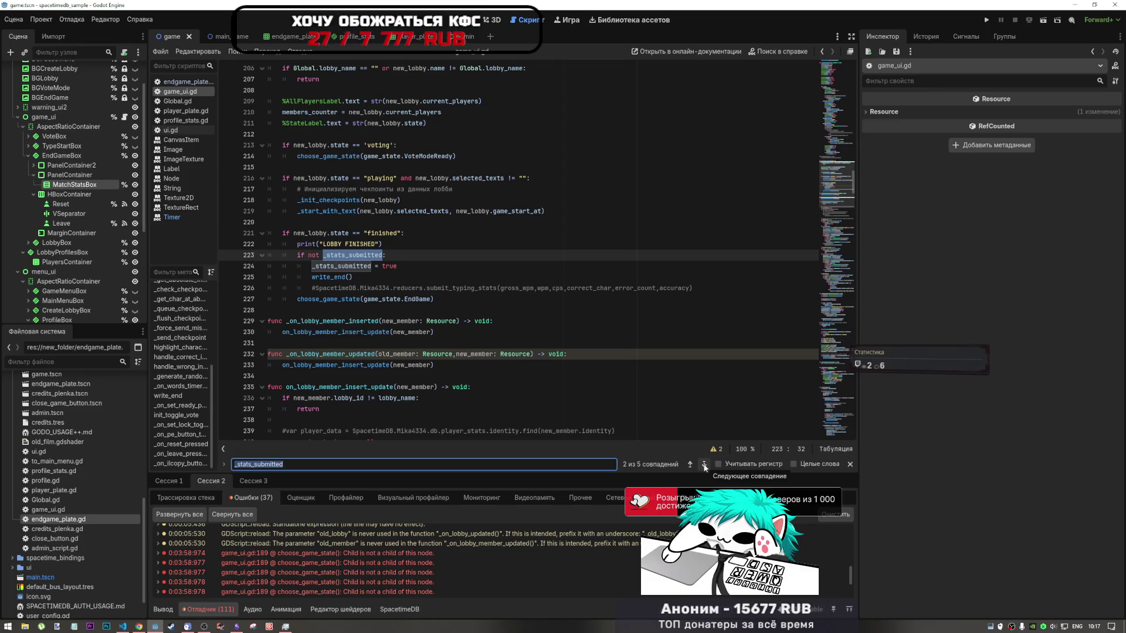
pyautogui.click(704, 467)
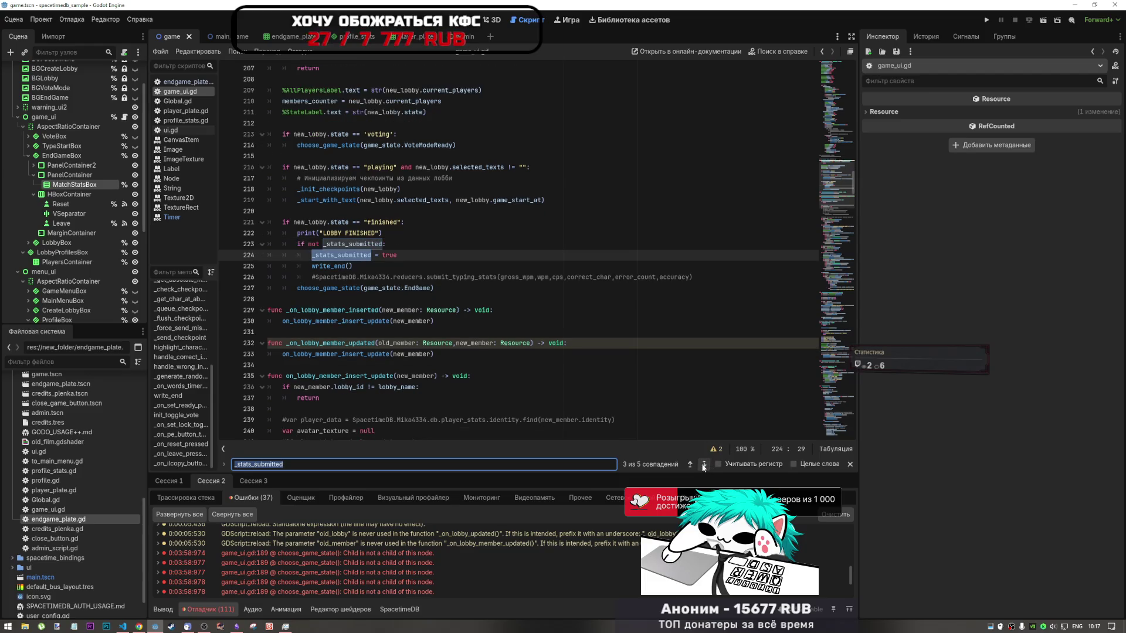
pyautogui.click(704, 465)
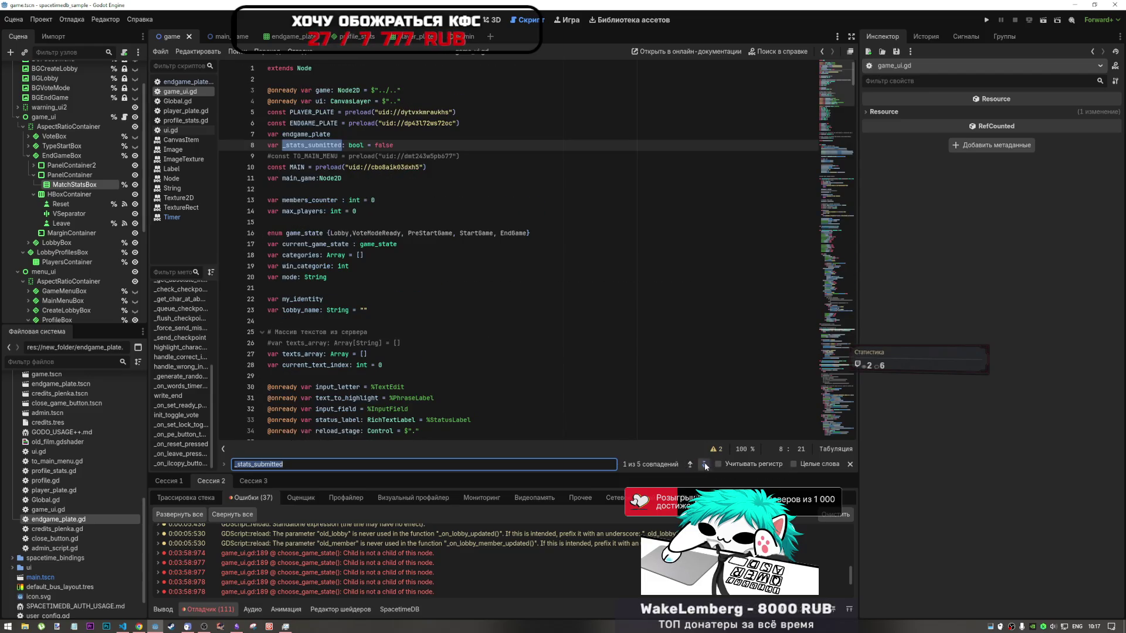
pyautogui.click(705, 462)
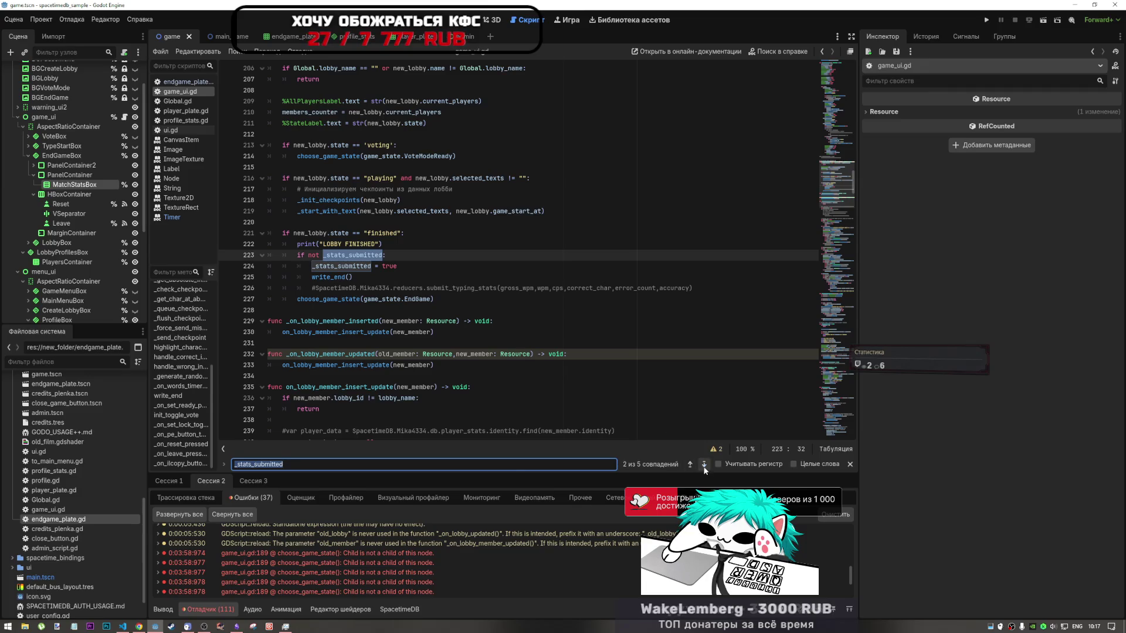
pyautogui.click(705, 464)
pyautogui.click(705, 465)
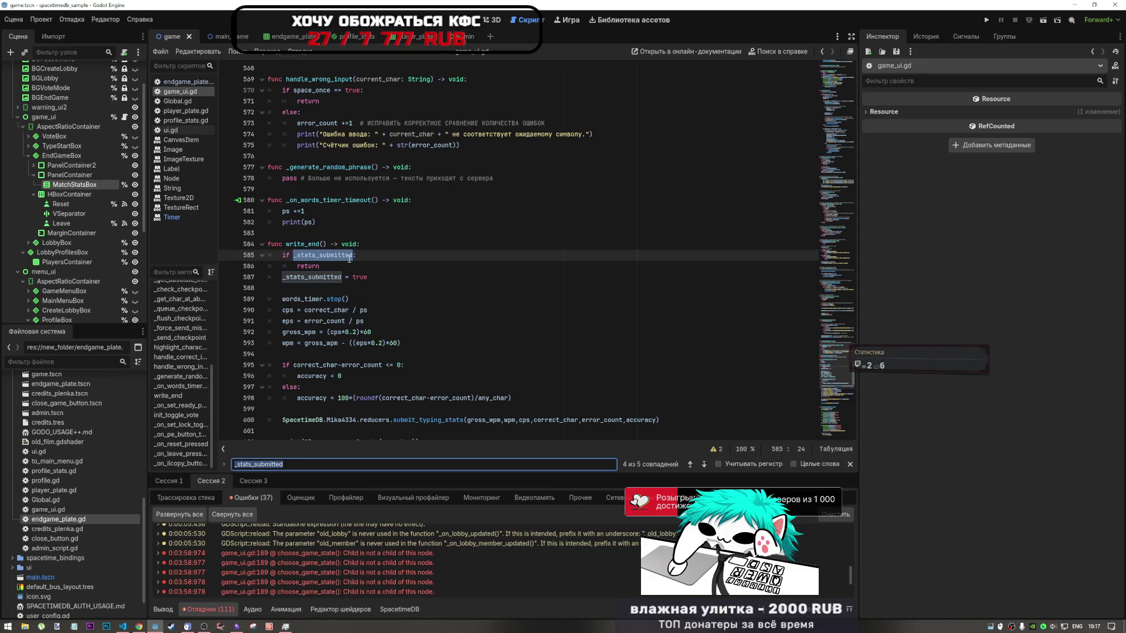
# Step: Return to the line 224 match and select the _stats_submitted check on lines 223–224
pyautogui.click(690, 464)
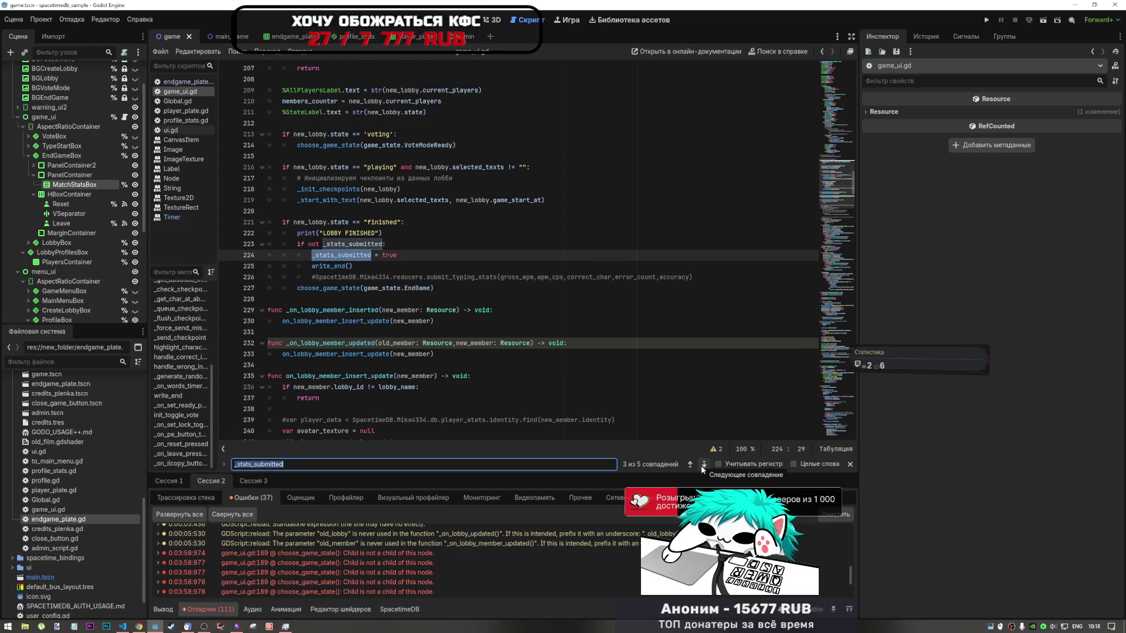
pyautogui.click(702, 464)
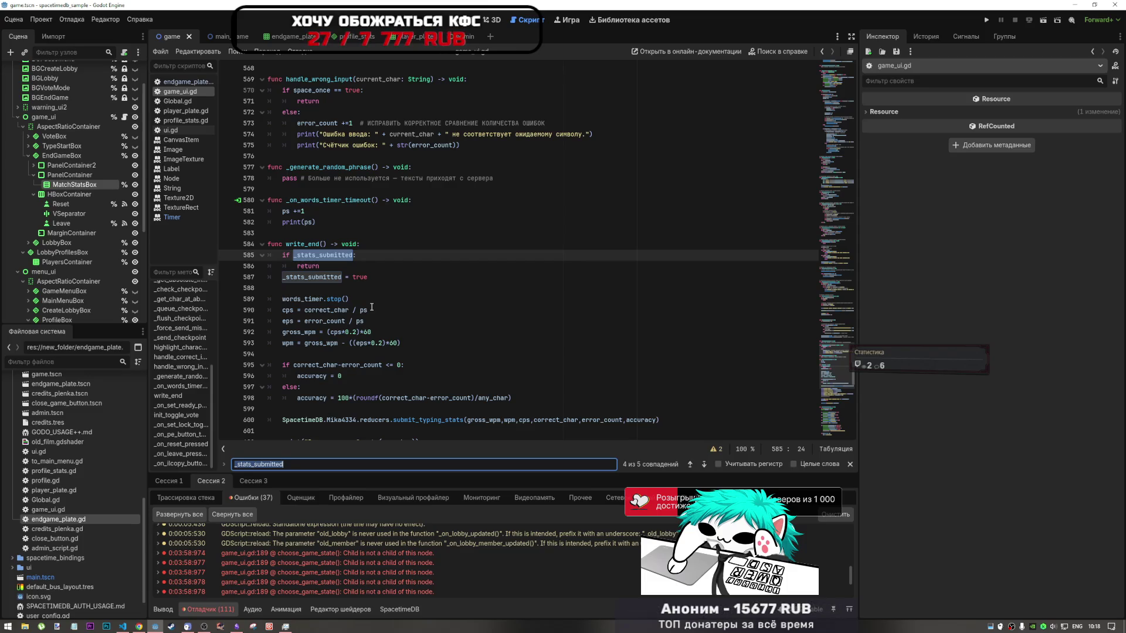
pyautogui.click(703, 463)
pyautogui.click(703, 464)
pyautogui.click(704, 464)
pyautogui.click(704, 464)
pyautogui.click(389, 253)
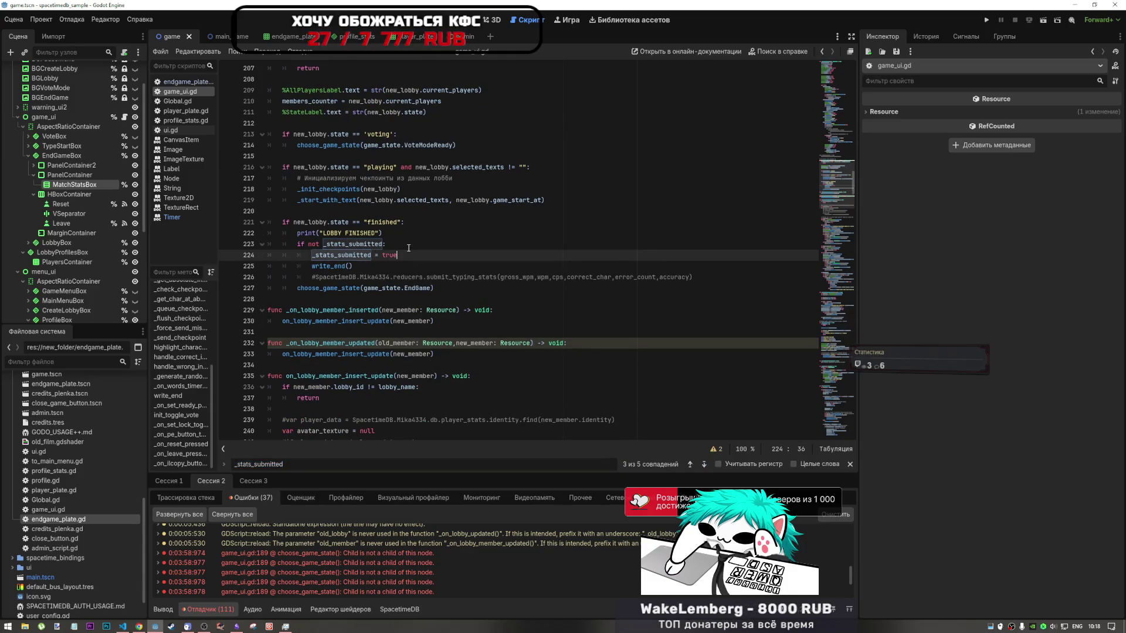
pyautogui.moveTo(414, 254); pyautogui.dragTo(271, 247)
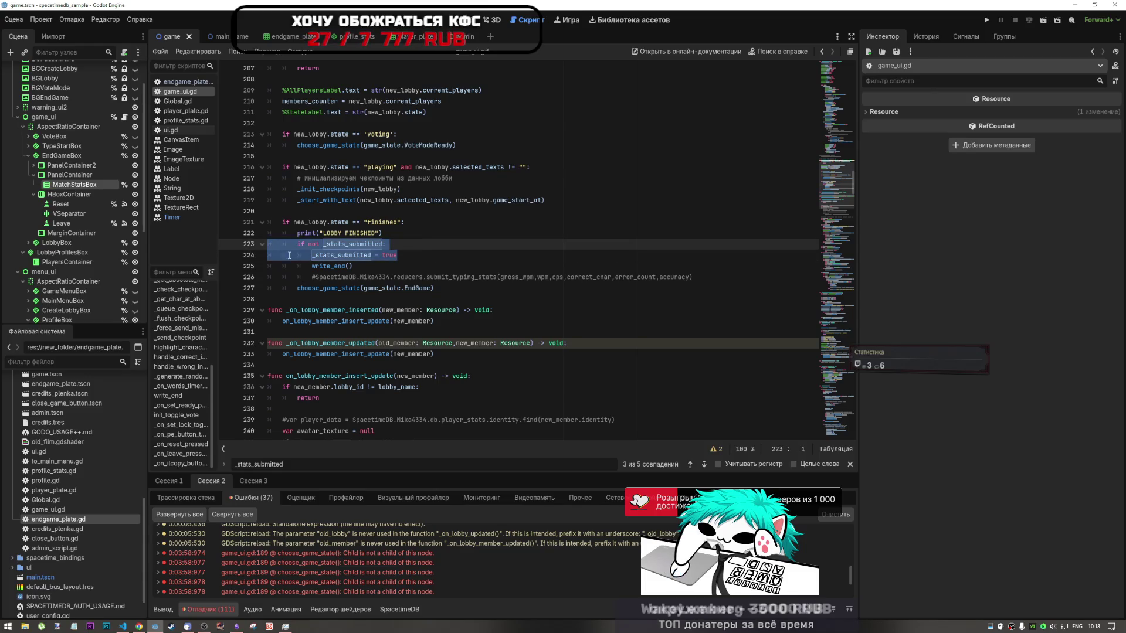
# Step: Comment out the two selected lines and go to the write_end() function
pyautogui.hotkey('ctrl', 'k')
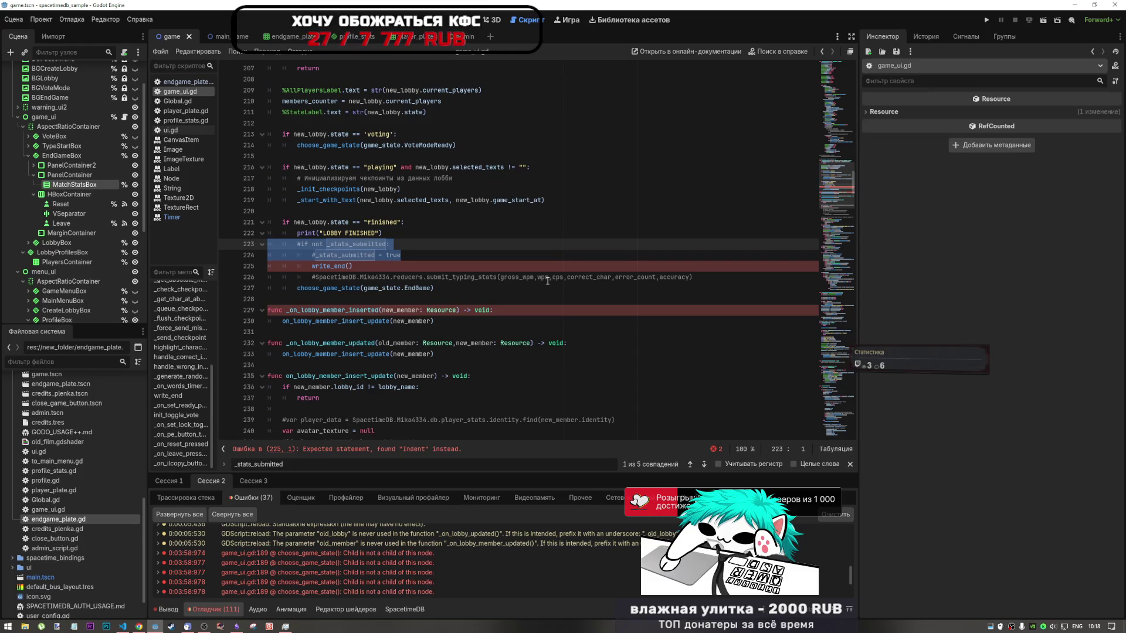
pyautogui.click(314, 266)
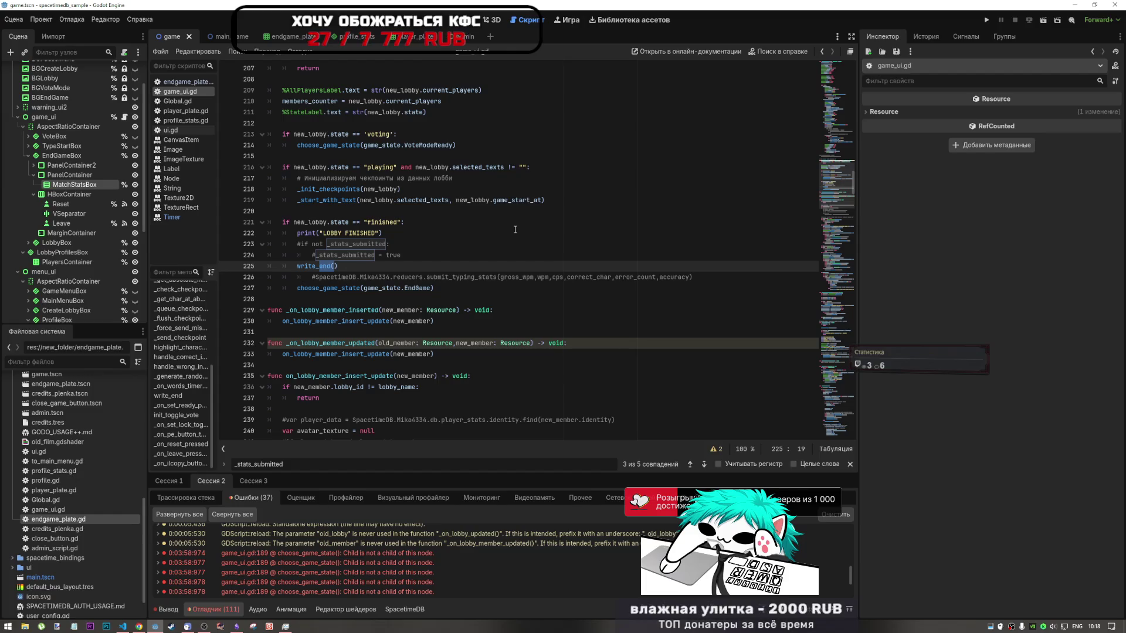
pyautogui.moveTo(818, 176)
pyautogui.mouseDown()
pyautogui.moveTo(815, 416)
pyautogui.moveTo(821, 367)
pyautogui.mouseUp()
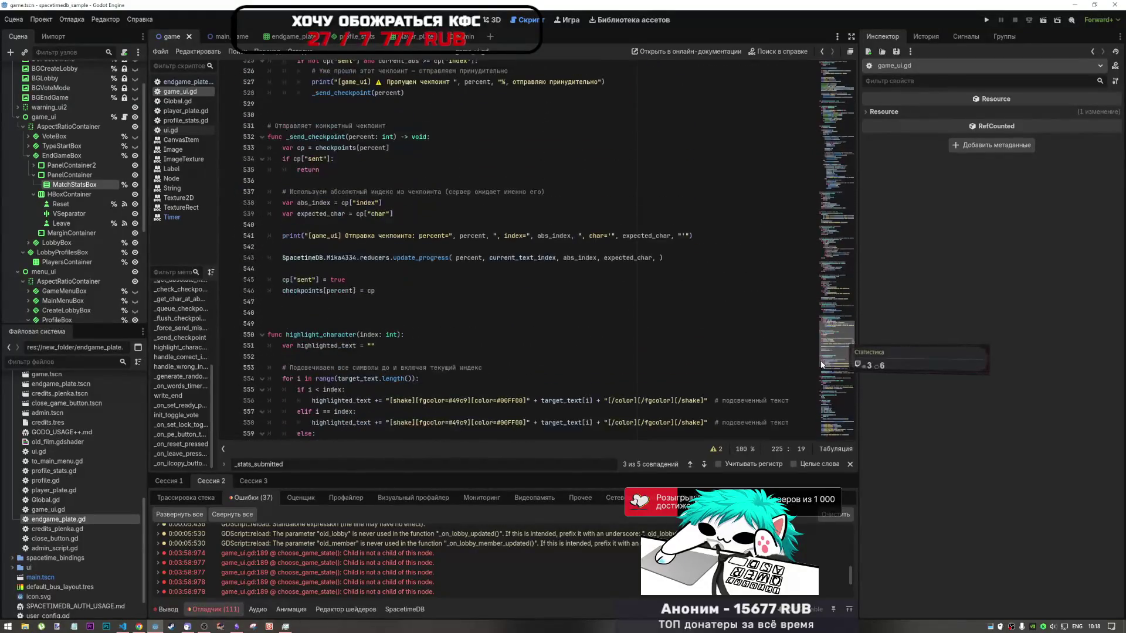
pyautogui.click(165, 395)
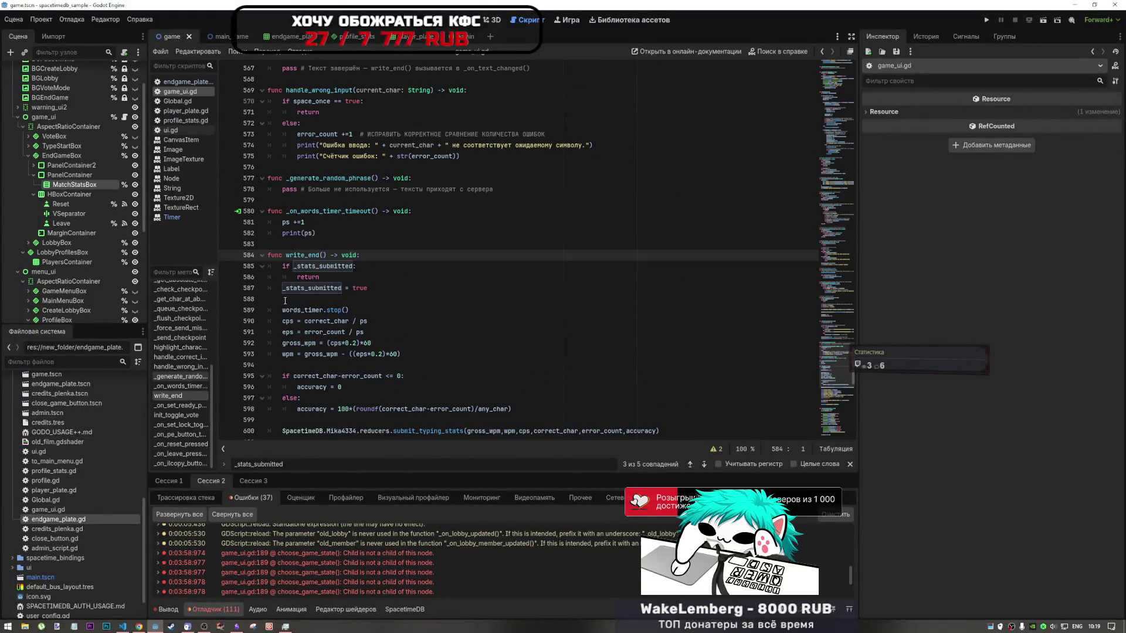
# Step: Review write_end()'s stats code, down to the submit_typing_stats call on line 600
pyautogui.click(343, 272)
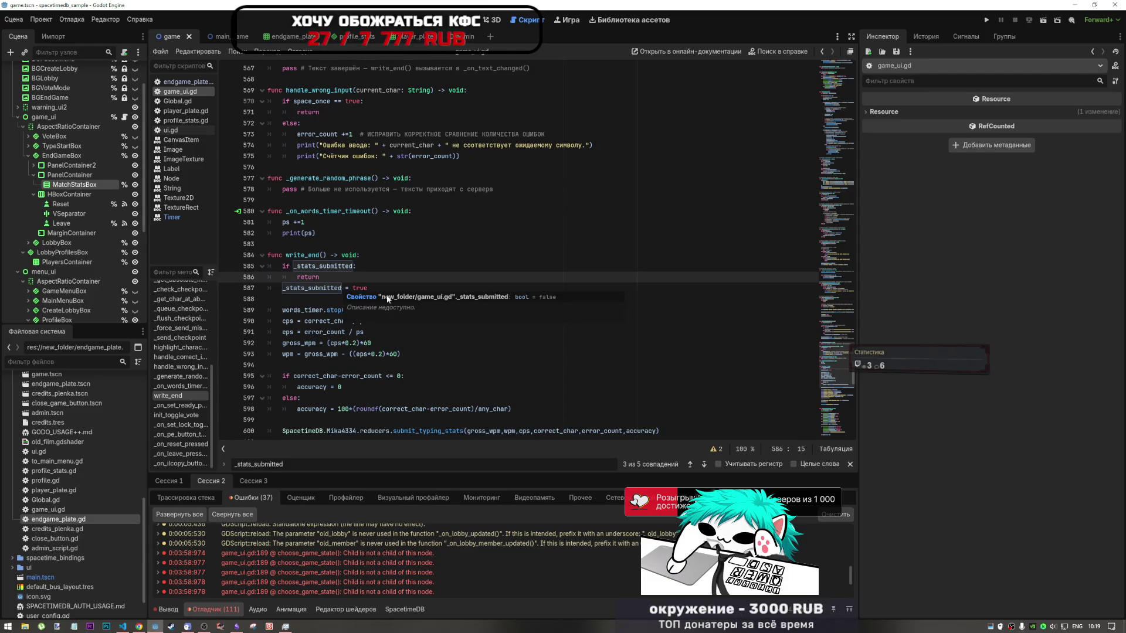
pyautogui.click(388, 291)
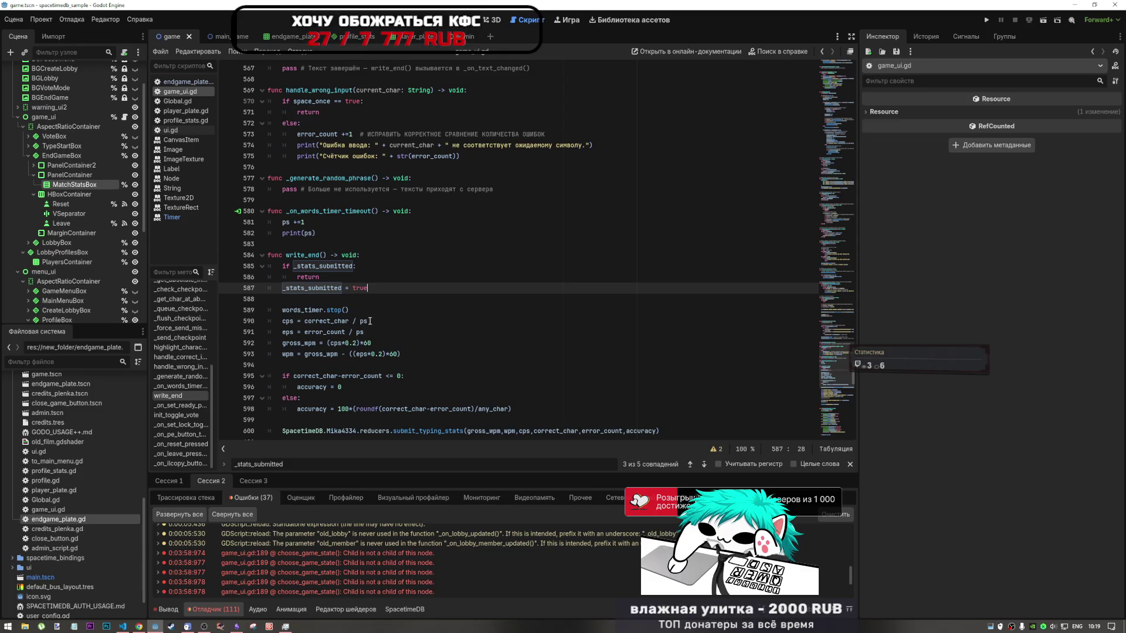
pyautogui.scroll(-4, 383, 403)
pyautogui.click(340, 322)
pyautogui.click(371, 211)
pyautogui.scroll(-4, 422, 275)
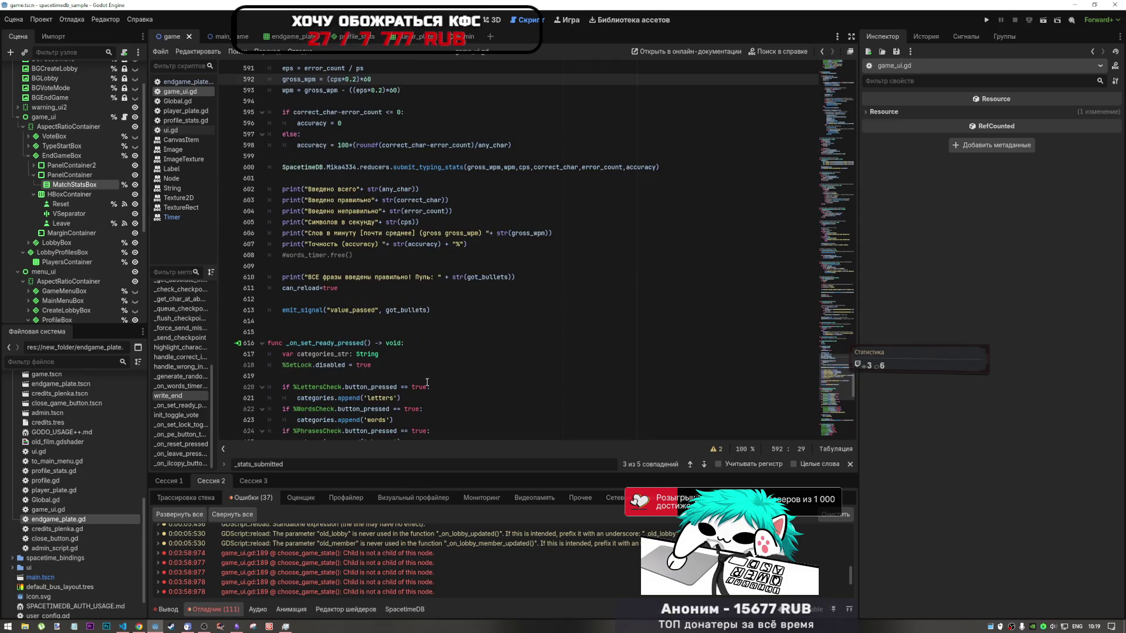
pyautogui.moveTo(387, 167); pyautogui.dragTo(623, 167)
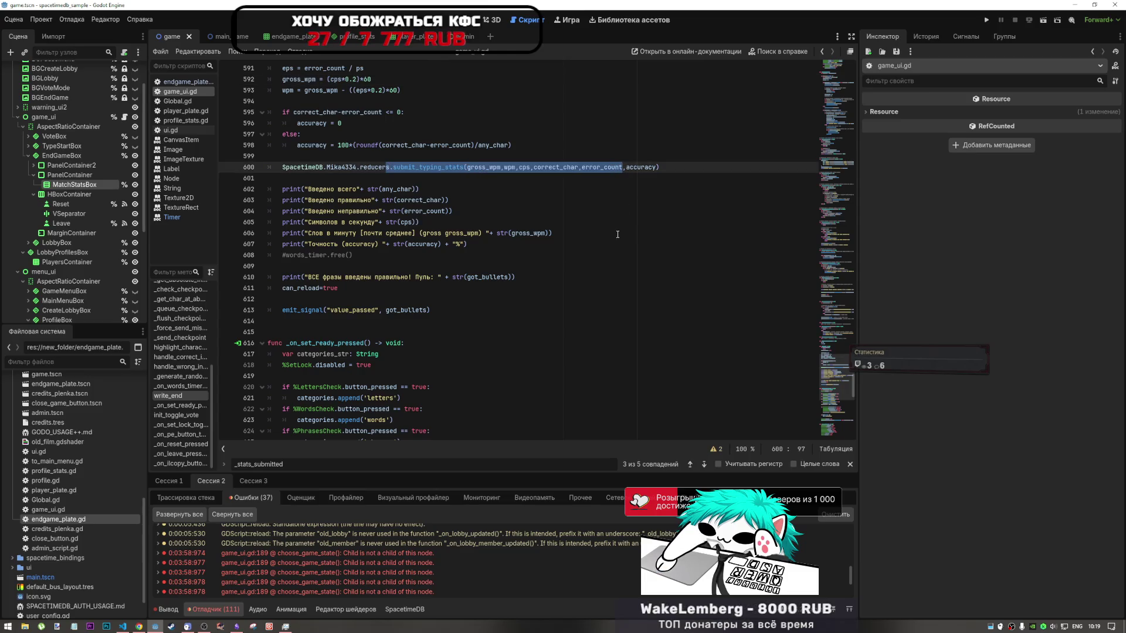
# Step: Go to game_ui.gd line 189, the move_child(child, -1) call behind the error
pyautogui.press('End')
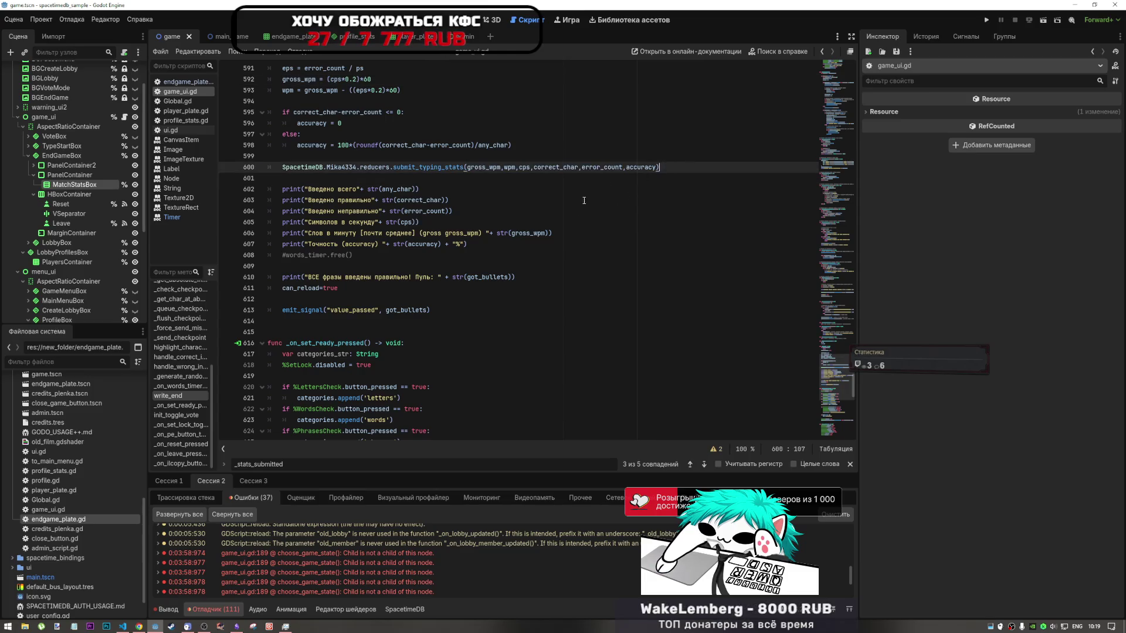
pyautogui.scroll(3, 545, 270)
pyautogui.scroll(3, 545, 269)
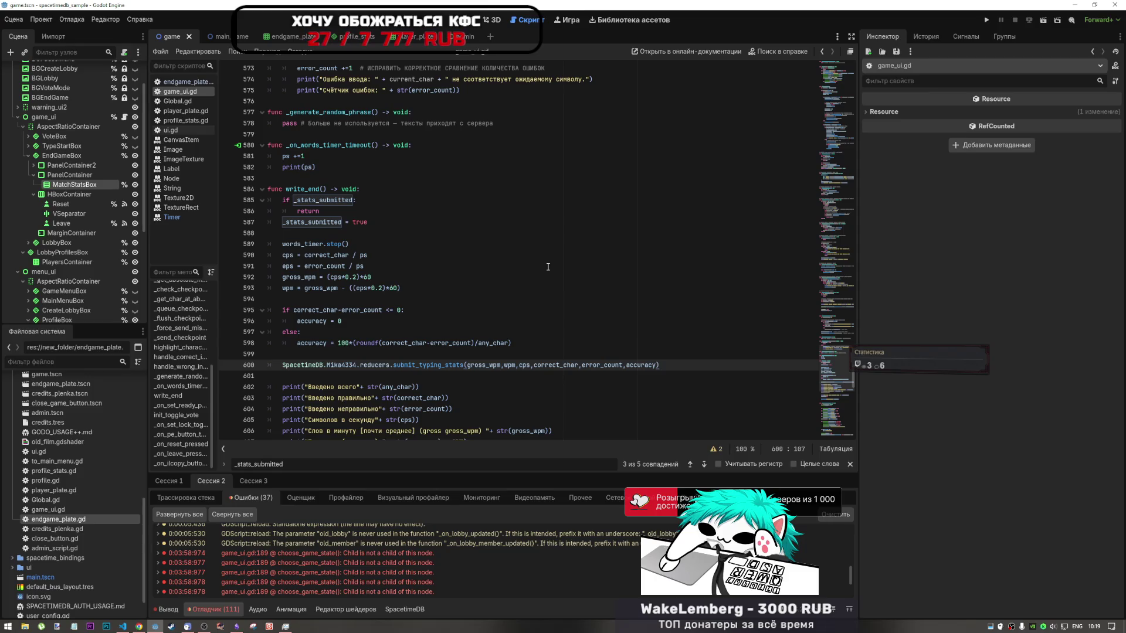
pyautogui.click(316, 553)
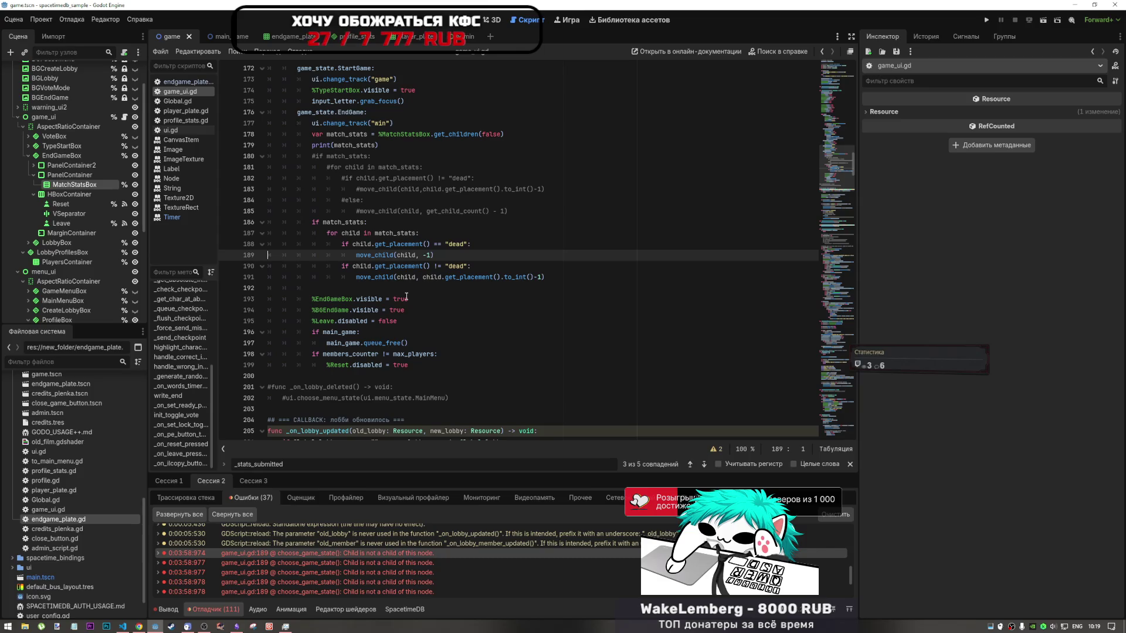
# Step: Open endgame_plate.gd at line 20's Elimination mode check, then bring up the DeepSeek chat
pyautogui.click(183, 82)
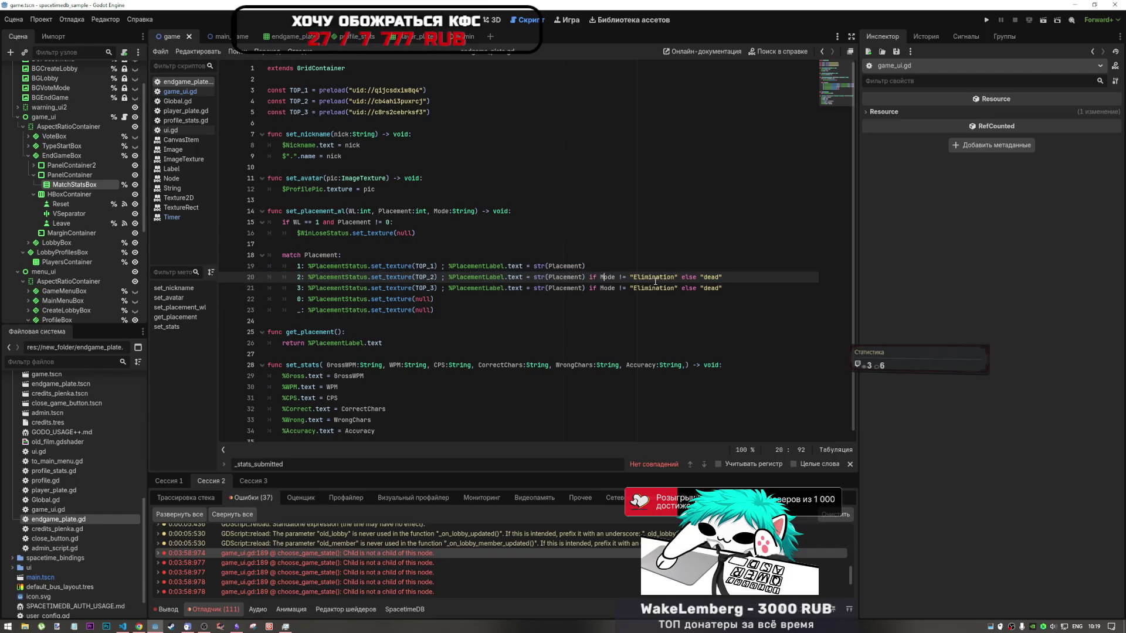
pyautogui.click(619, 277)
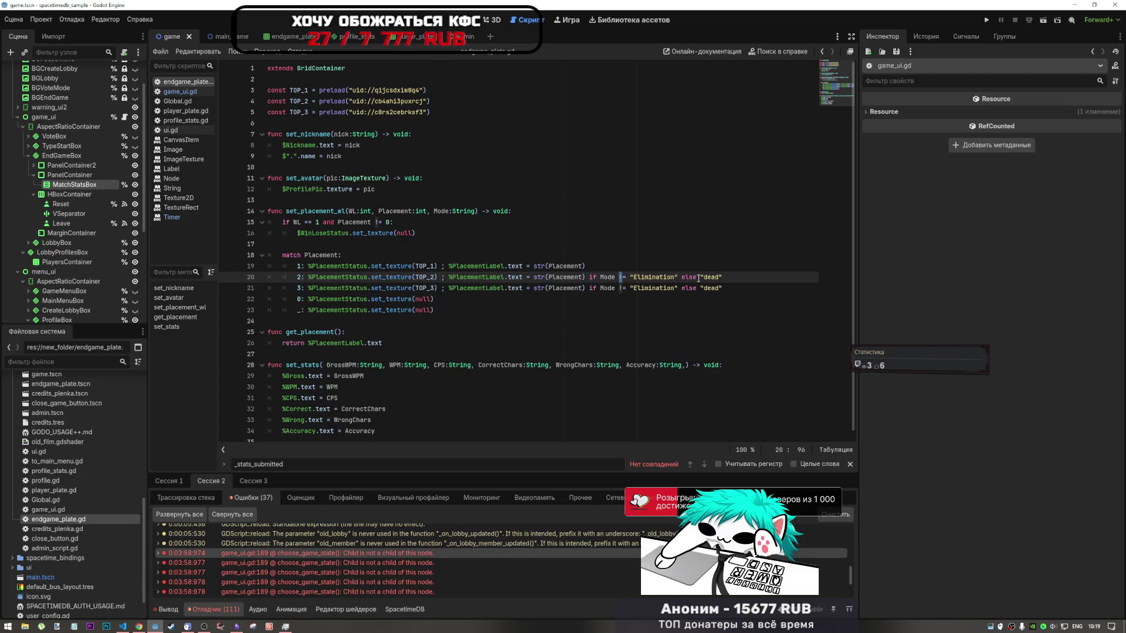
pyautogui.click(644, 278)
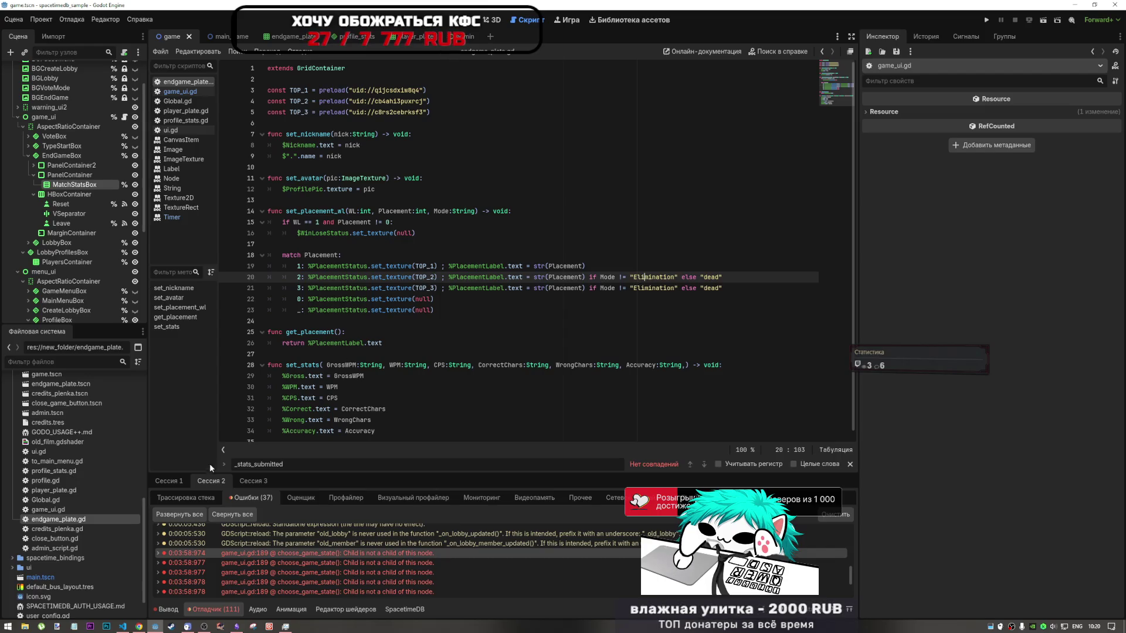
pyautogui.click(139, 626)
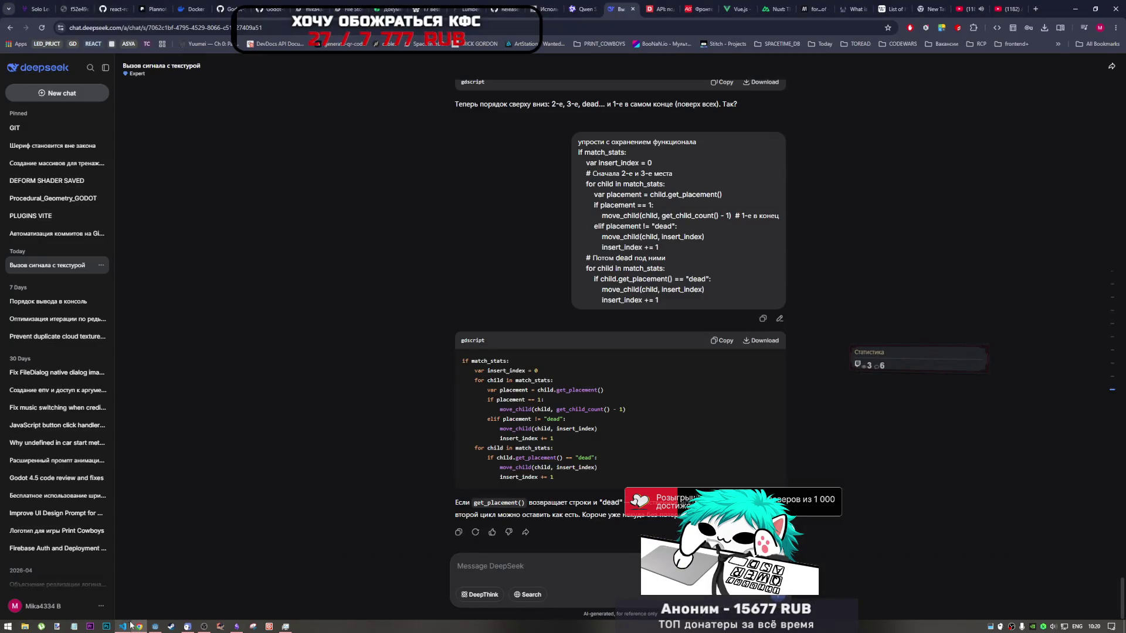
pyautogui.click(137, 626)
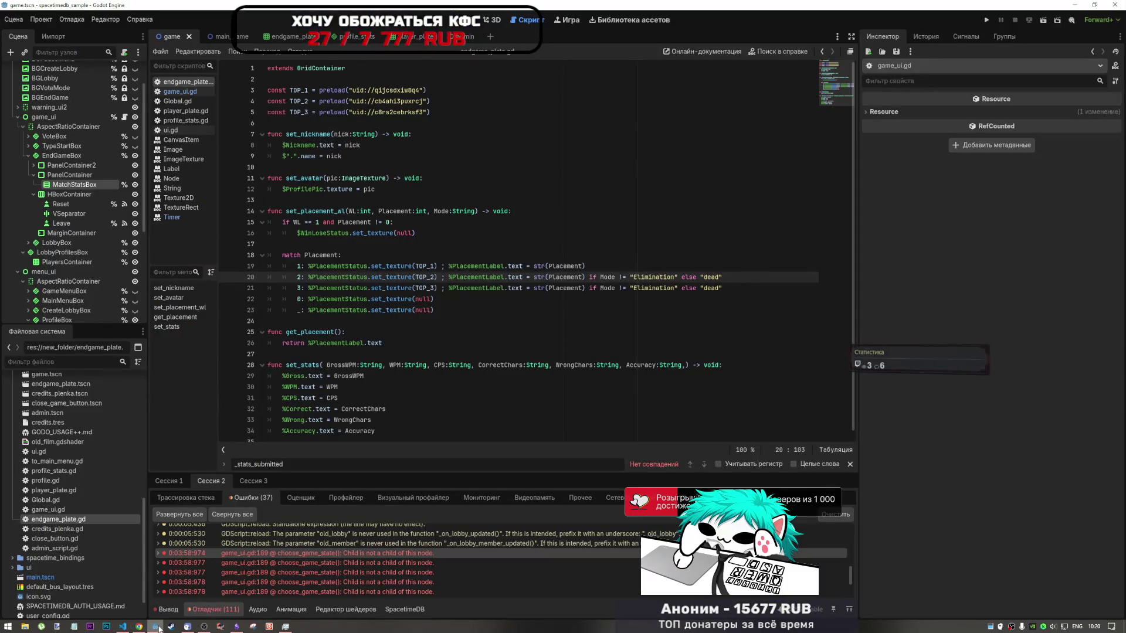
pyautogui.click(138, 626)
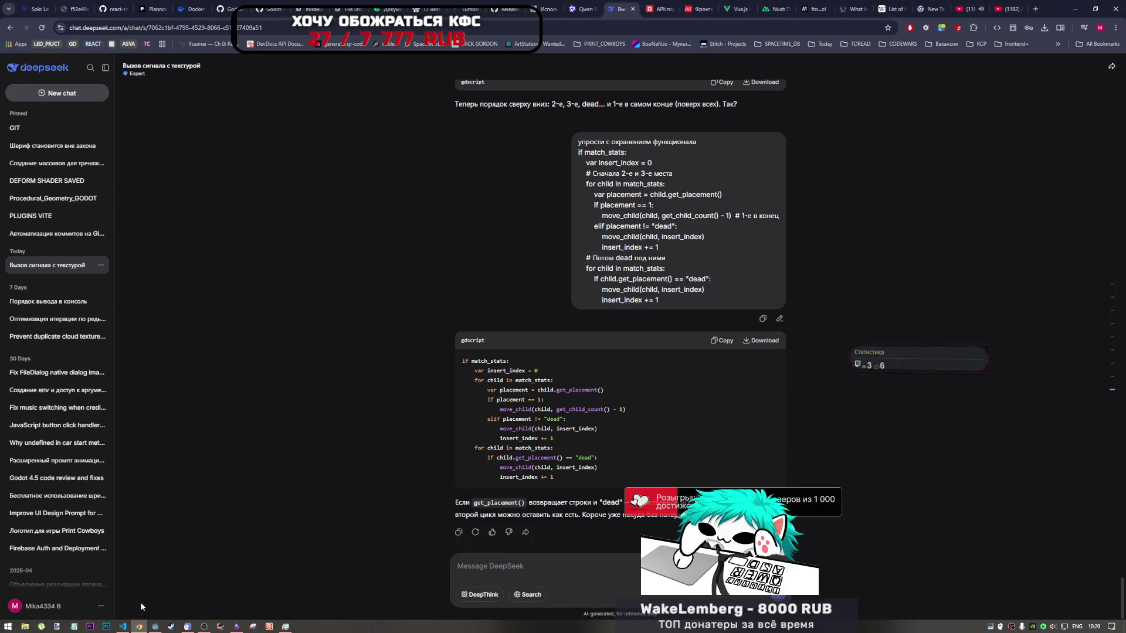
pyautogui.moveTo(153, 624)
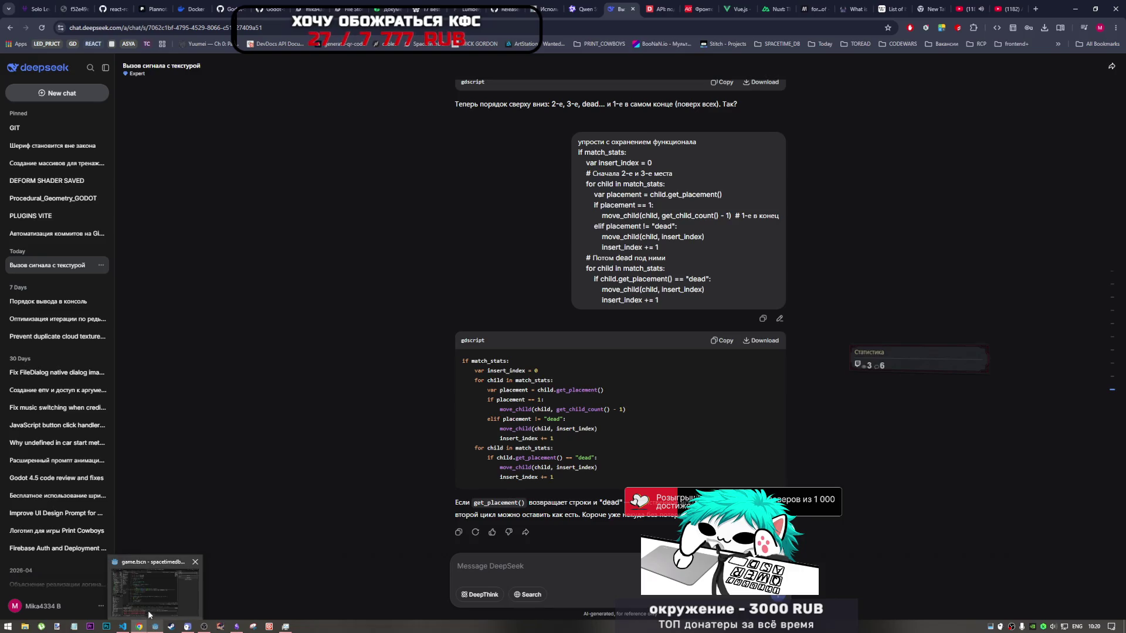
pyautogui.click(146, 603)
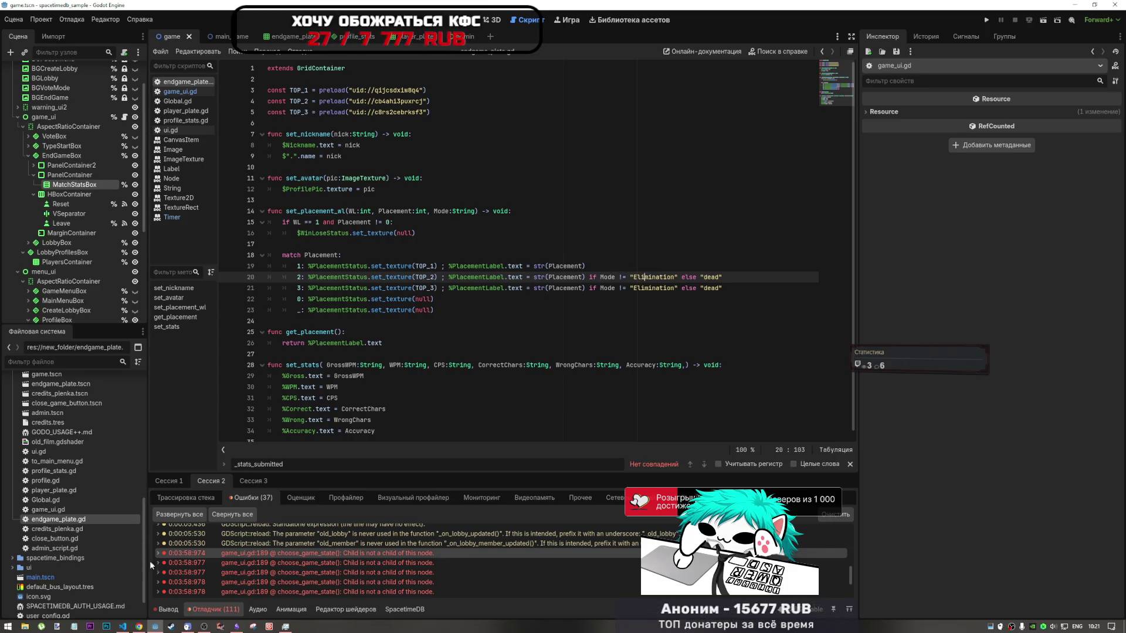
pyautogui.click(139, 626)
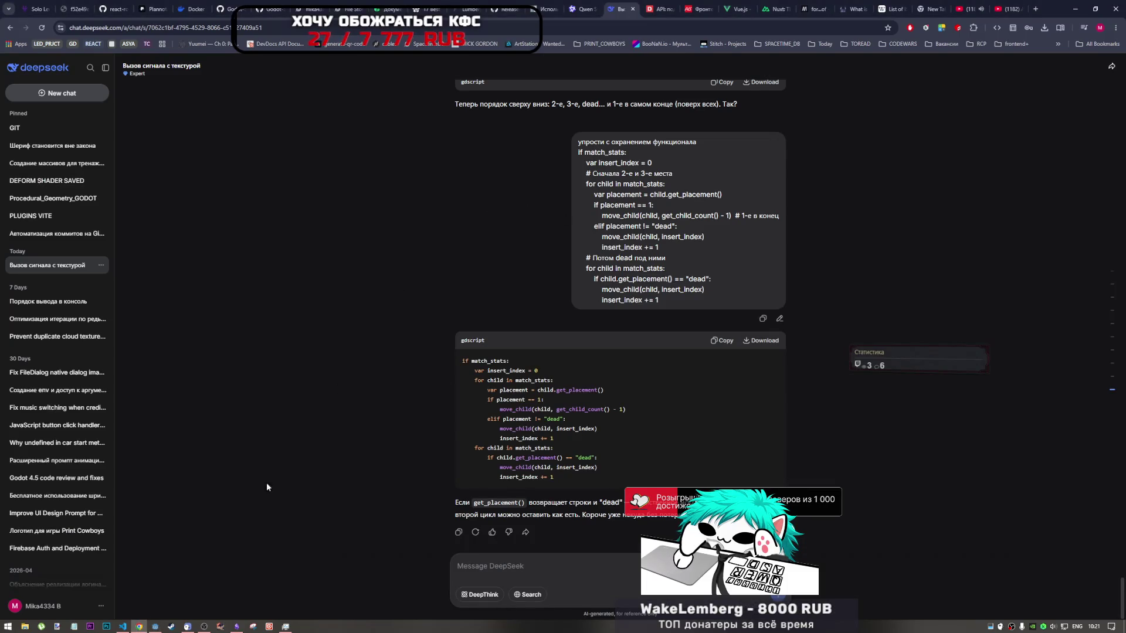
pyautogui.click(123, 626)
pyautogui.click(154, 626)
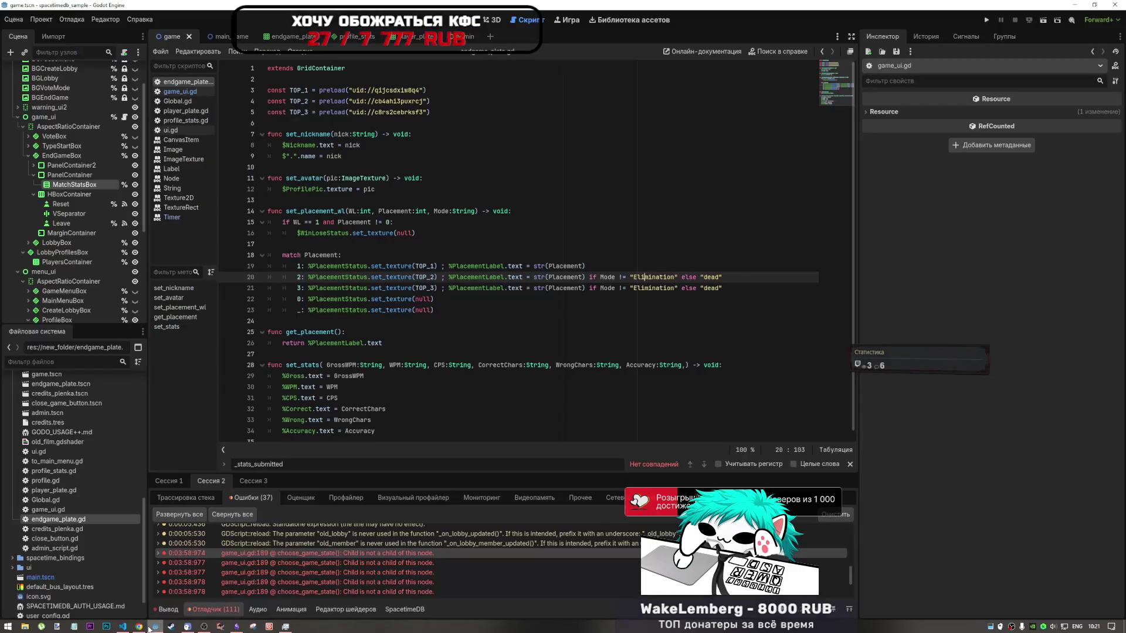
pyautogui.click(633, 276)
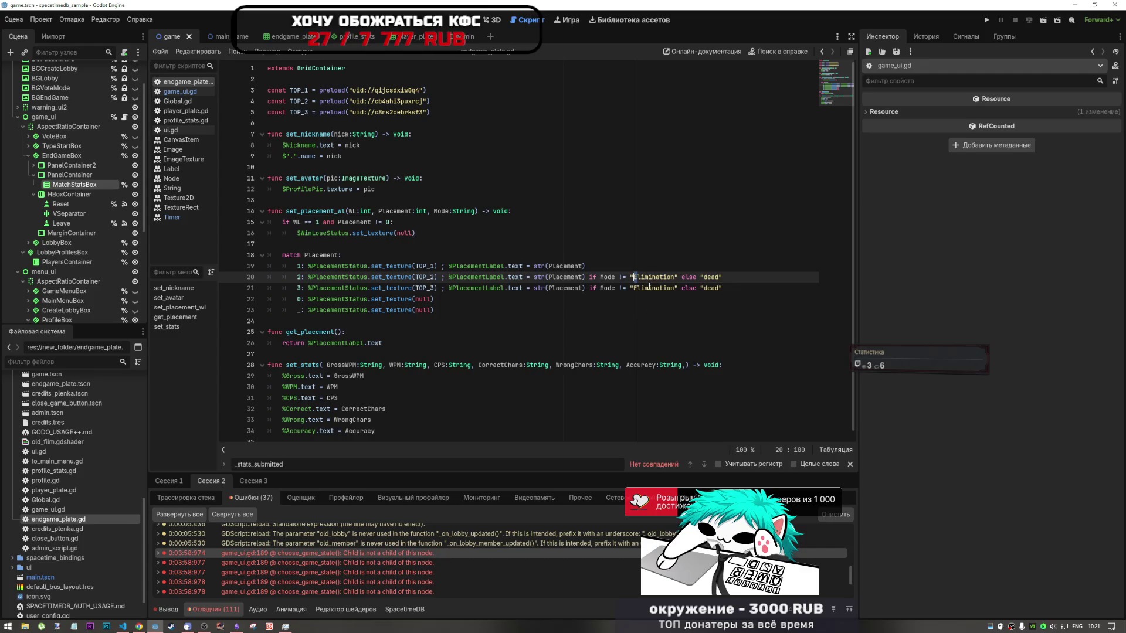
# Step: Change "Elimination" to lowercase "elimination" on lines 20 and 21 using a second caret
pyautogui.hotkey('shift', 'alt', 'Down')
pyautogui.write('e')
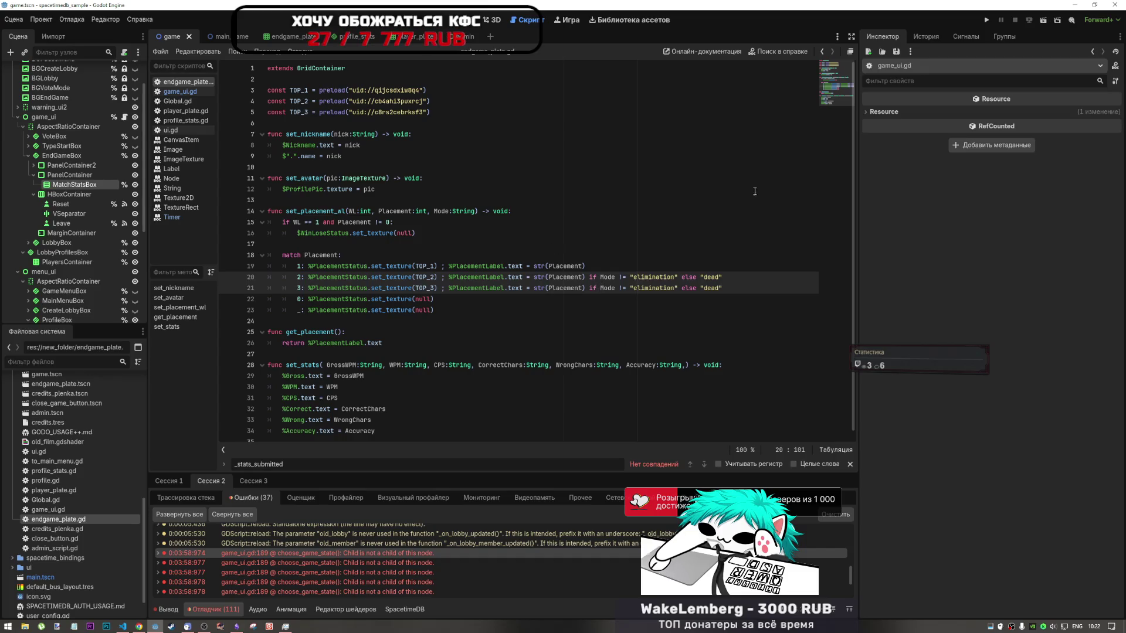
pyautogui.press('Escape')
pyautogui.press('Left')
pyautogui.press('Left')
pyautogui.press('Left')
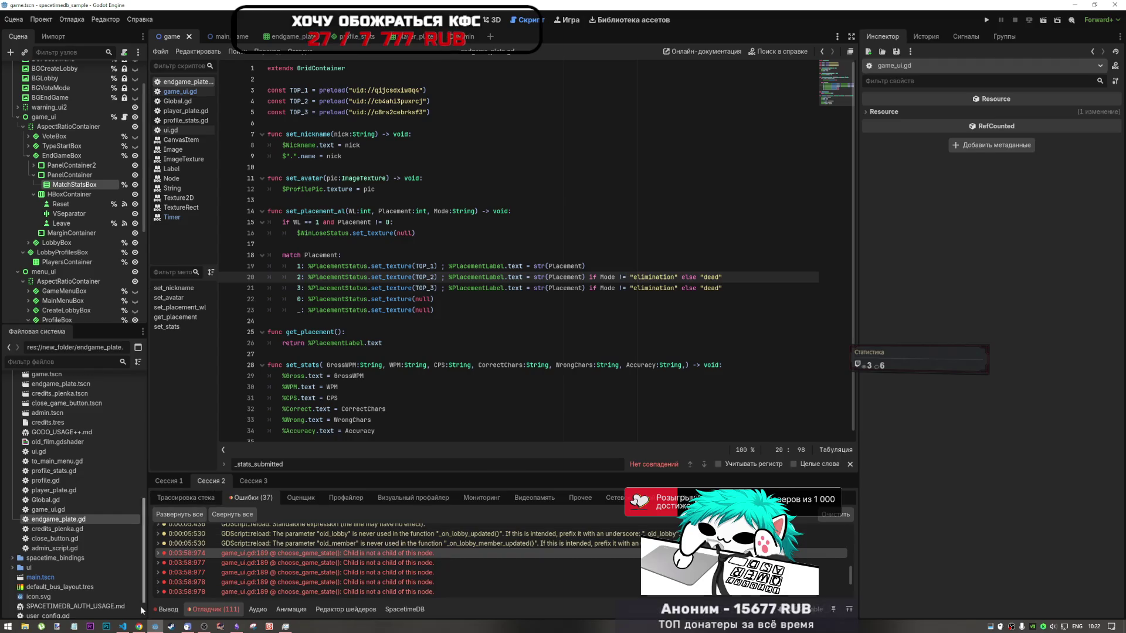
pyautogui.click(139, 626)
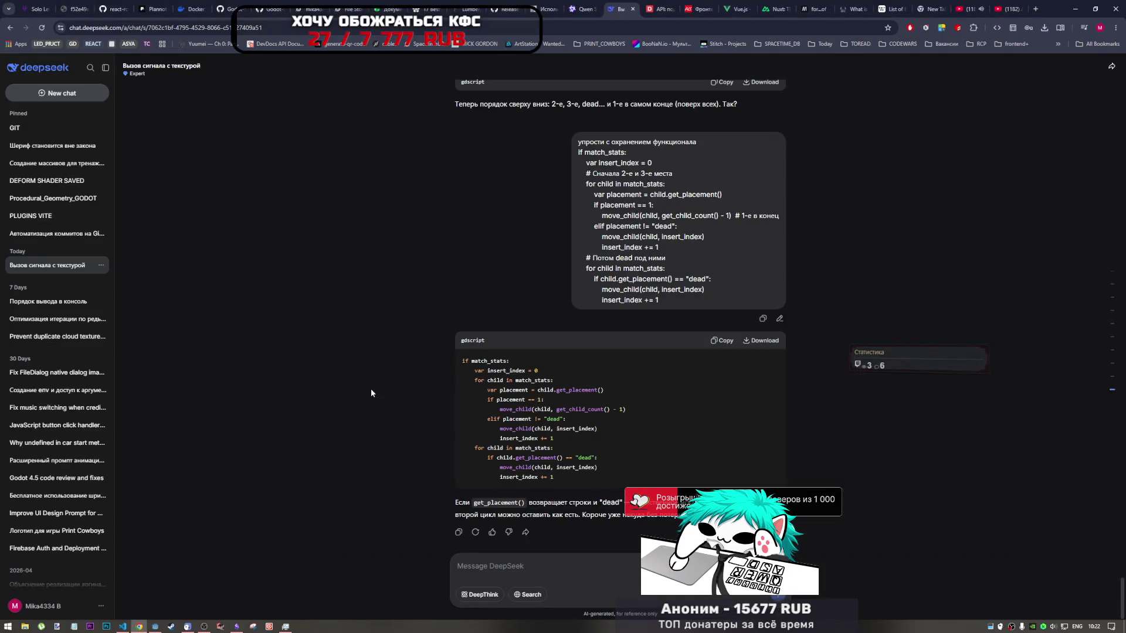
pyautogui.click(123, 626)
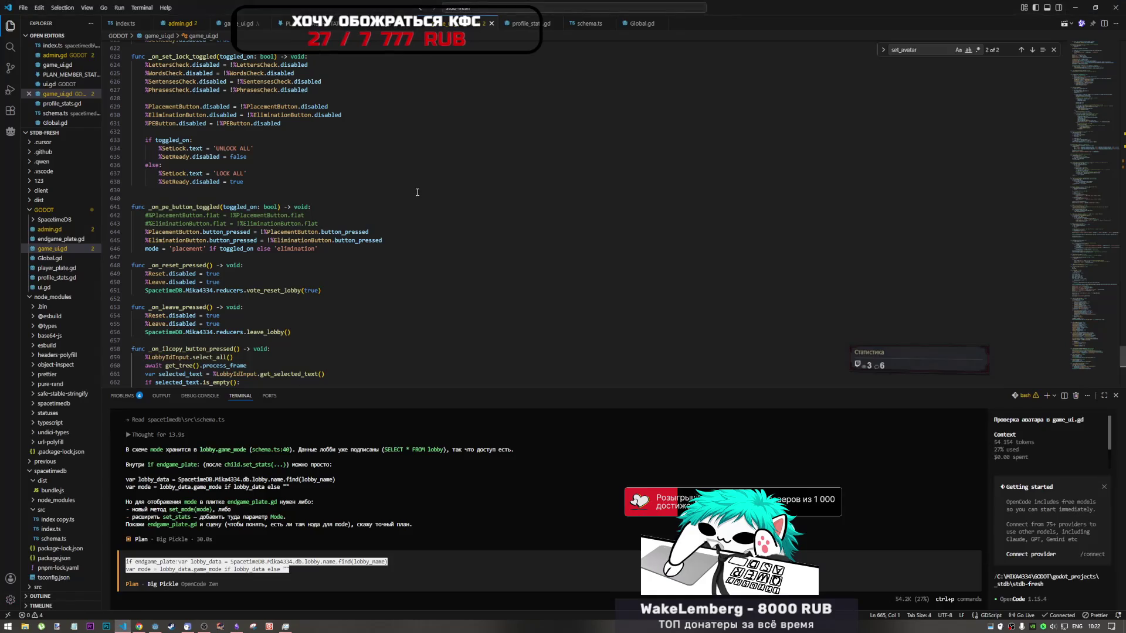
pyautogui.hotkey('ctrl', 'f')
pyautogui.write('elimi')
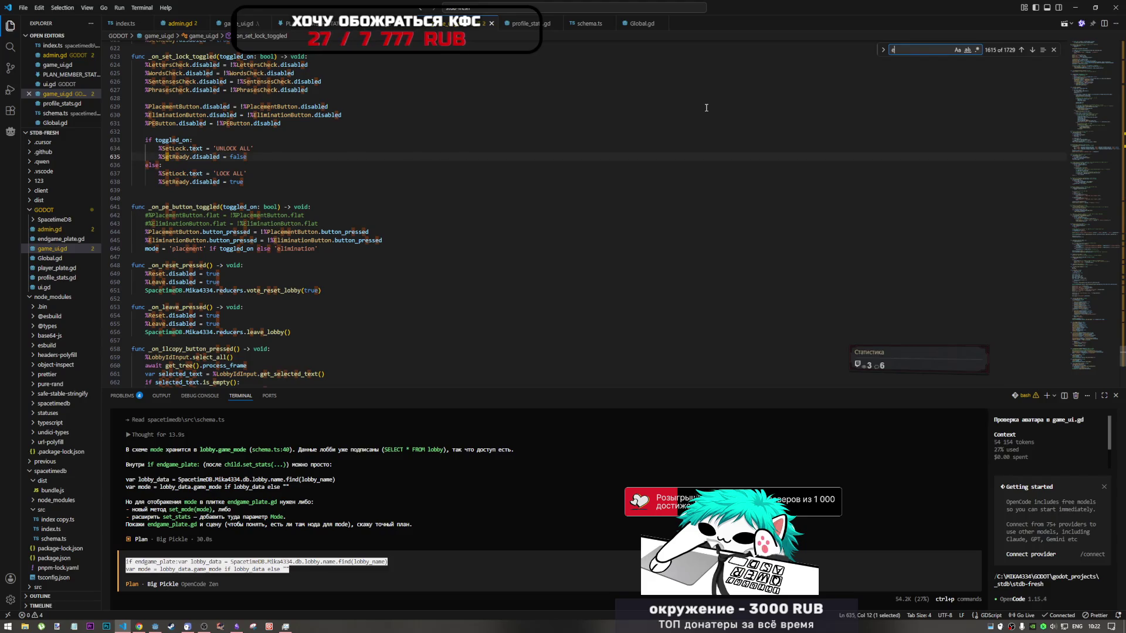
pyautogui.write('na')
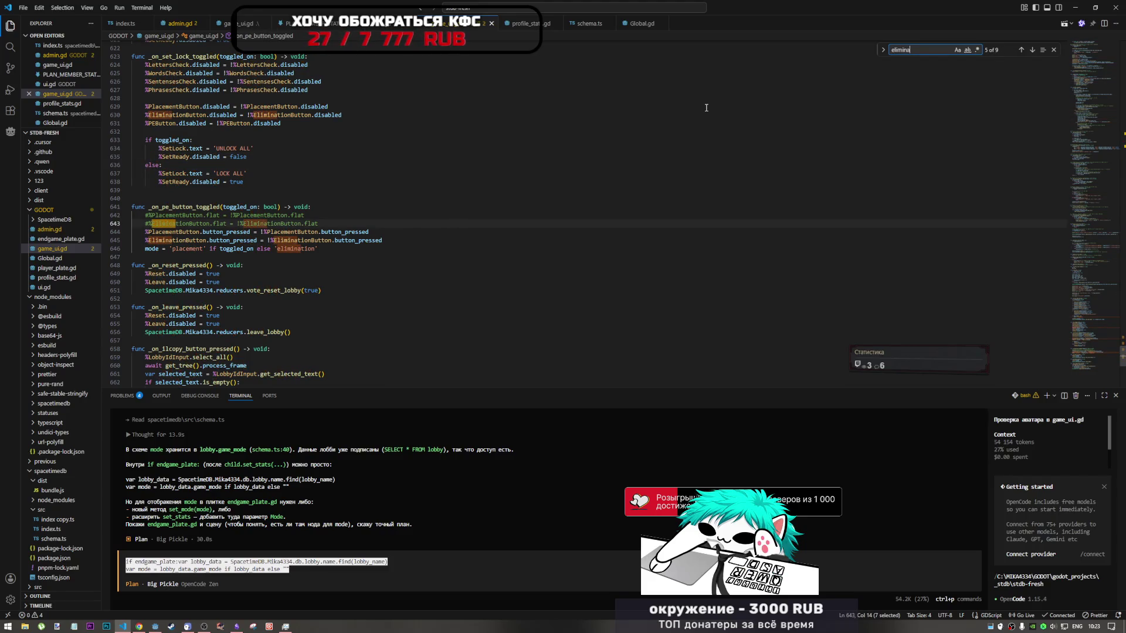
pyautogui.click(582, 27)
pyautogui.click(639, 25)
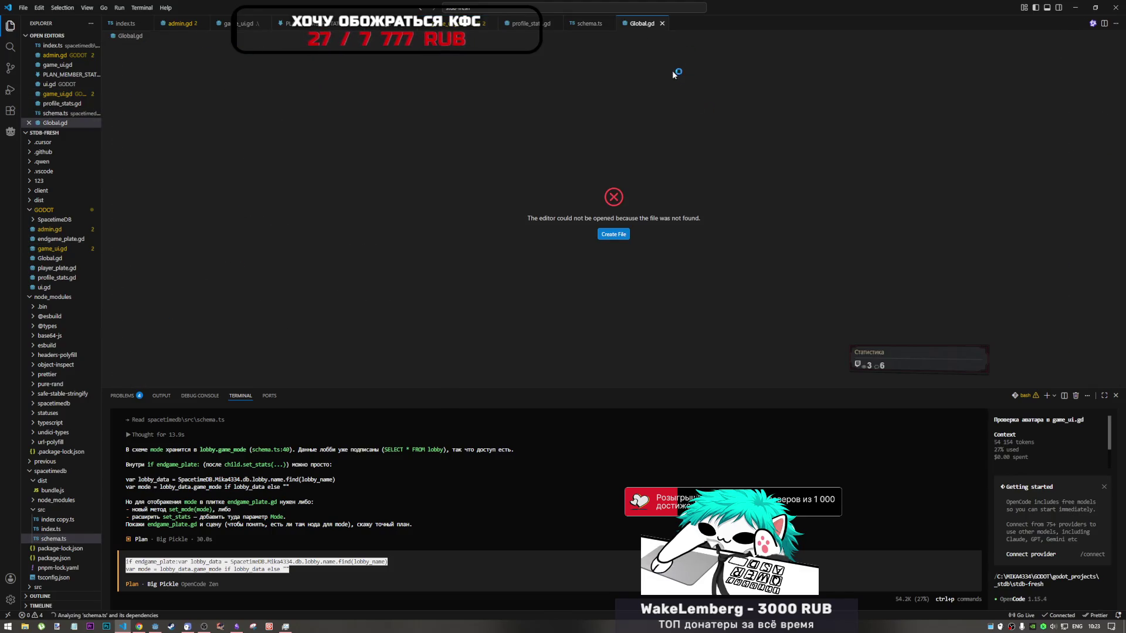
pyautogui.click(662, 23)
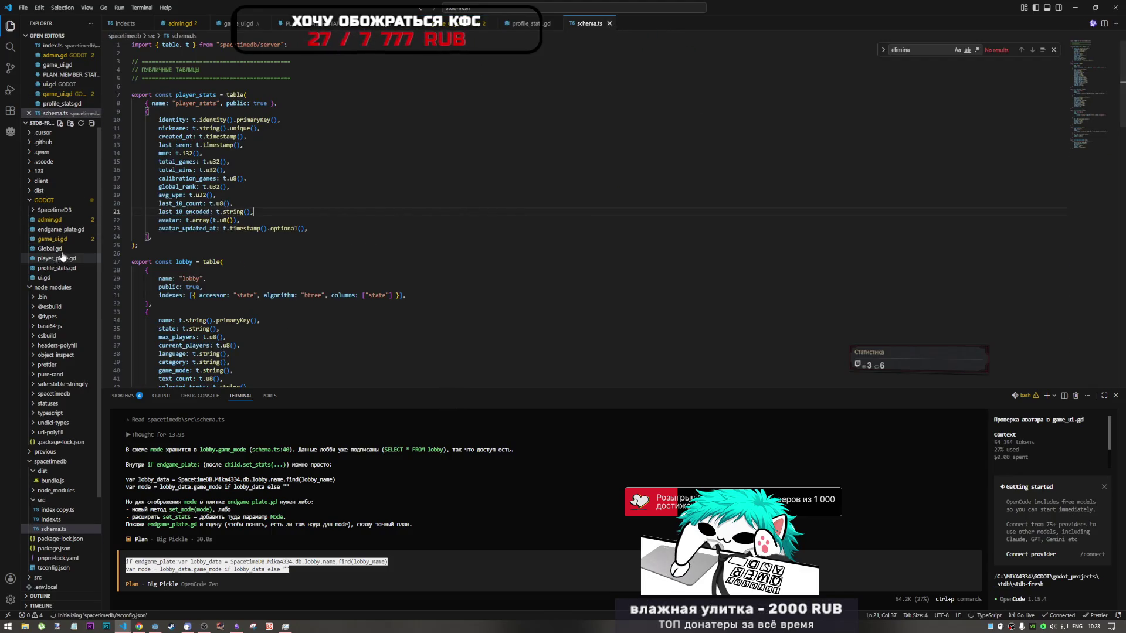
pyautogui.click(27, 289)
pyautogui.click(27, 288)
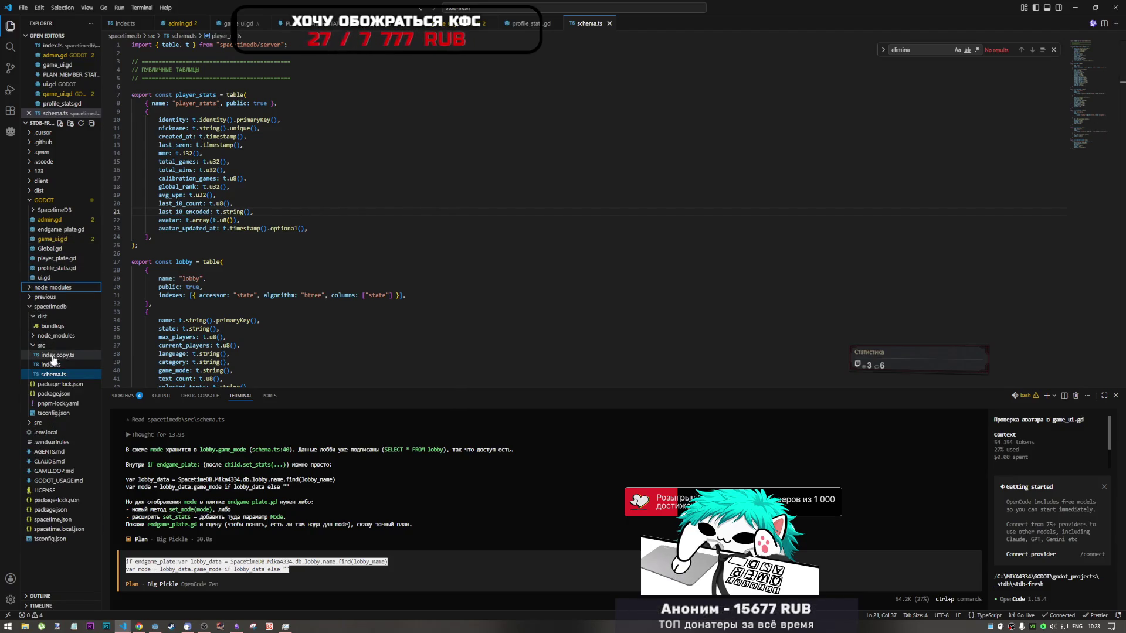
pyautogui.click(54, 365)
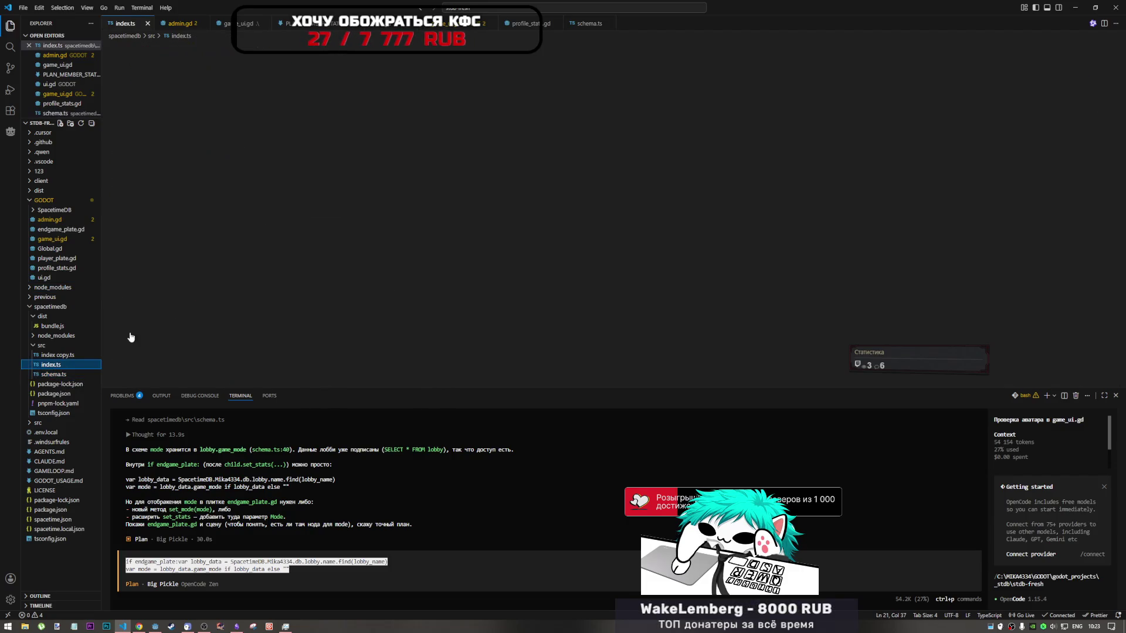
pyautogui.click(961, 50)
pyautogui.click(1033, 52)
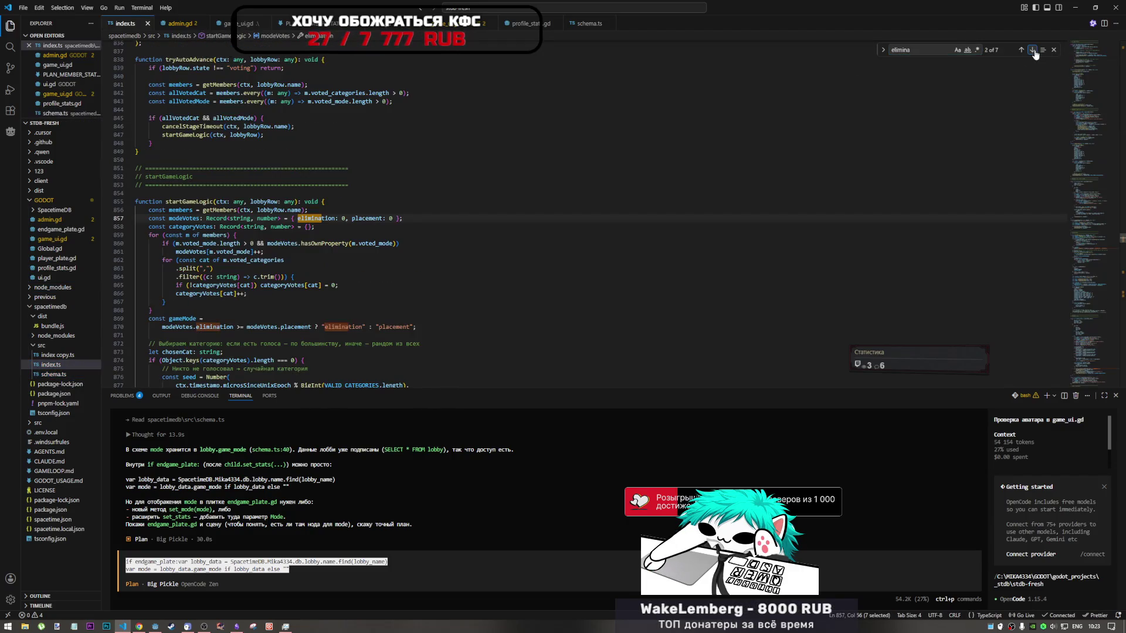
pyautogui.moveTo(362, 326); pyautogui.dragTo(315, 326)
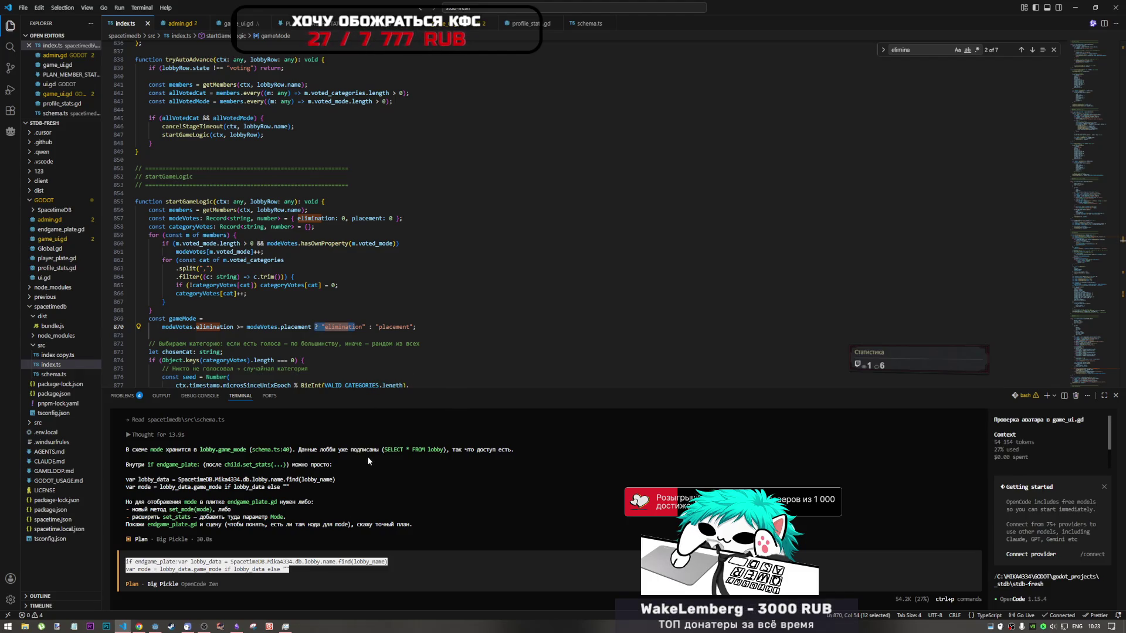
pyautogui.click(156, 626)
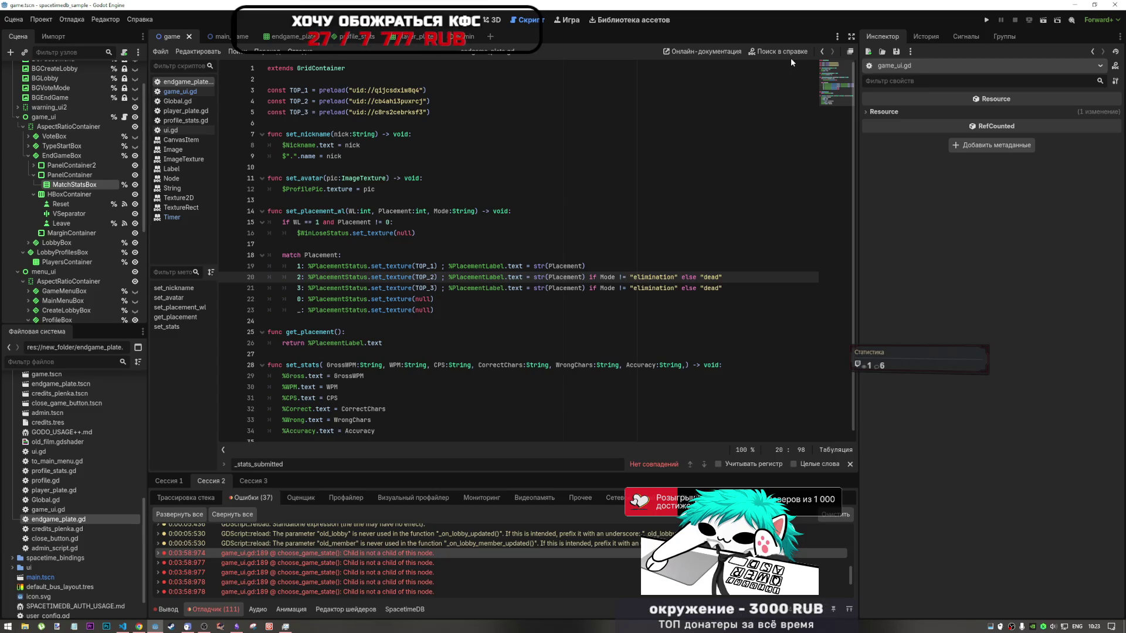
# Step: Look up the String capitalize() documentation in Search Help and read through it
pyautogui.click(789, 55)
pyautogui.write('for')
pyautogui.press('BackSpace')
pyautogui.press('BackSpace')
pyautogui.press('BackSpace')
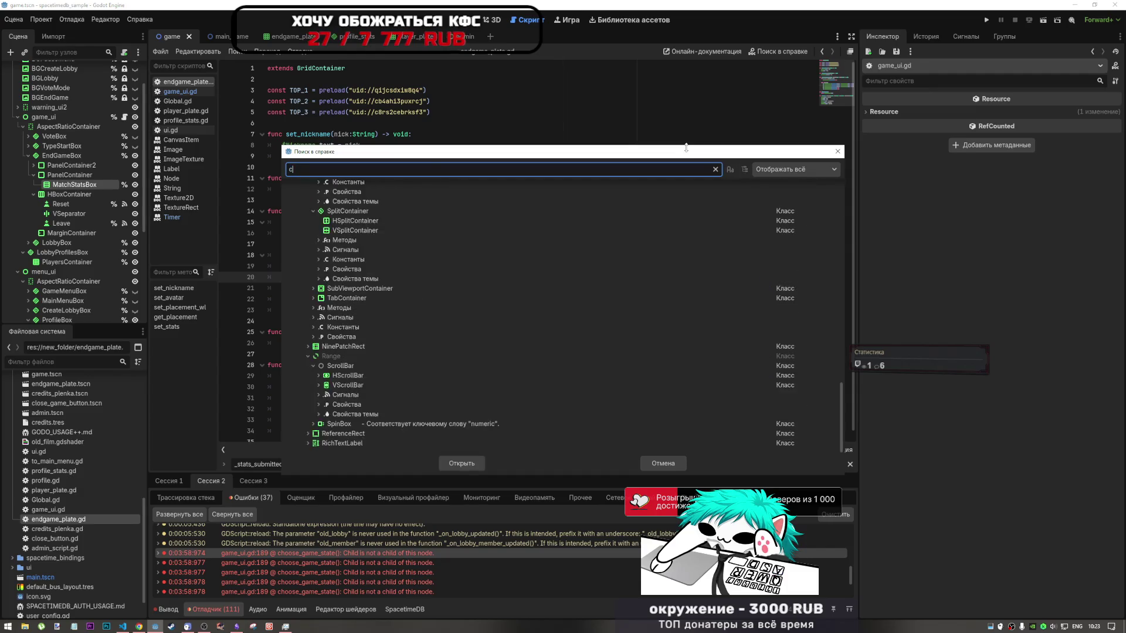
pyautogui.write('capi')
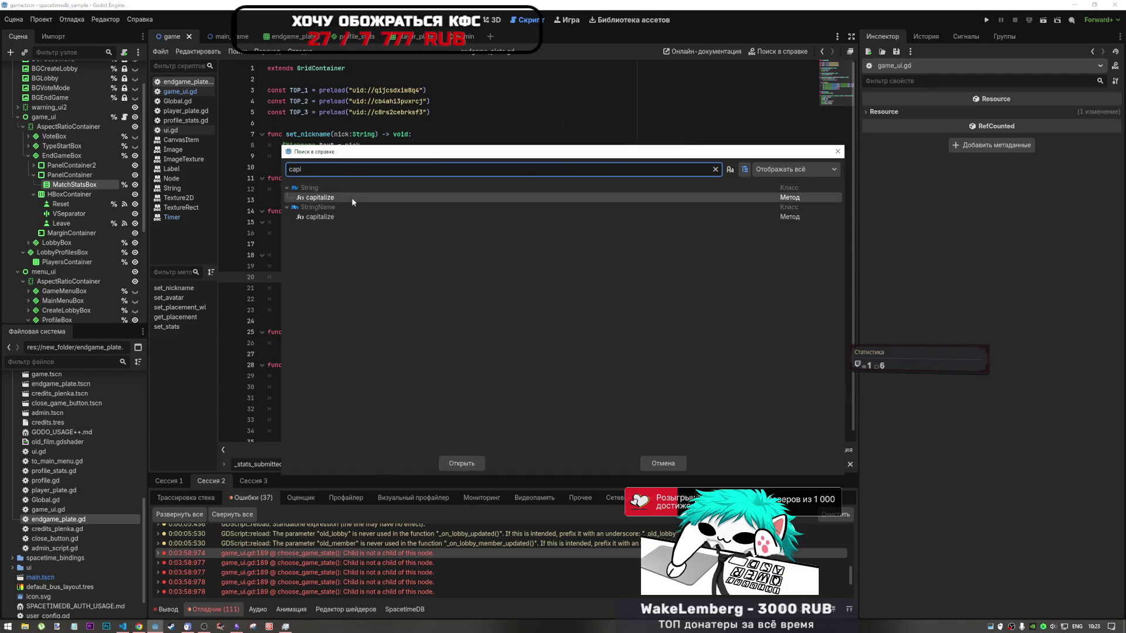
pyautogui.doubleClick(348, 198)
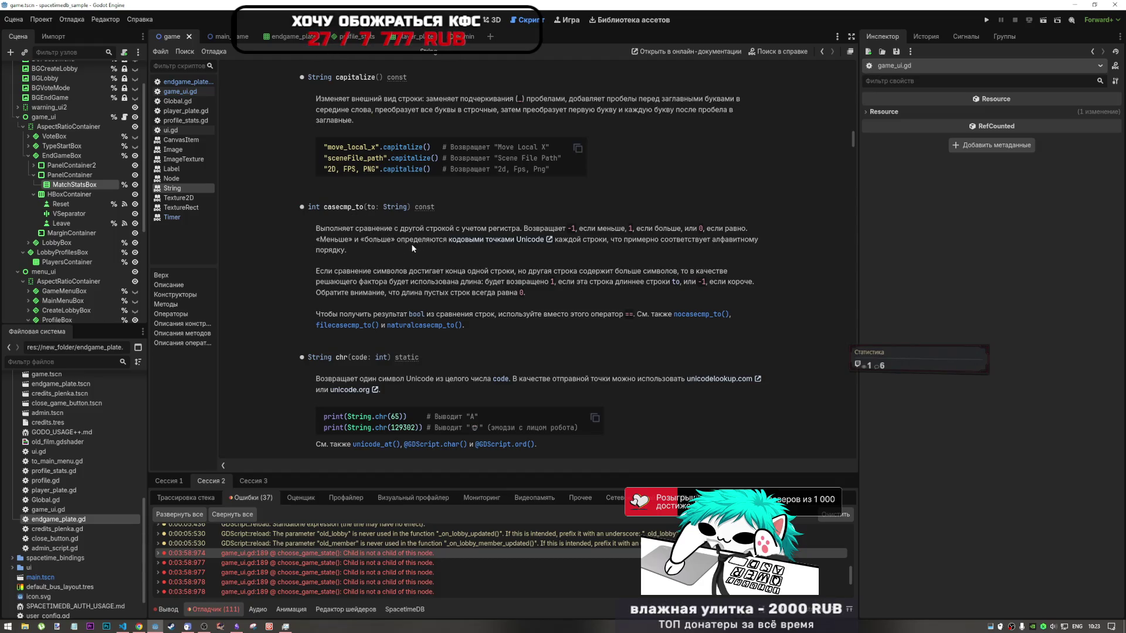
pyautogui.scroll(2, 416, 244)
pyautogui.scroll(-3, 416, 249)
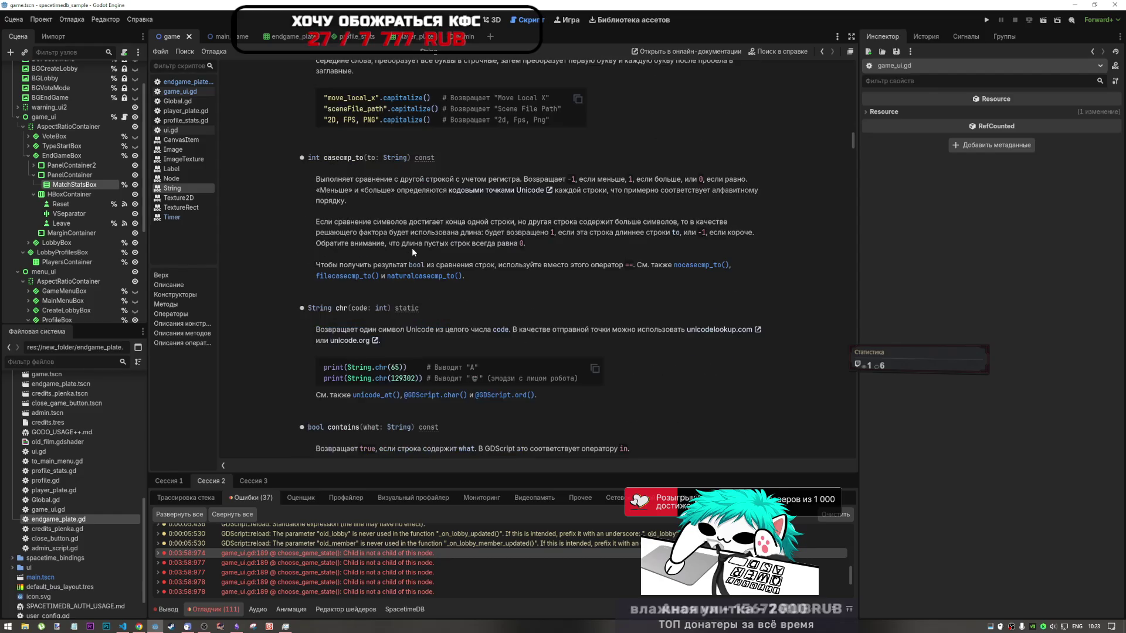
pyautogui.scroll(1, 411, 251)
pyautogui.scroll(6, 410, 250)
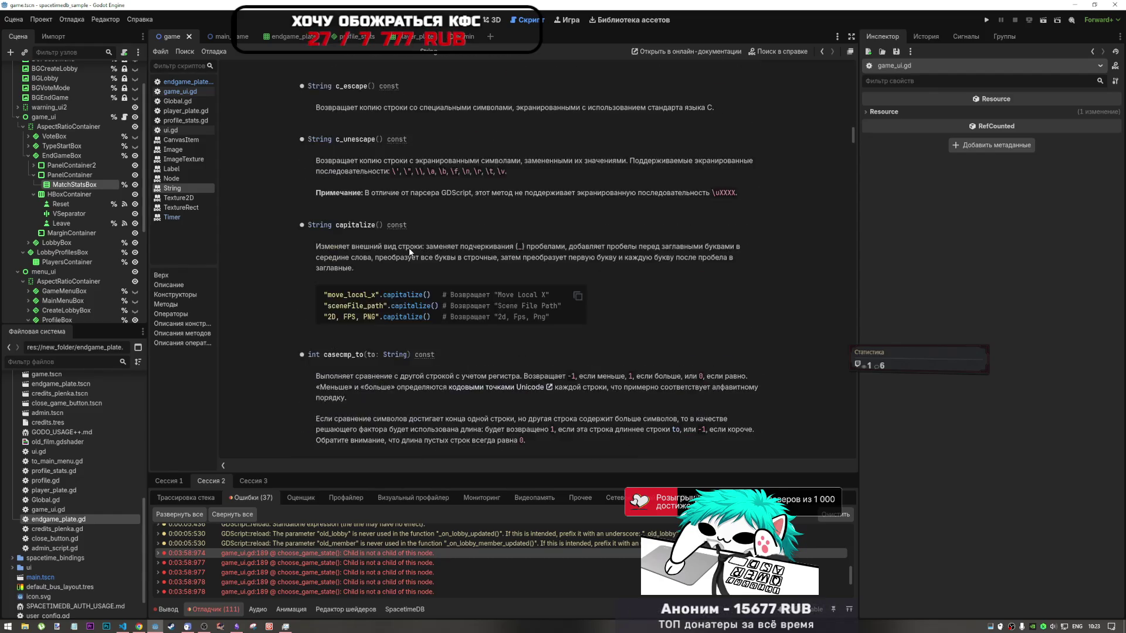
pyautogui.scroll(3, 403, 250)
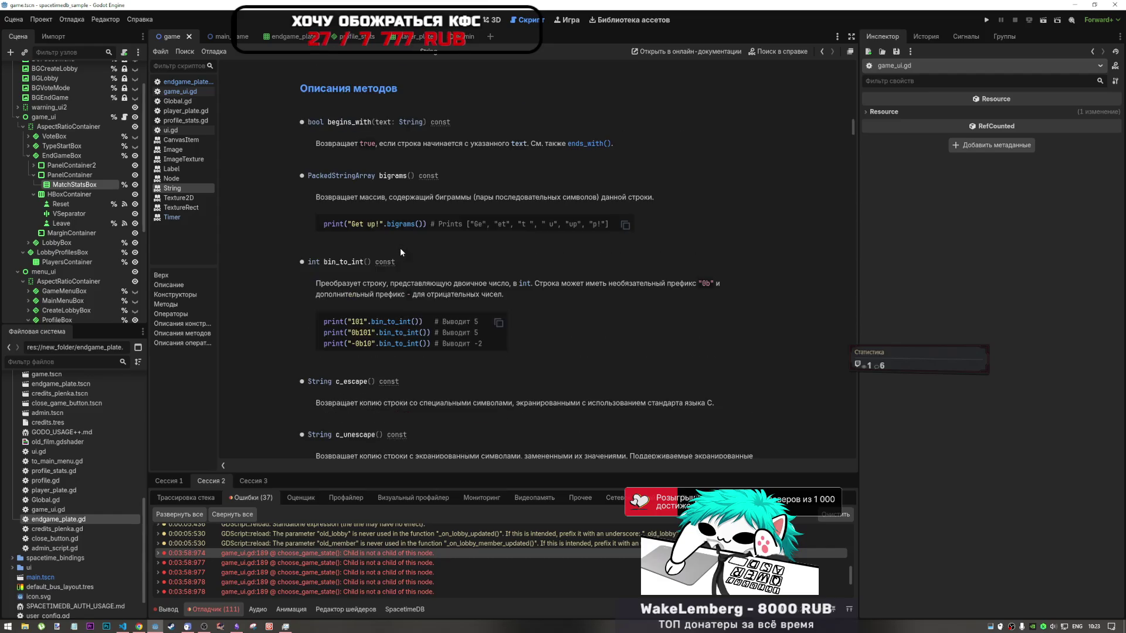
pyautogui.scroll(-7, 354, 274)
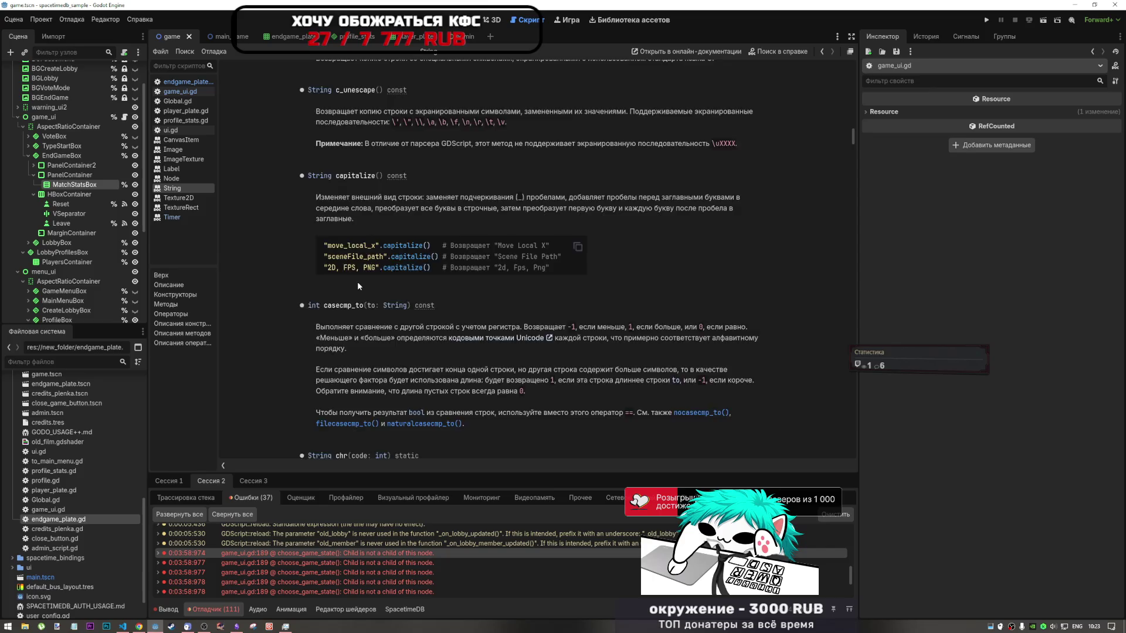
pyautogui.scroll(2, 357, 282)
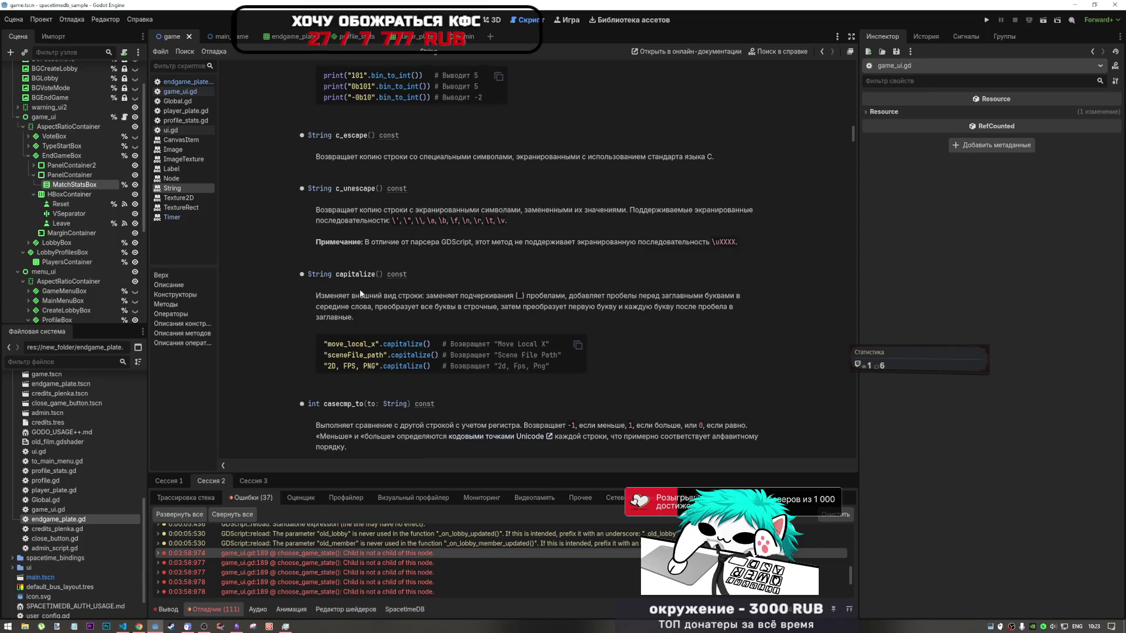
# Step: Read the String to_lower() docs and select to_snake_case() in the example
pyautogui.click(766, 53)
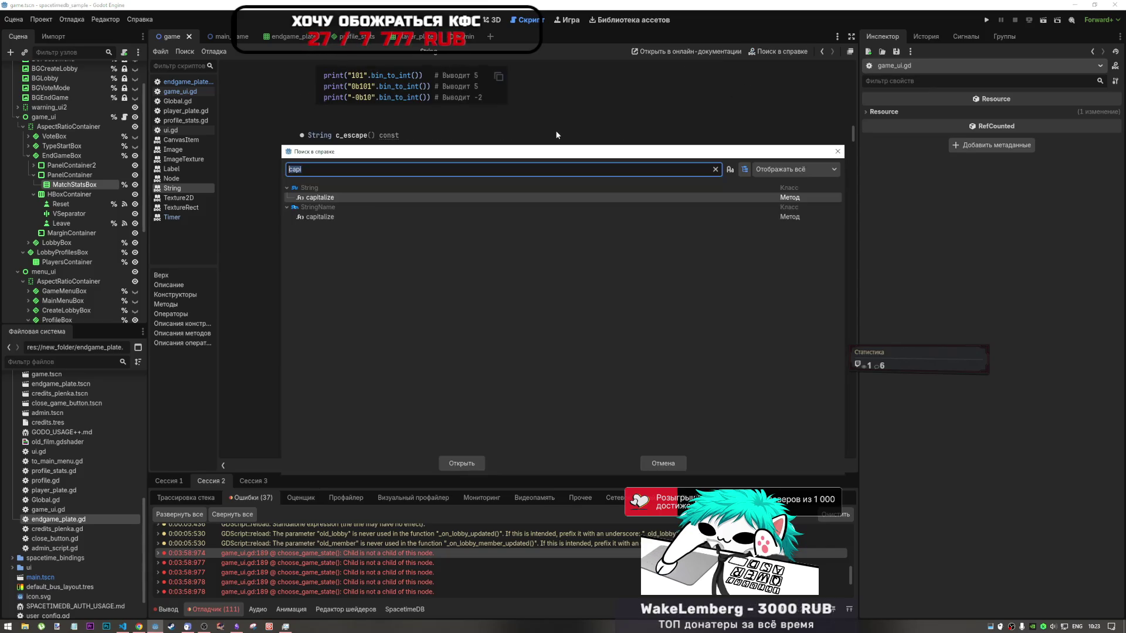
pyautogui.write('lowerc')
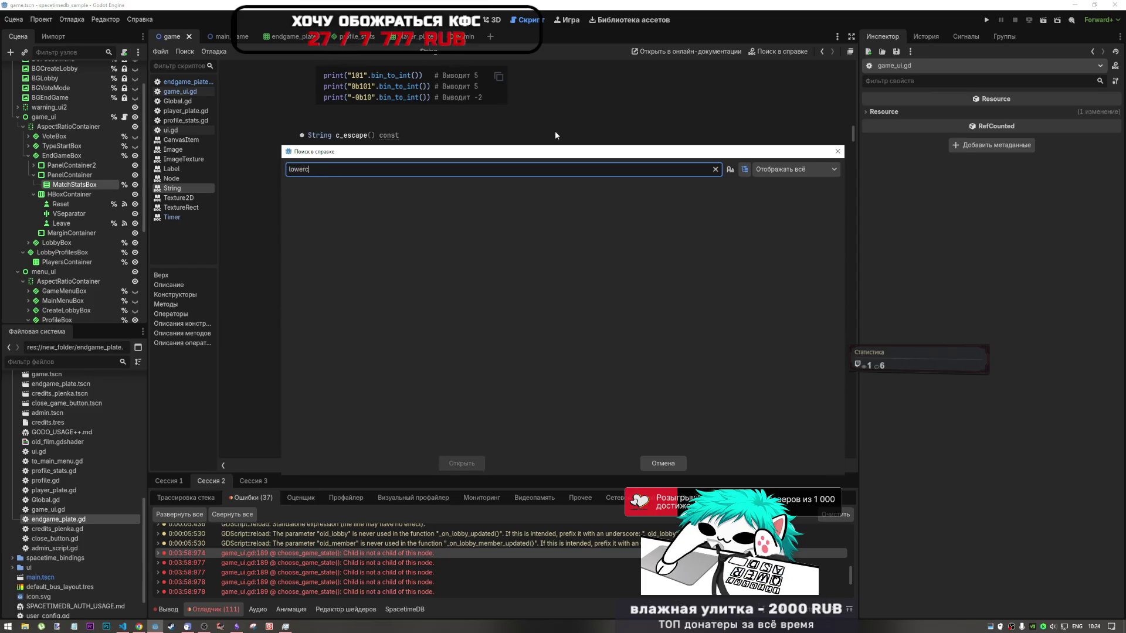
pyautogui.hotkey('ctrl', 'BackSpace')
pyautogui.write('to_low')
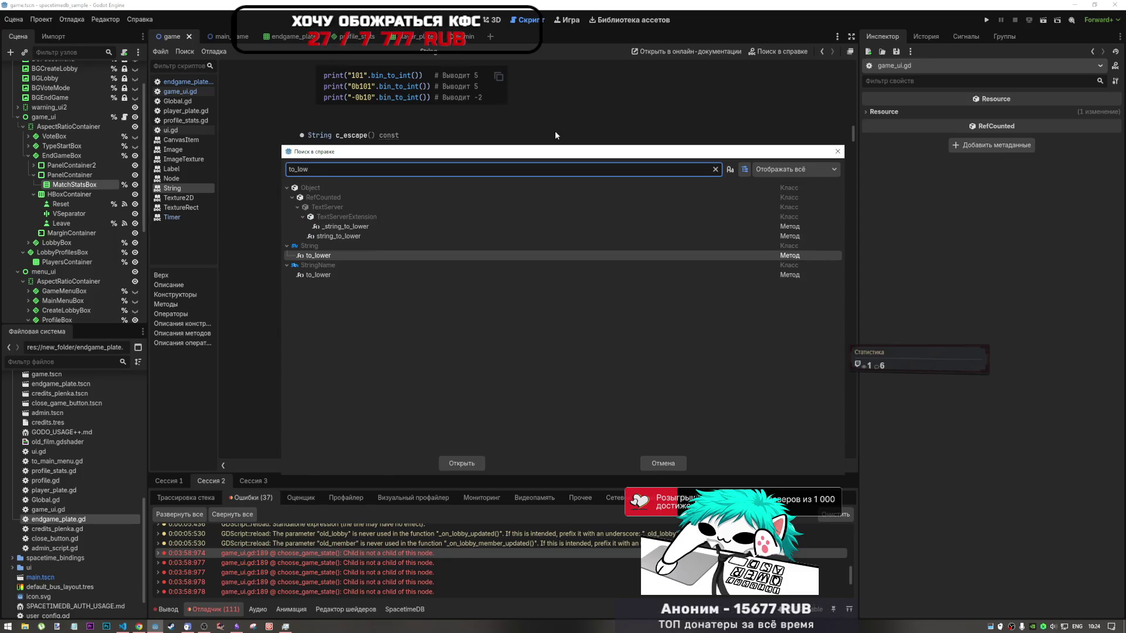
pyautogui.doubleClick(301, 254)
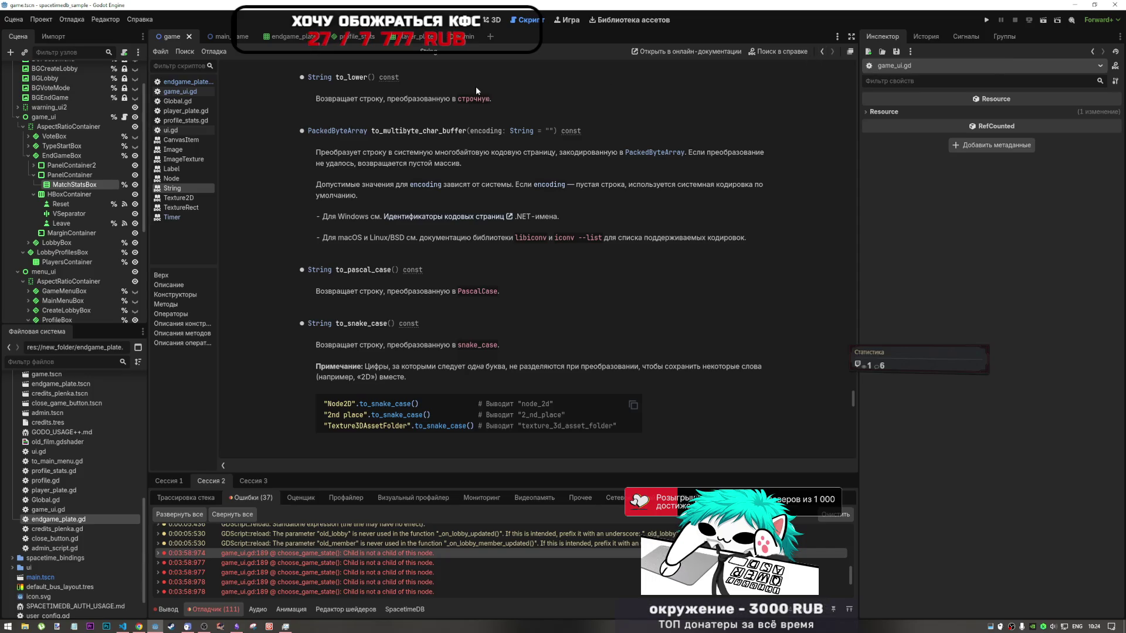
pyautogui.scroll(2, 406, 115)
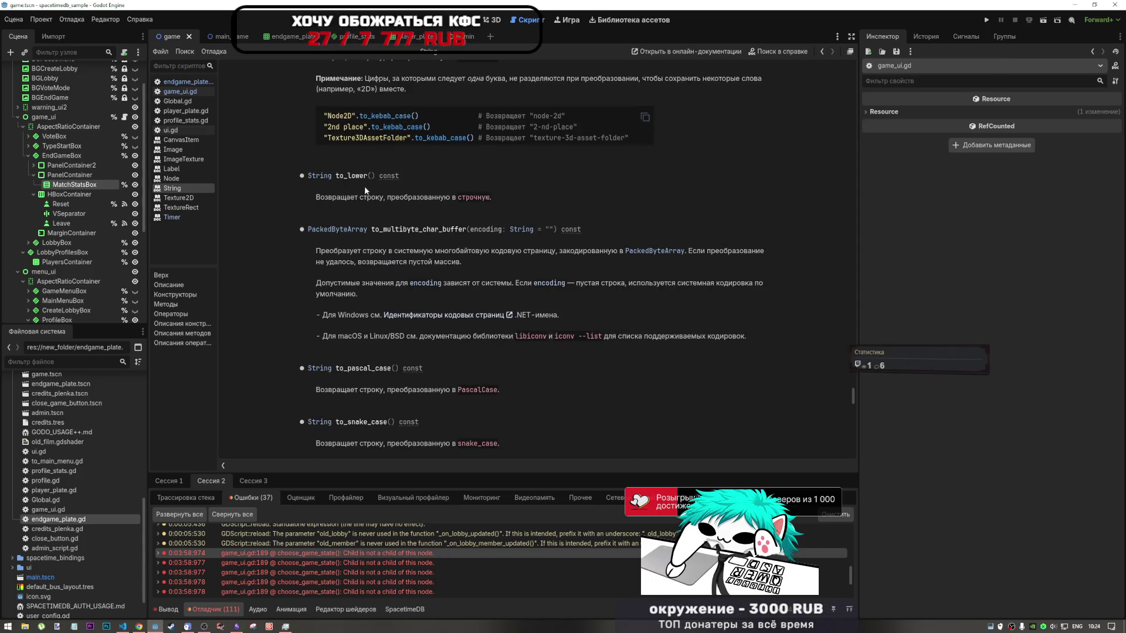
pyautogui.scroll(1, 364, 185)
pyautogui.scroll(-2, 378, 254)
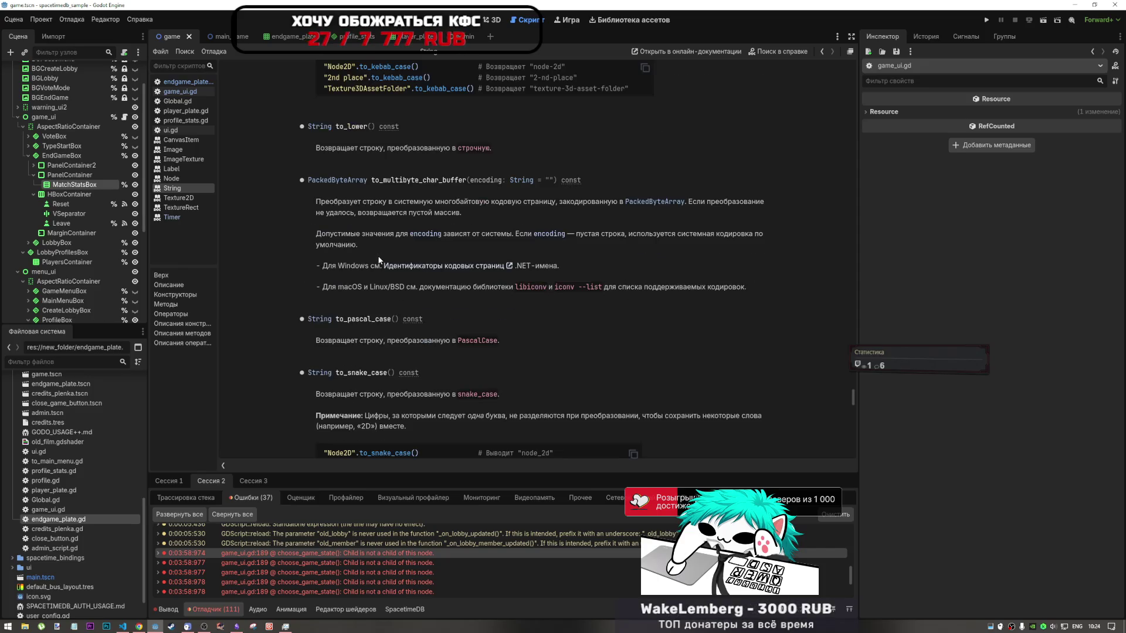
pyautogui.scroll(-2, 370, 378)
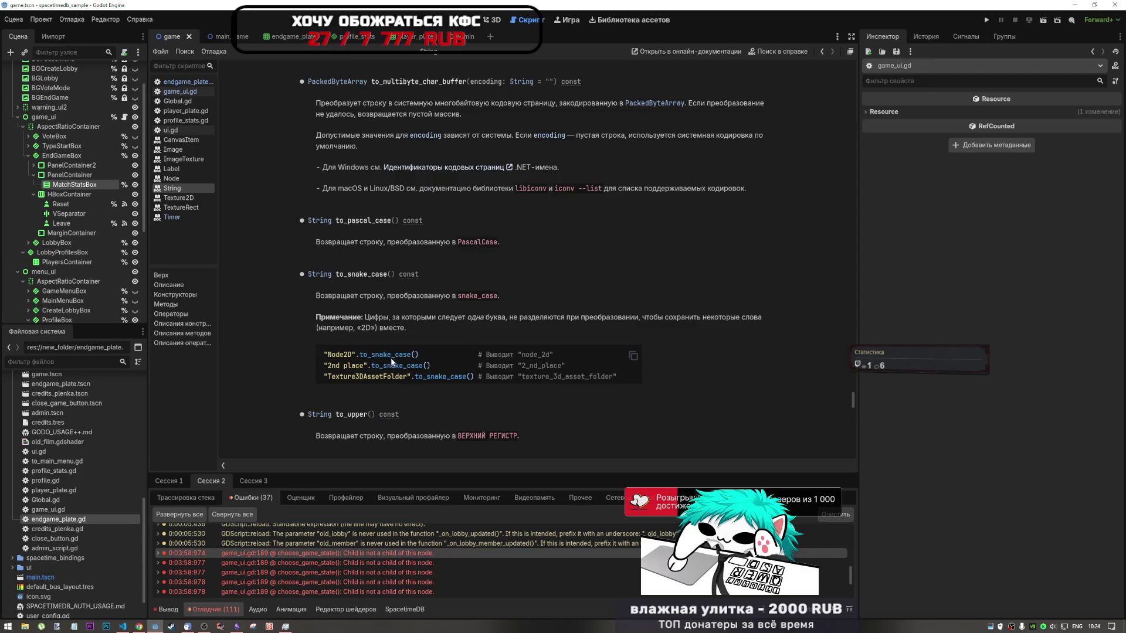
pyautogui.moveTo(423, 355); pyautogui.dragTo(356, 354)
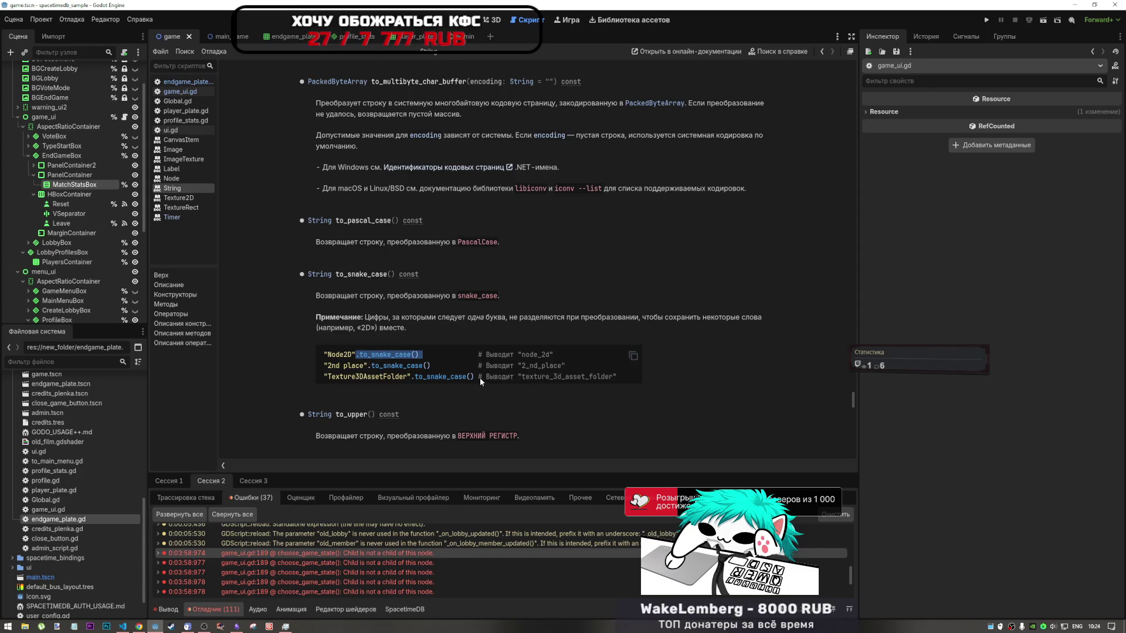
# Step: Cycle through the open windows back to Godot and open game_ui.gd
pyautogui.hotkey('alt', 'Tab')
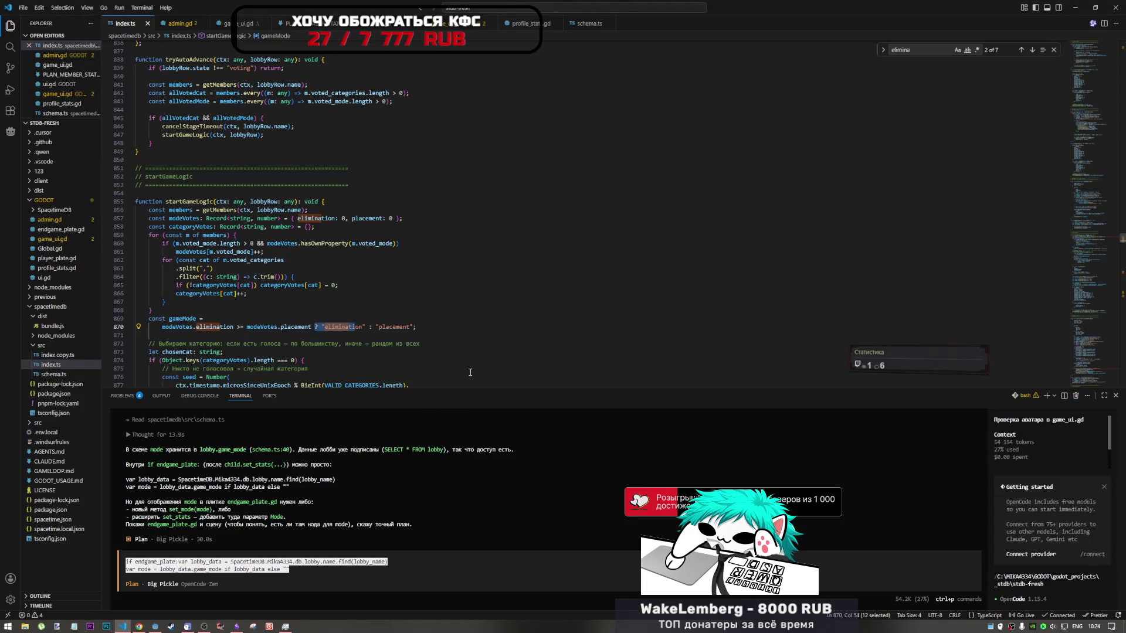
pyautogui.hotkey('alt', 'Tab')
pyautogui.hotkey('alt', 'Tab')
pyautogui.hotkey('alt', 'Tab')
pyautogui.hotkey('alt', 'Tab')
pyautogui.hotkey('alt', 'Tab')
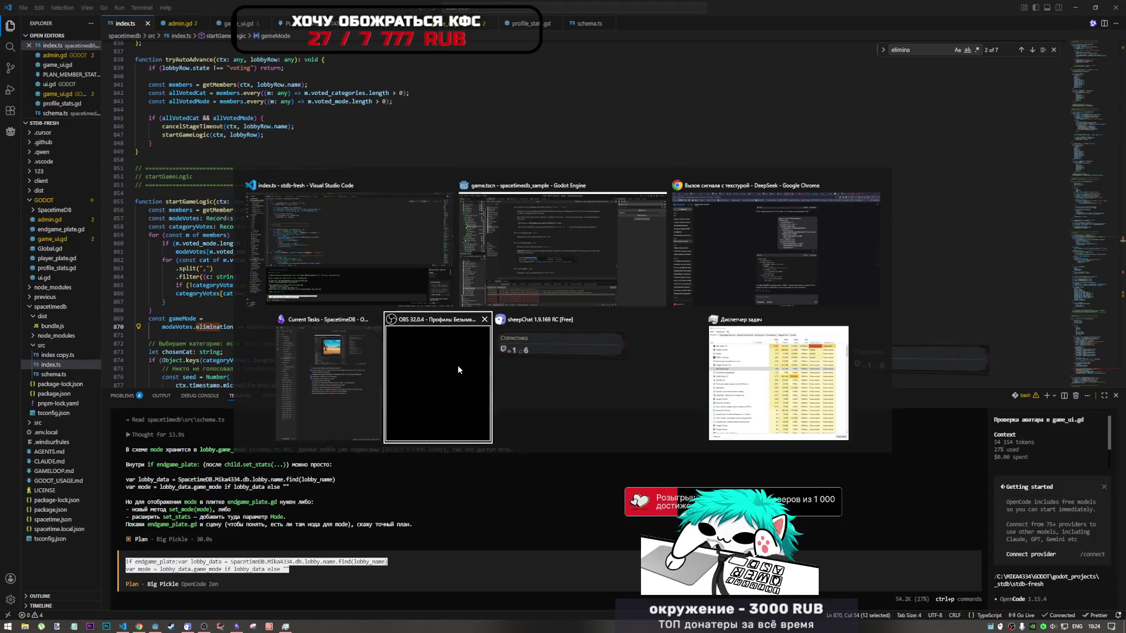
pyautogui.hotkey('alt', 'Tab')
pyautogui.hotkey('alt', 'Tab')
pyautogui.hotkey('alt', 'Tab')
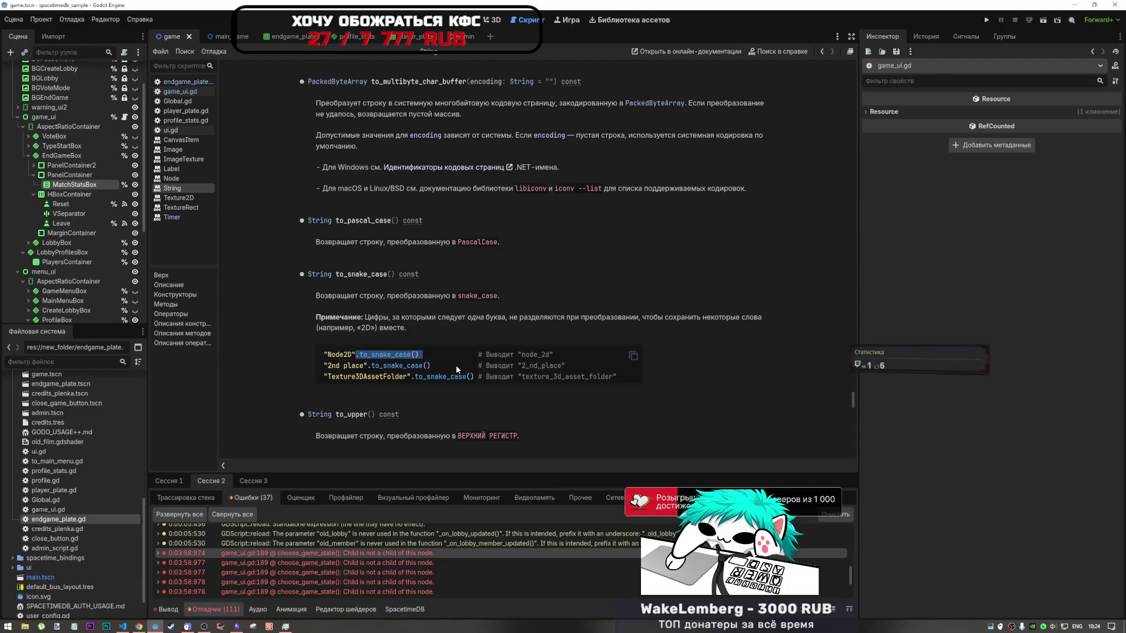
pyautogui.hotkey('alt', 'Tab')
pyautogui.hotkey('alt', 'Tab')
pyautogui.hotkey('alt', 'Tab')
pyautogui.hotkey('alt', 'Tab')
pyautogui.hotkey('alt', 'Tab')
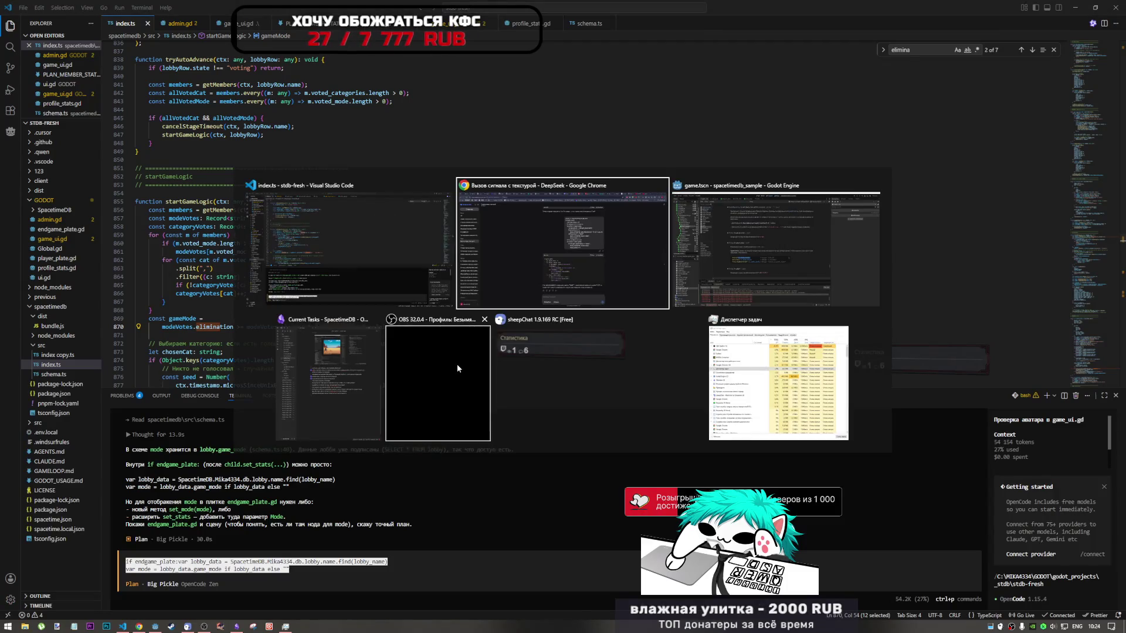
pyautogui.hotkey('alt', 'Tab')
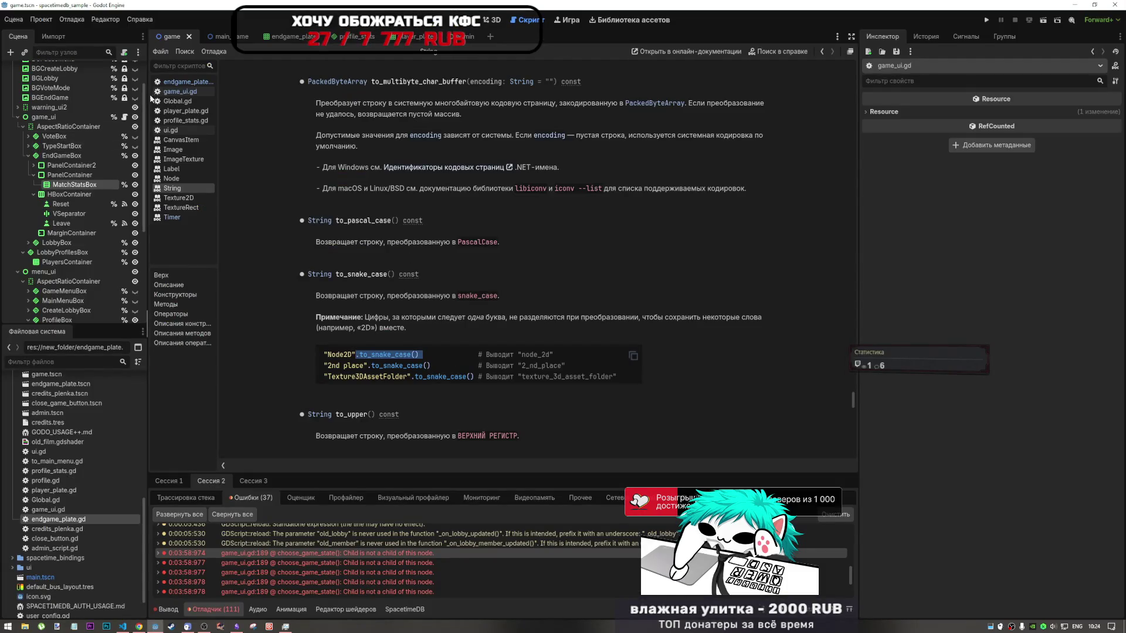
pyautogui.click(166, 92)
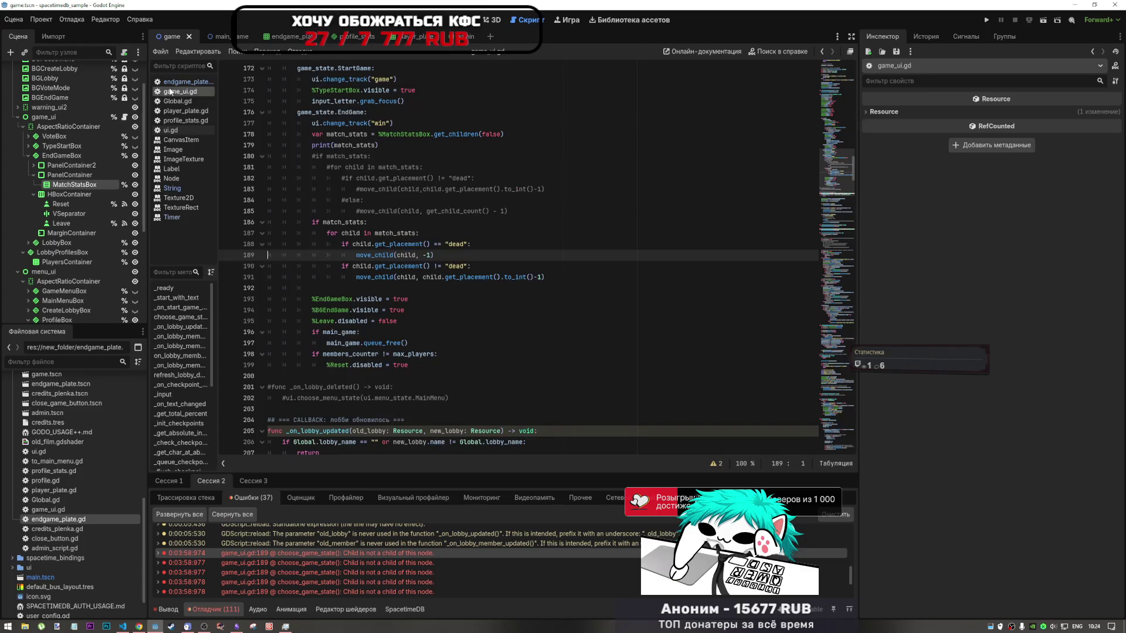
# Step: In endgame_plate.gd, append .to_snake_case() after str(Placement) on line 20 and copy it
pyautogui.click(173, 85)
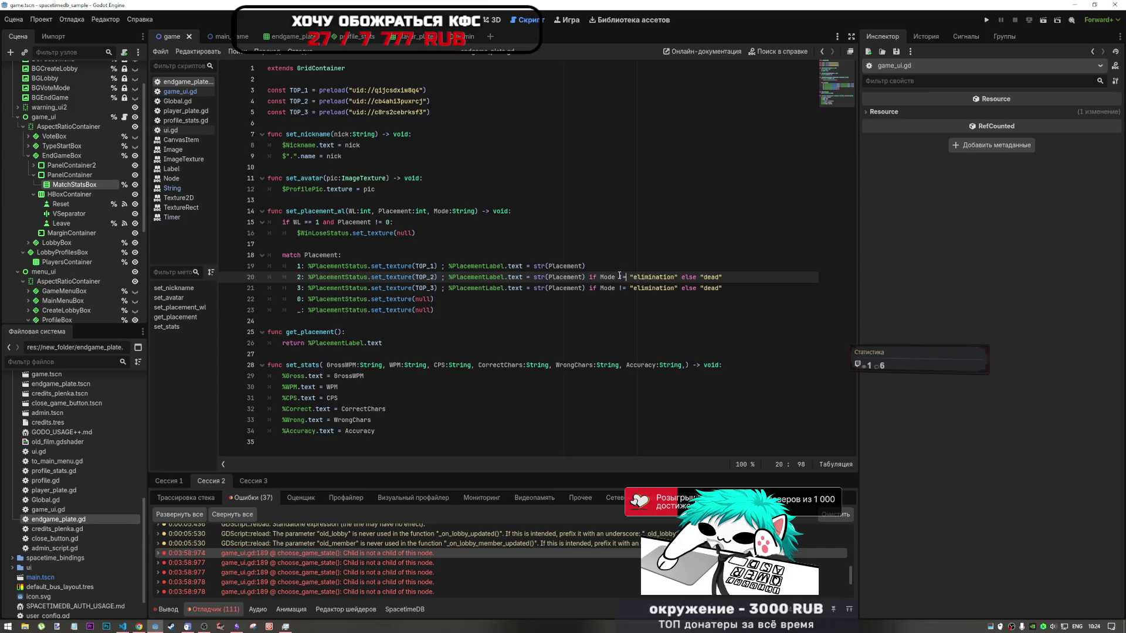
pyautogui.click(586, 278)
pyautogui.write('.')
pyautogui.press('Return')
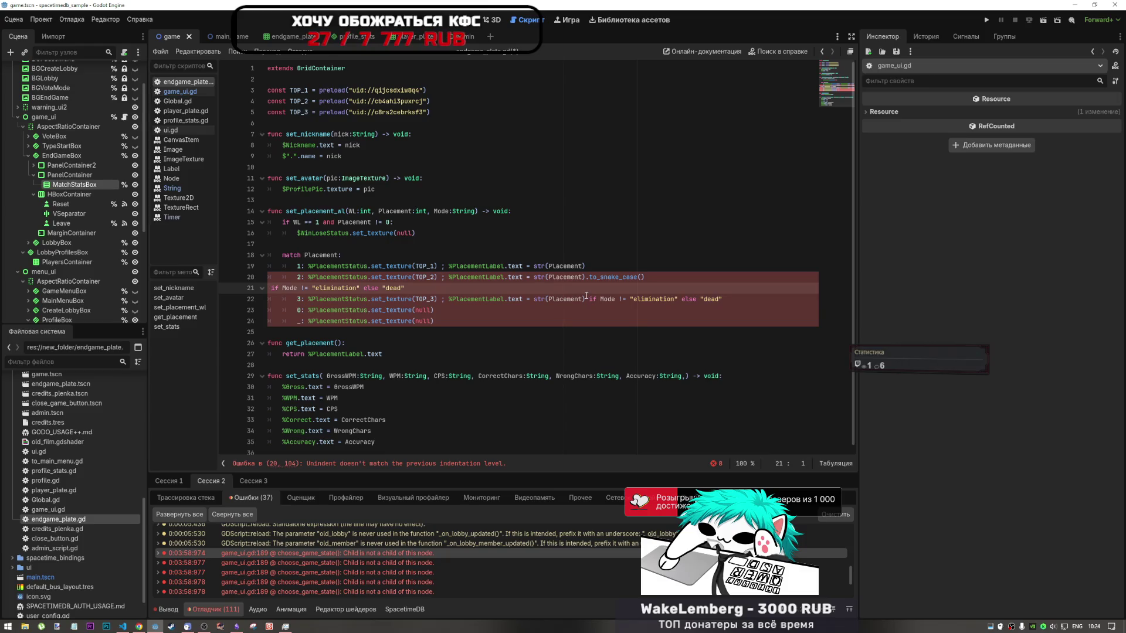
pyautogui.press('BackSpace')
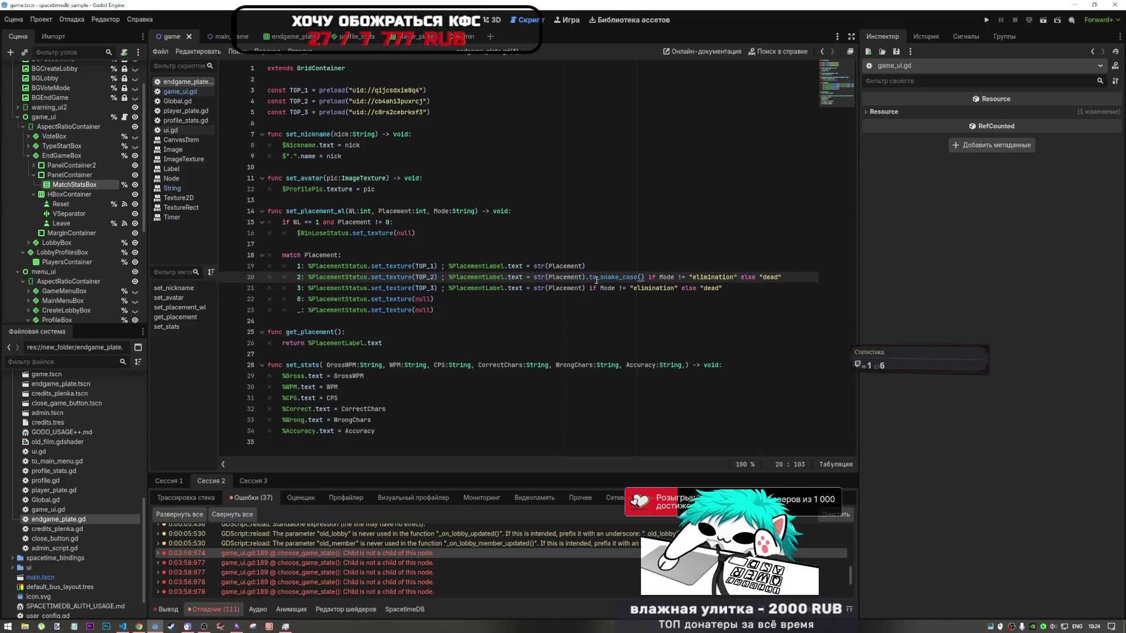
pyautogui.moveTo(645, 279); pyautogui.dragTo(581, 279)
pyautogui.hotkey('ctrl', 'c')
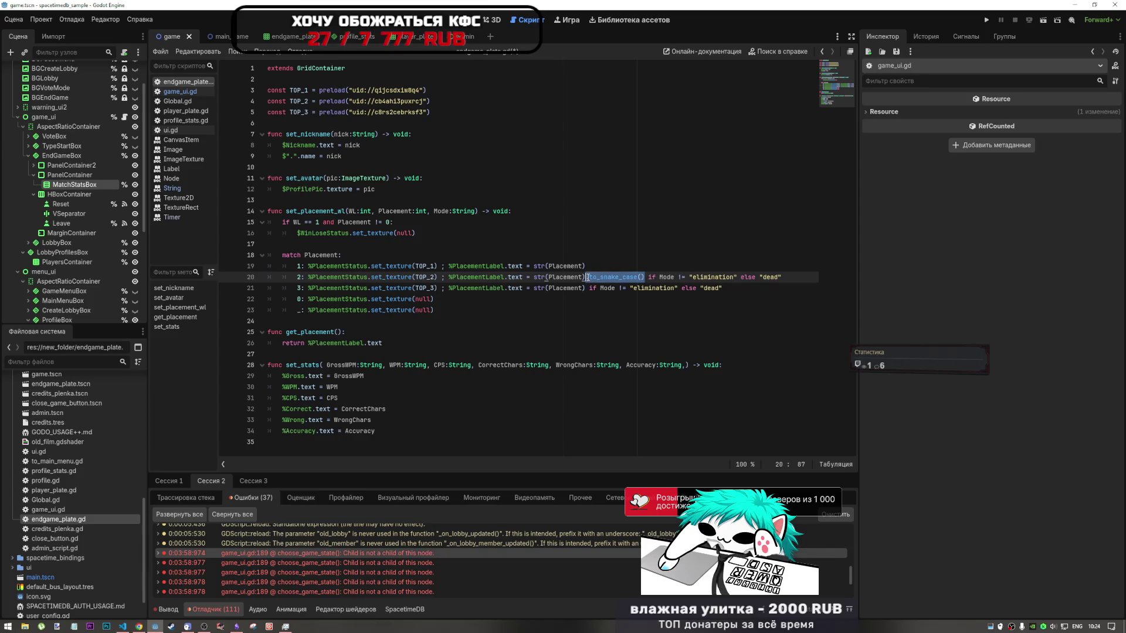
# Step: Paste .to_snake_case() after str(Placement) on line 21, then bring up the Obsidian notes
pyautogui.click(585, 287)
pyautogui.hotkey('ctrl', 'v')
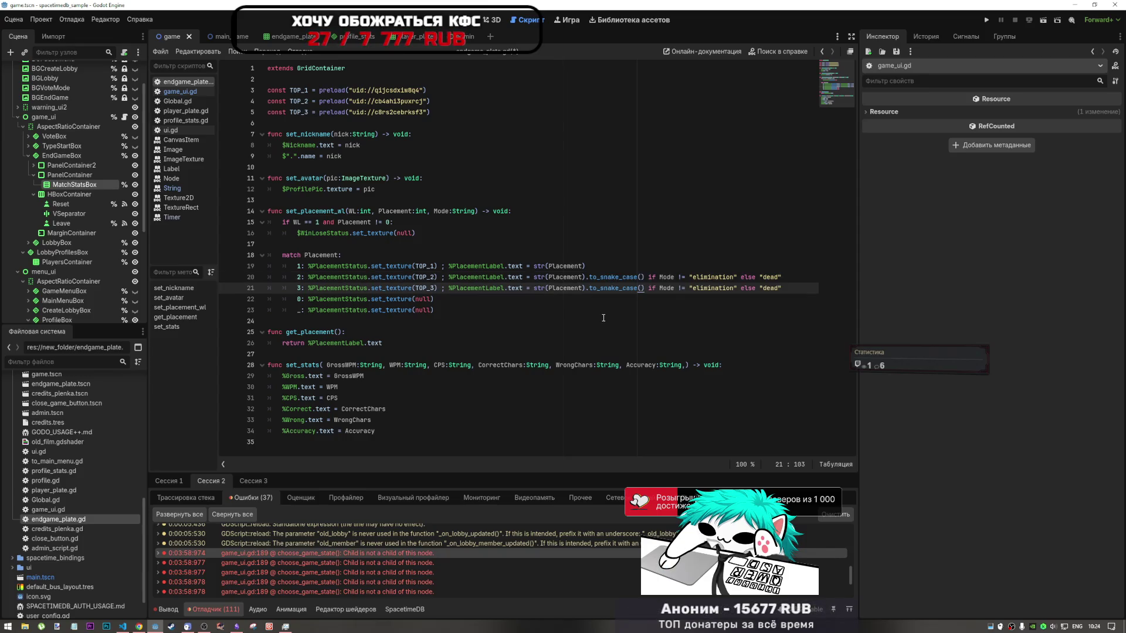
pyautogui.press('End')
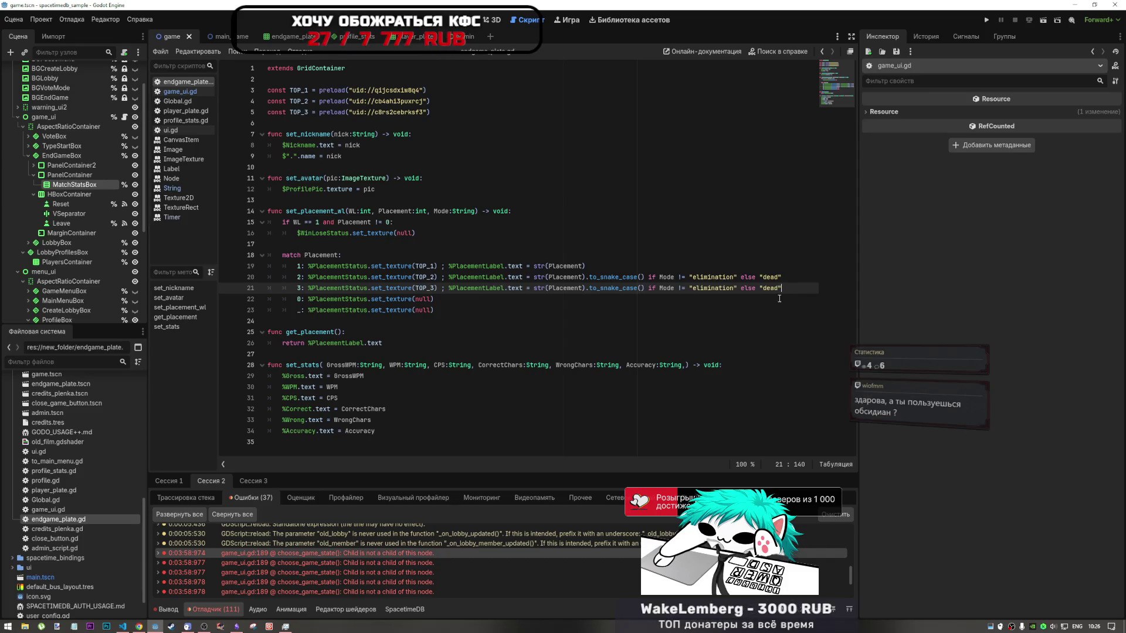
pyautogui.click(240, 627)
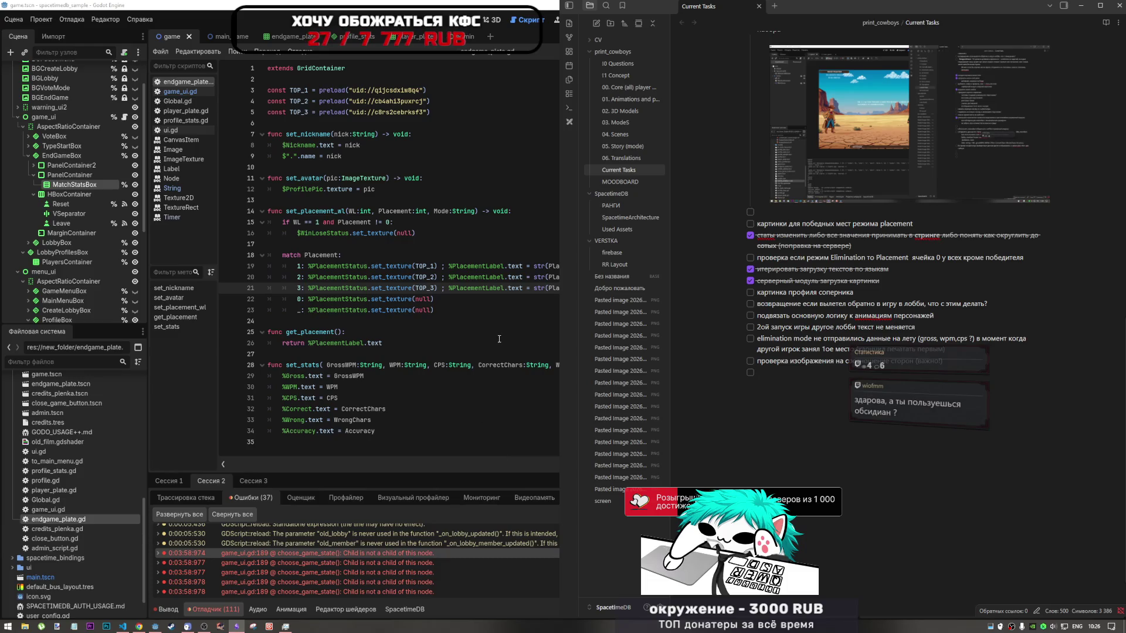
# Step: Skim the Current Tasks checklist in Obsidian, then return to Godot's endgame_plate.gd
pyautogui.scroll(3, 819, 471)
pyautogui.scroll(-3, 819, 472)
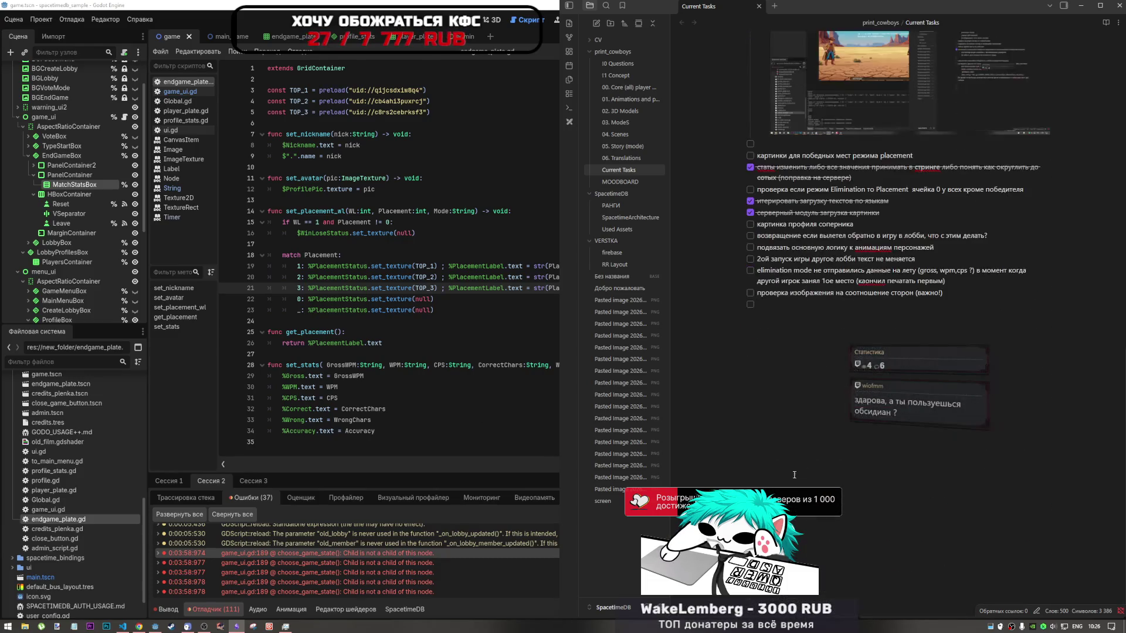
pyautogui.click(451, 397)
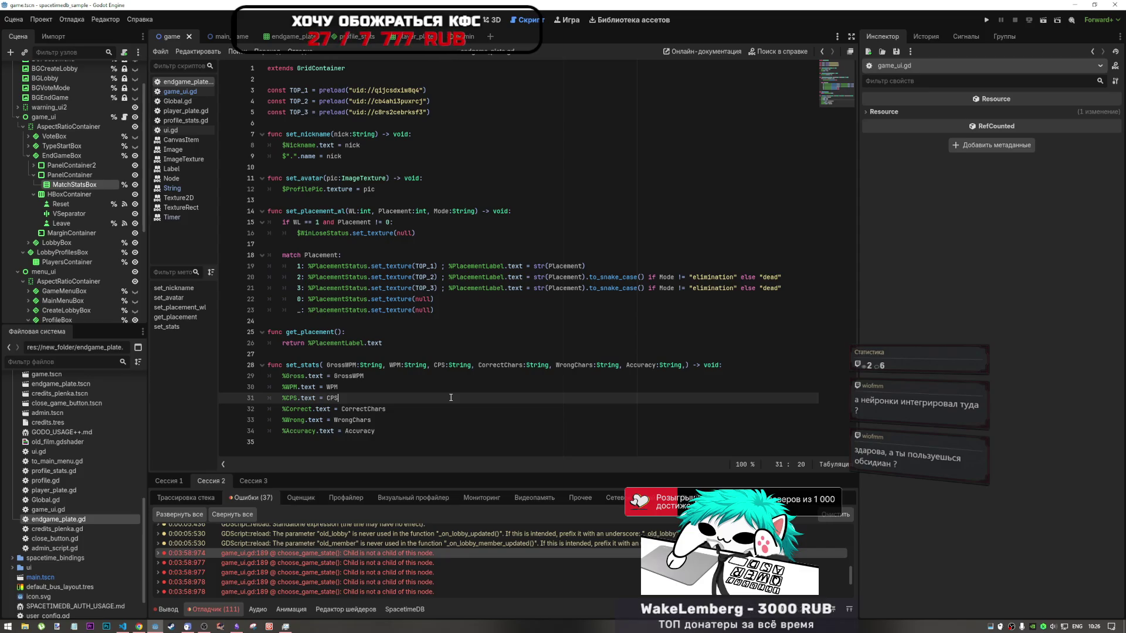
# Step: Browse Global.gd, player_plate.gd and profile_stats.gd, checking profile_stats lines 111–119
pyautogui.click(338, 222)
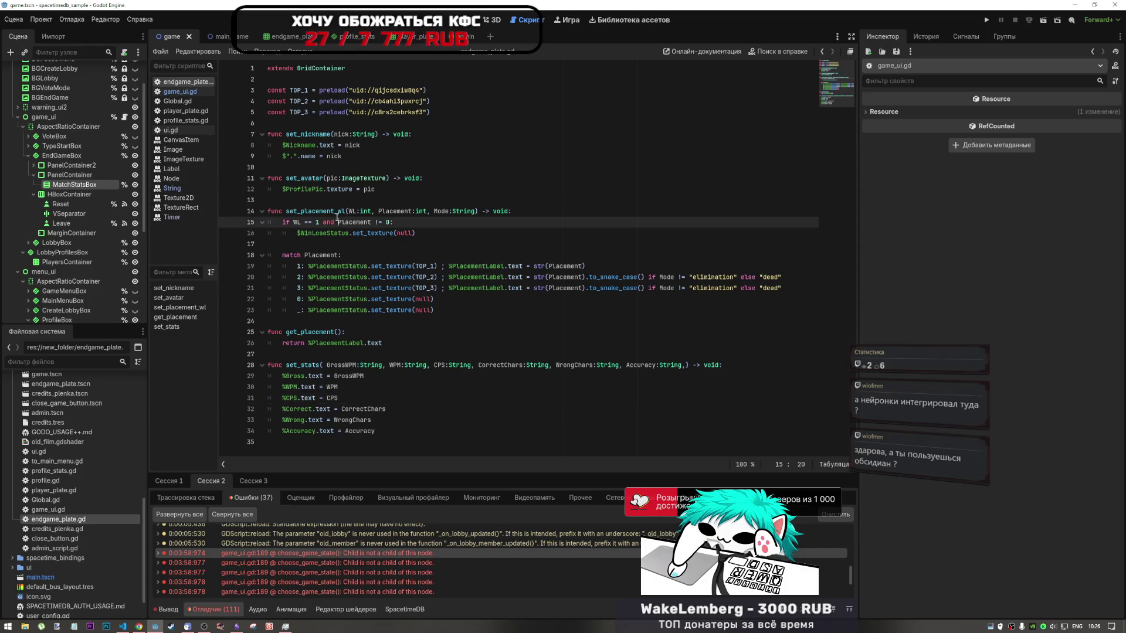
pyautogui.click(188, 102)
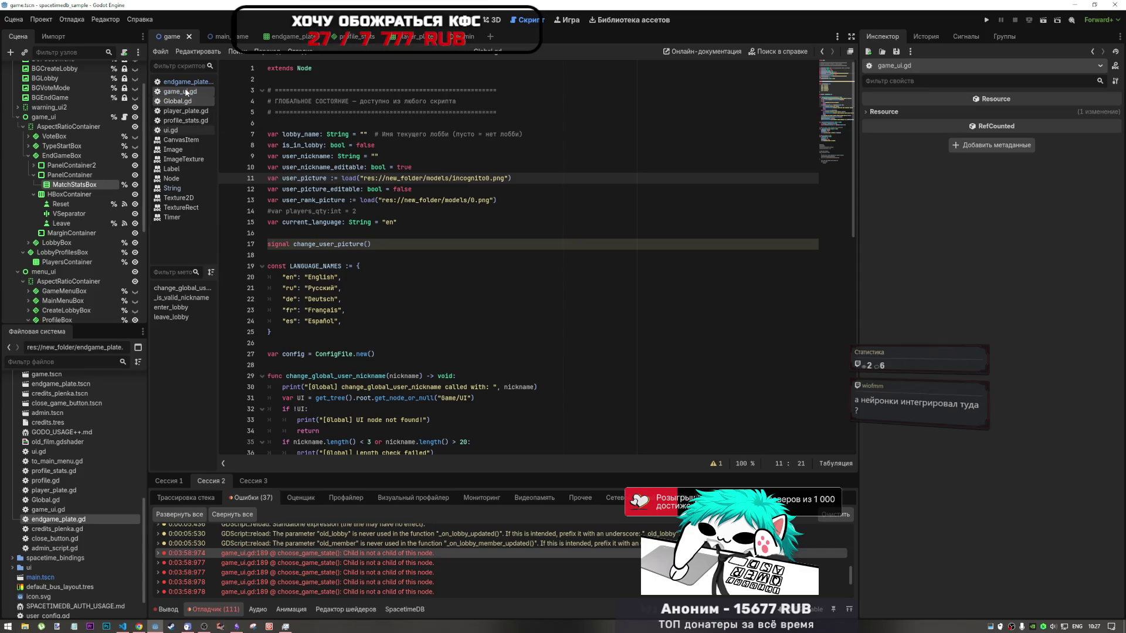
pyautogui.click(185, 111)
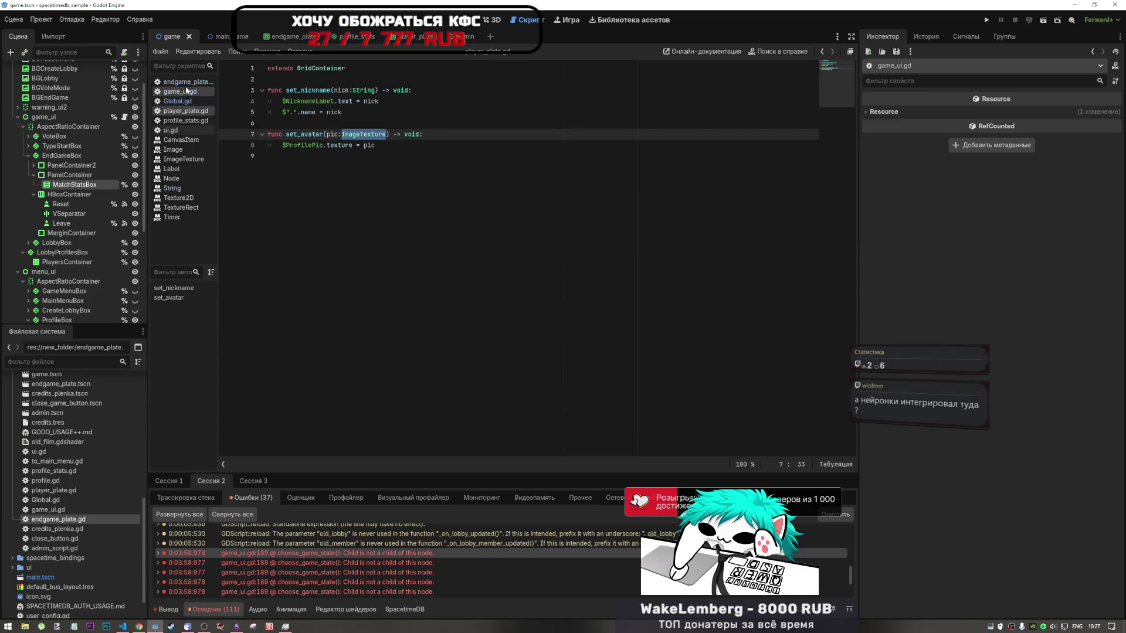
pyautogui.click(185, 120)
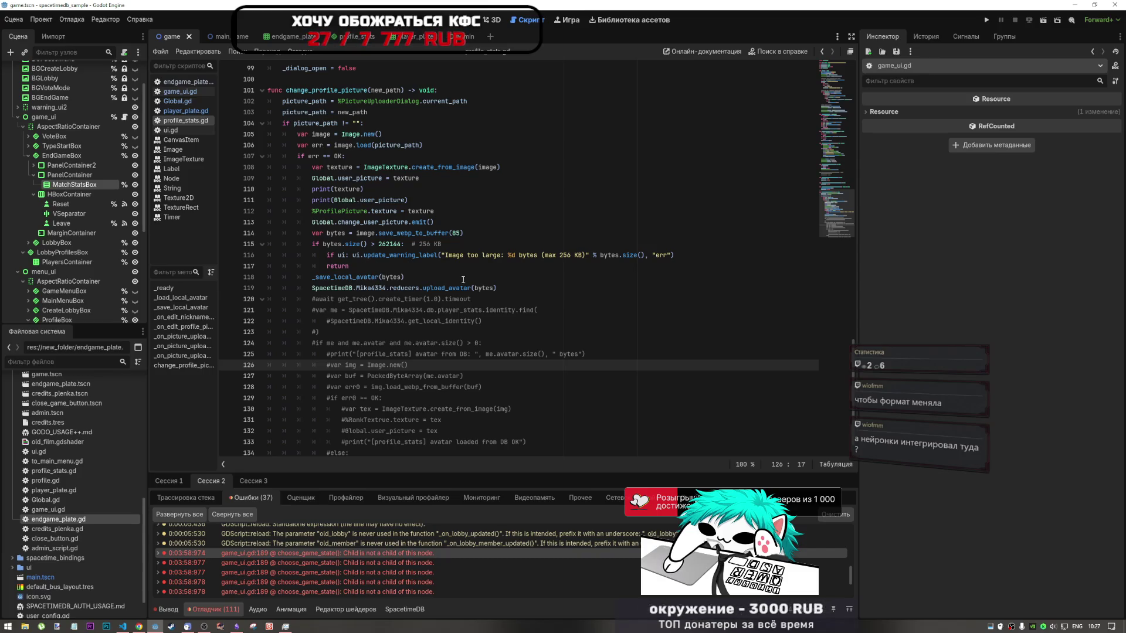
pyautogui.click(402, 201)
pyautogui.click(387, 263)
pyautogui.click(442, 288)
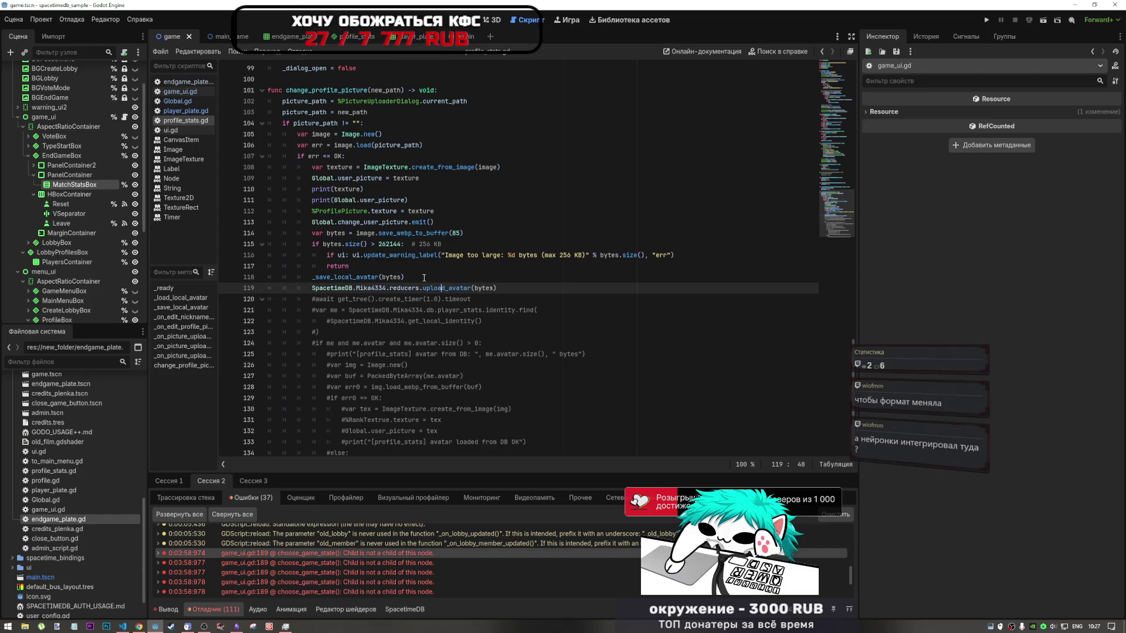
# Step: Return to game_ui.gd's EndGame sorting code at line 190, then bring up DeepSeek
pyautogui.click(188, 130)
pyautogui.click(188, 121)
pyautogui.click(187, 112)
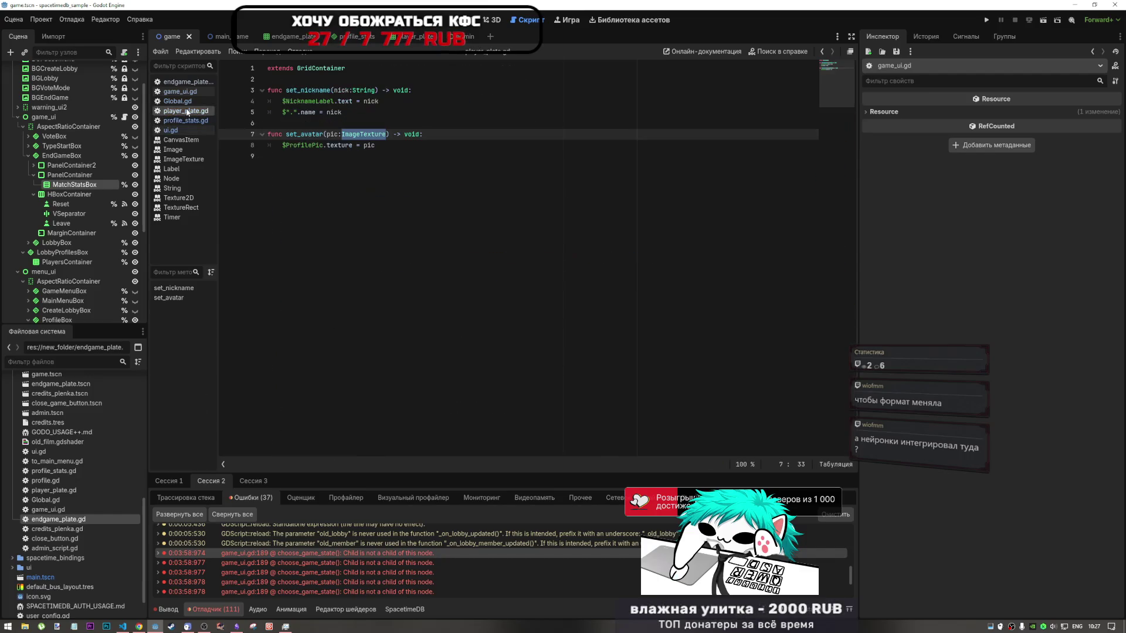
pyautogui.click(188, 92)
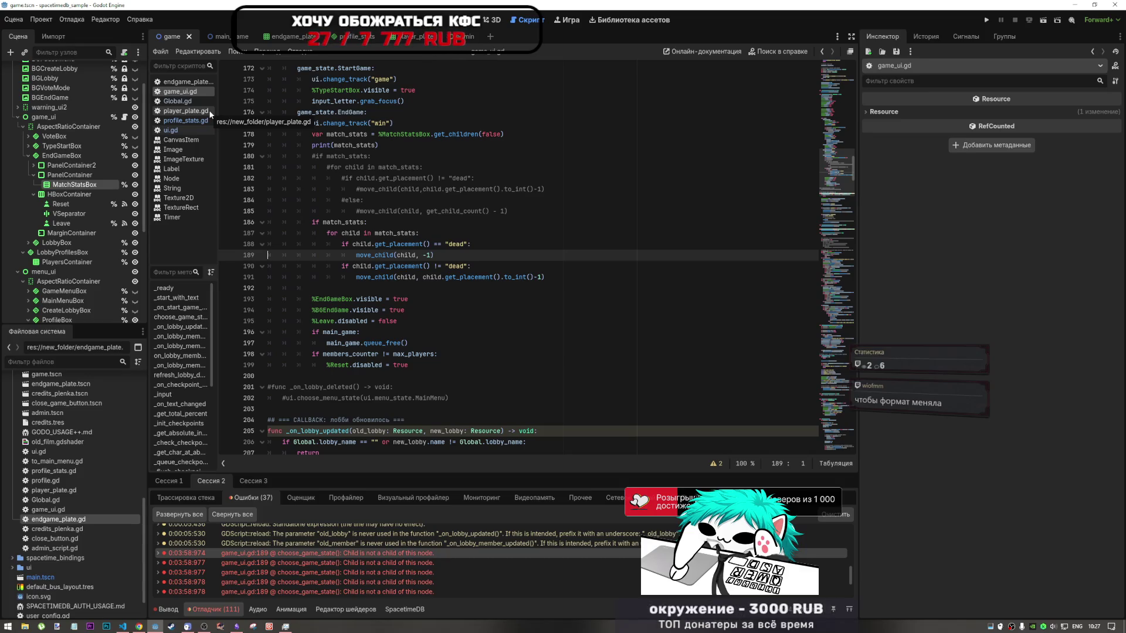
pyautogui.click(500, 266)
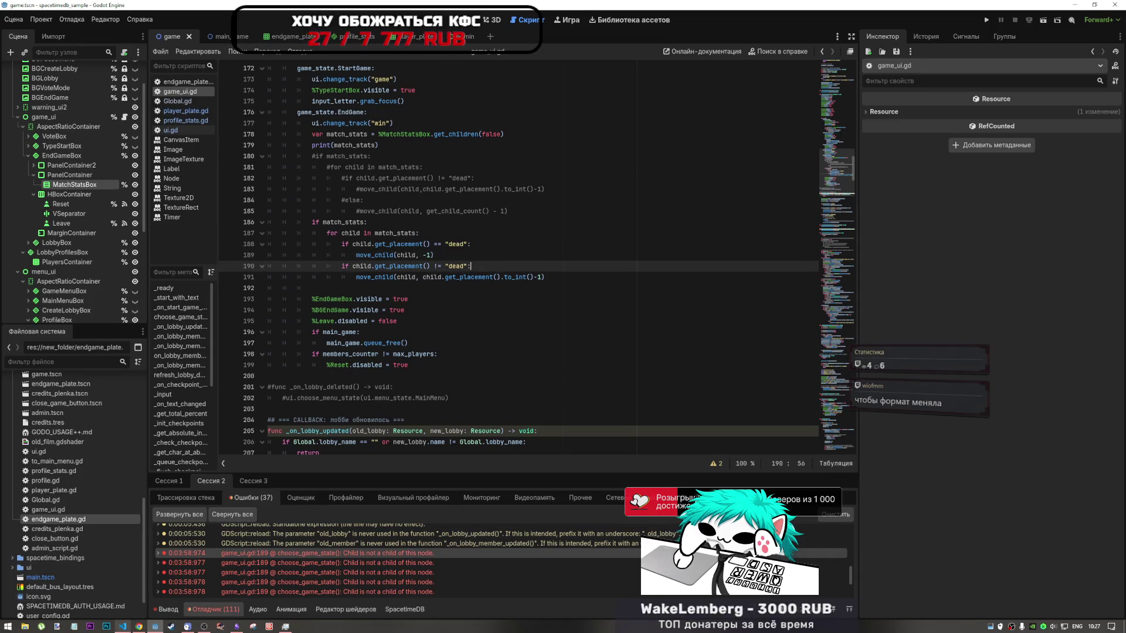
pyautogui.click(145, 628)
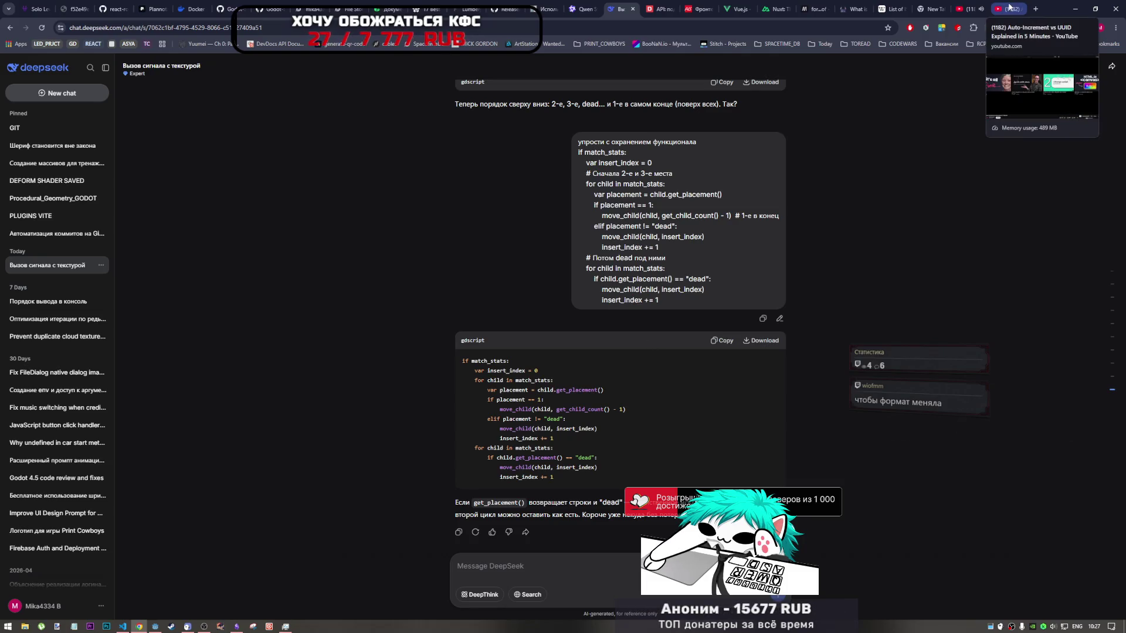
# Step: Switch the browser to the YouTube tab playing Evanescence's music video
pyautogui.click(968, 5)
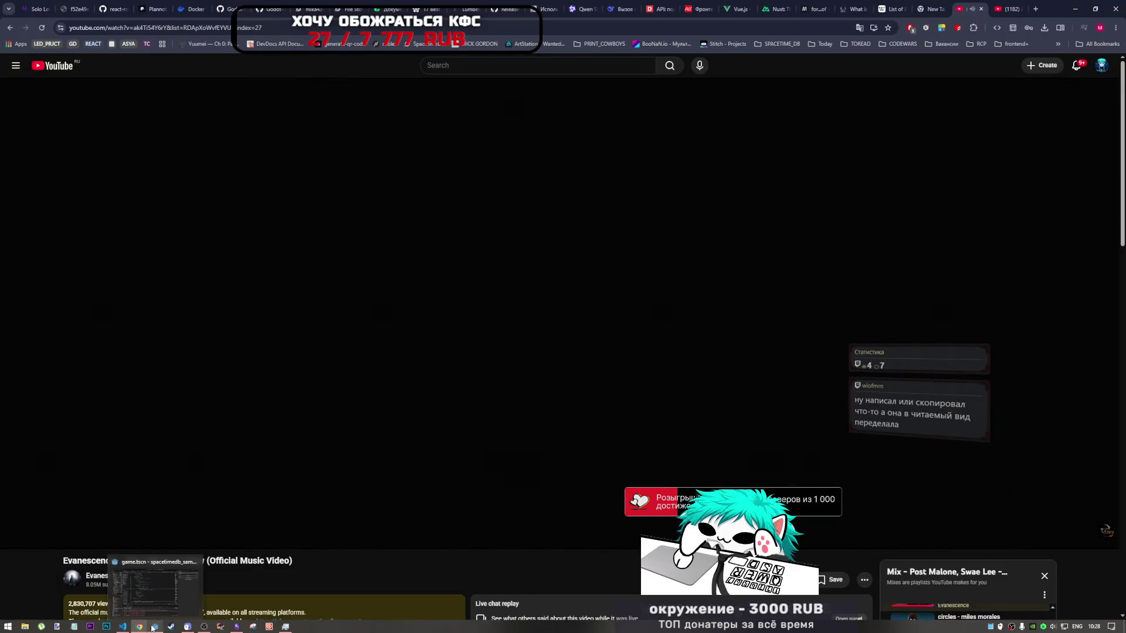
# Step: Switch to Visual Studio Code with the index.ts server code and terminal
pyautogui.moveTo(236, 625)
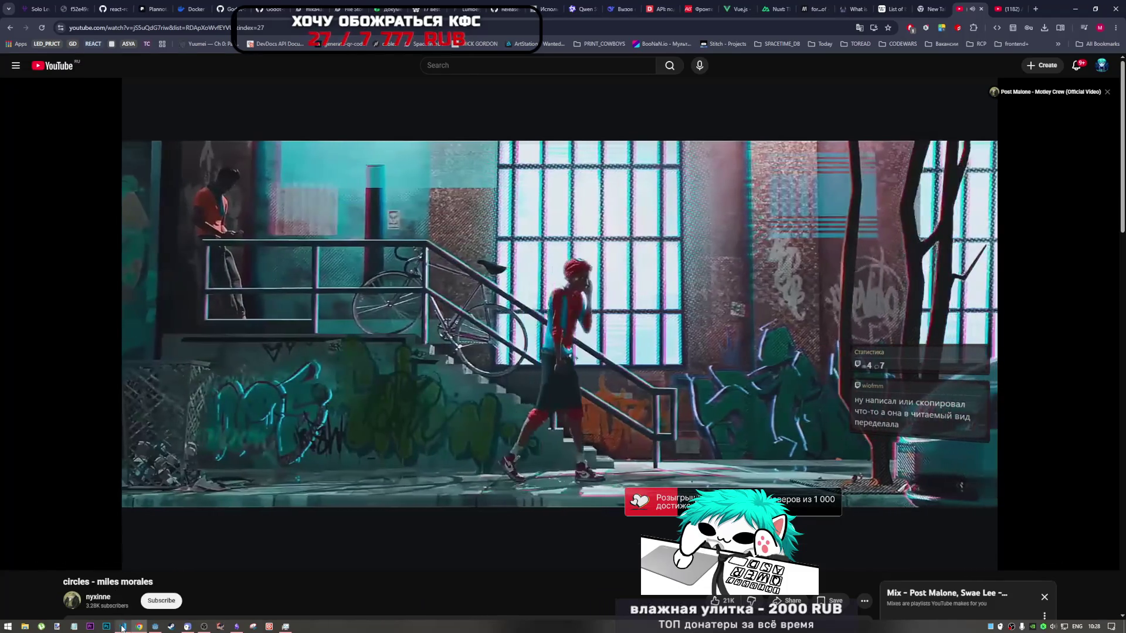
pyautogui.click(123, 626)
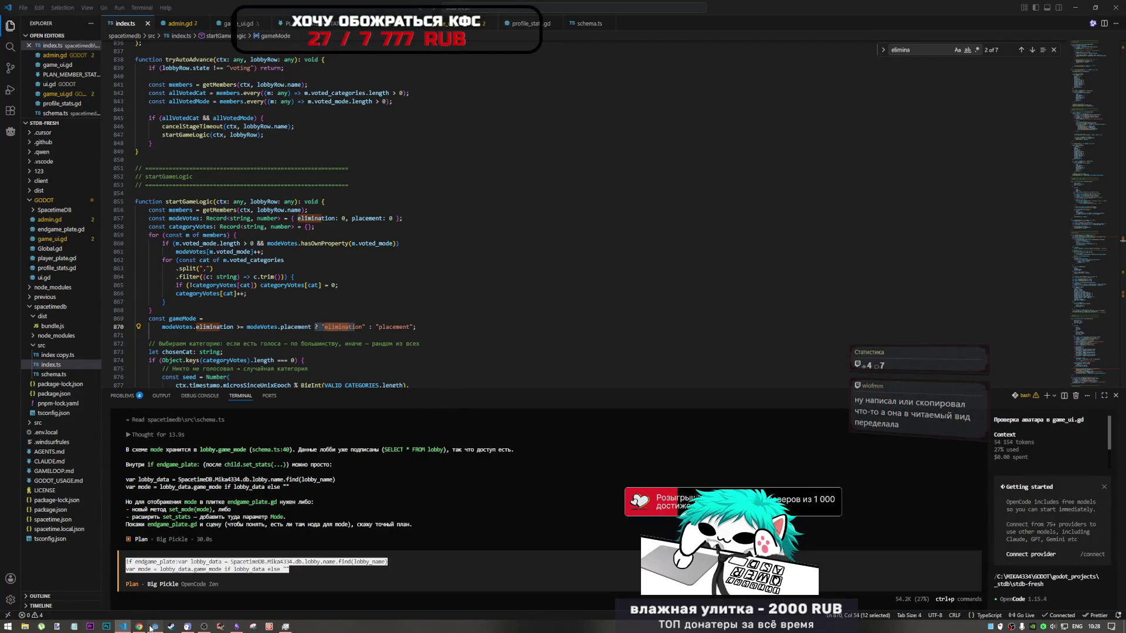
# Step: Return to the Godot editor showing game_ui.gd's endgame sorting code
pyautogui.click(155, 626)
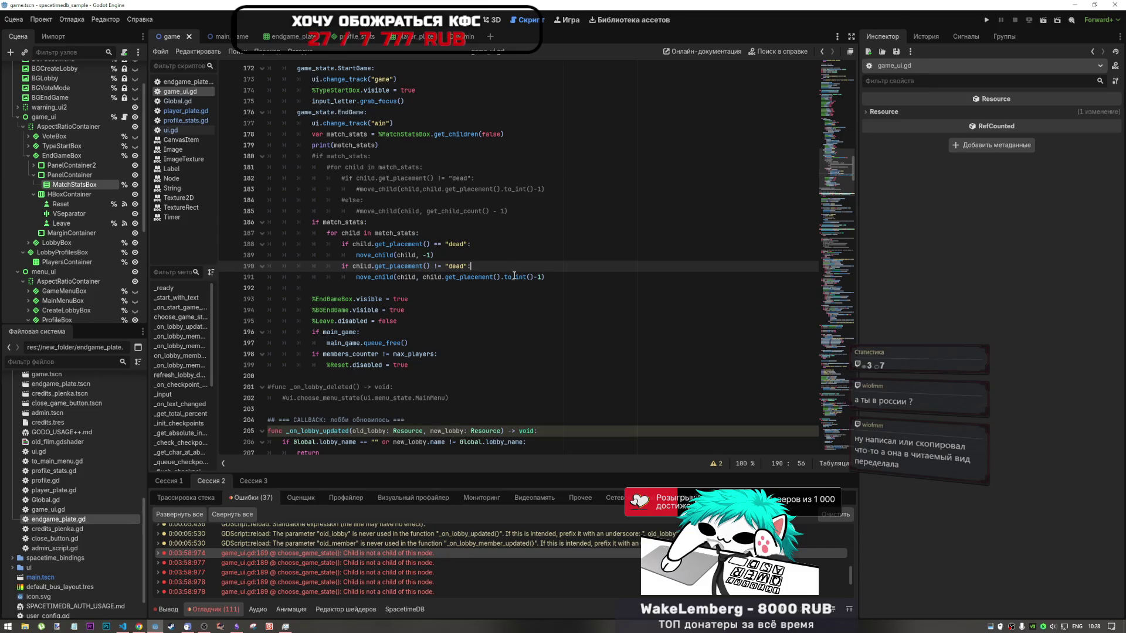
# Step: Delete the commented-out old sorting loop (lines 180–185) and its blank line, then save game_ui.gd
pyautogui.click(532, 277)
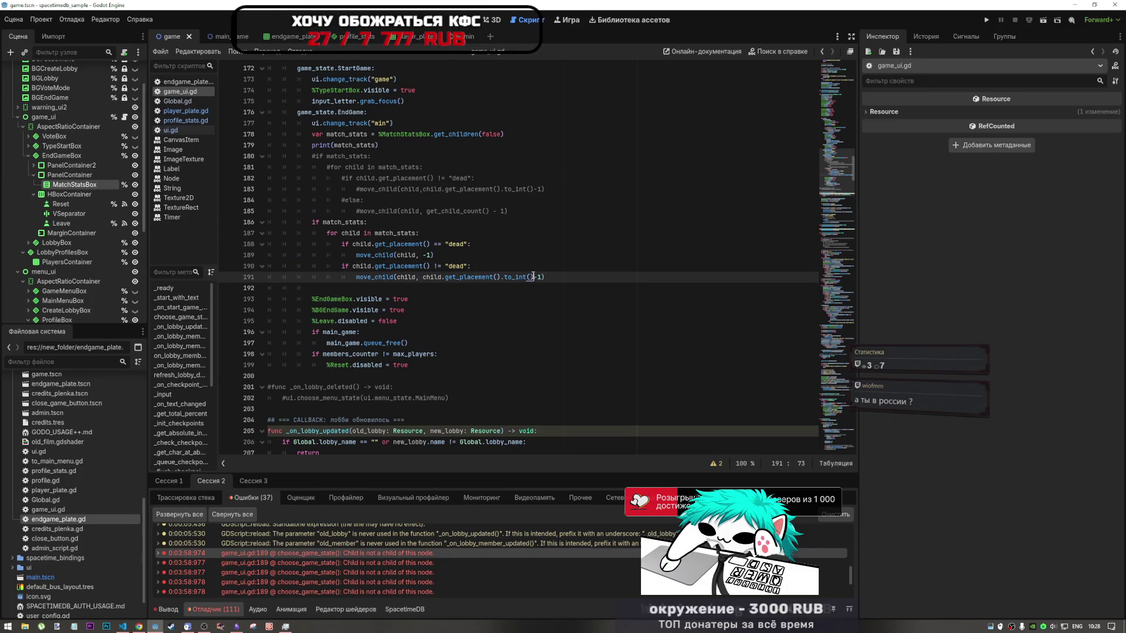
pyautogui.click(507, 267)
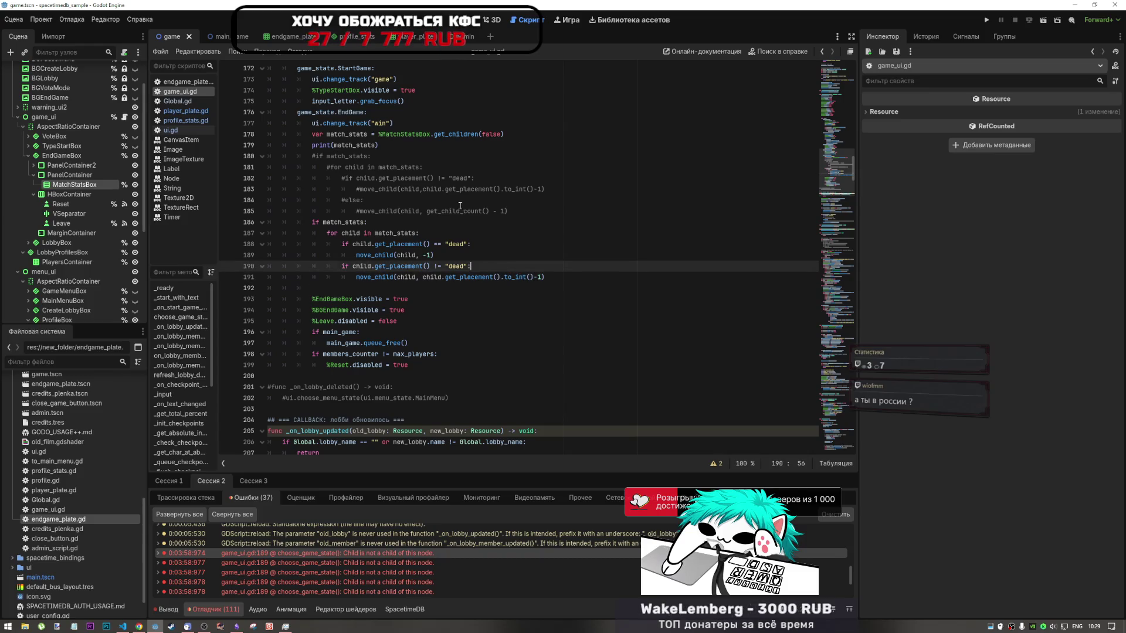
pyautogui.moveTo(503, 211)
pyautogui.mouseDown()
pyautogui.moveTo(172, 148)
pyautogui.moveTo(176, 161)
pyautogui.mouseUp()
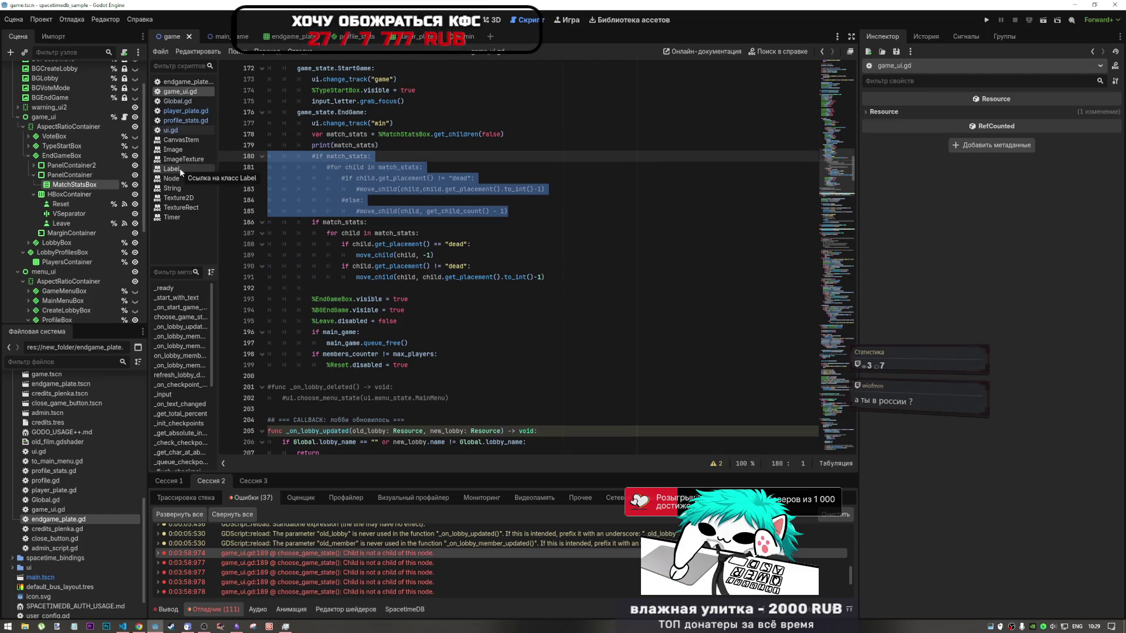
pyautogui.press('Delete')
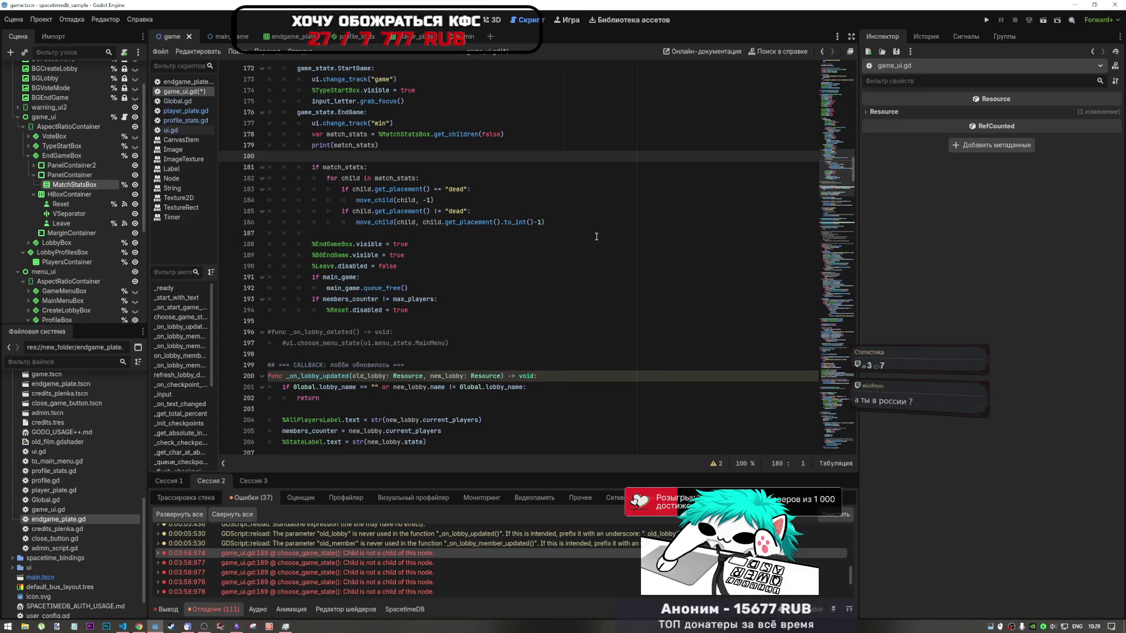
pyautogui.press('BackSpace')
pyautogui.hotkey('ctrl', 's')
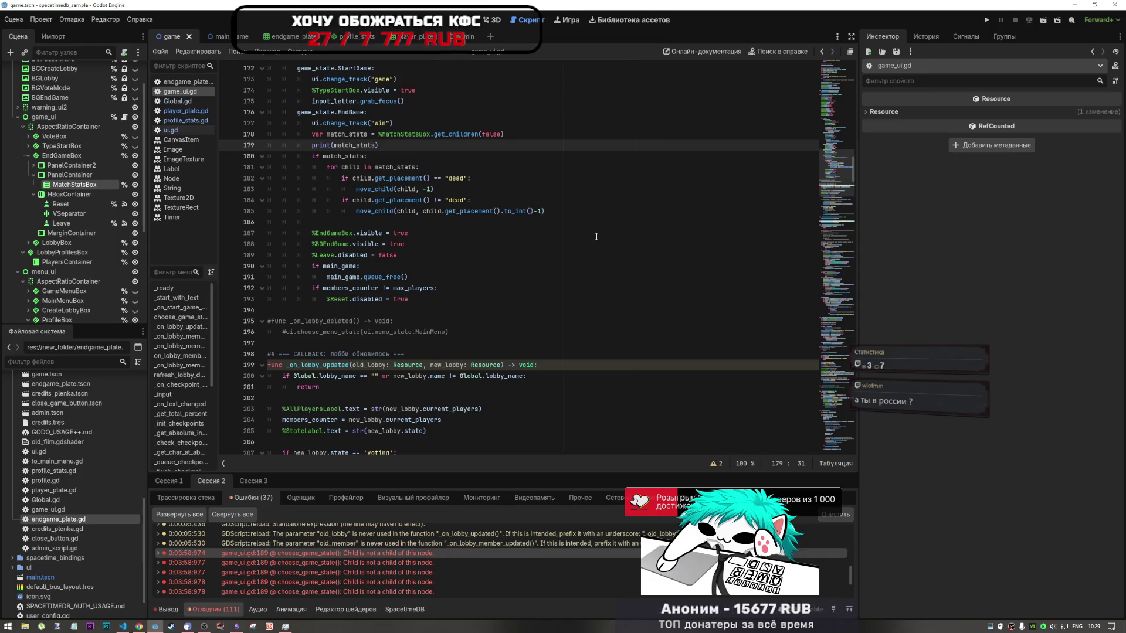
# Step: Look through the open scripts in the script list, ending on endgame_plate.gd
pyautogui.click(187, 121)
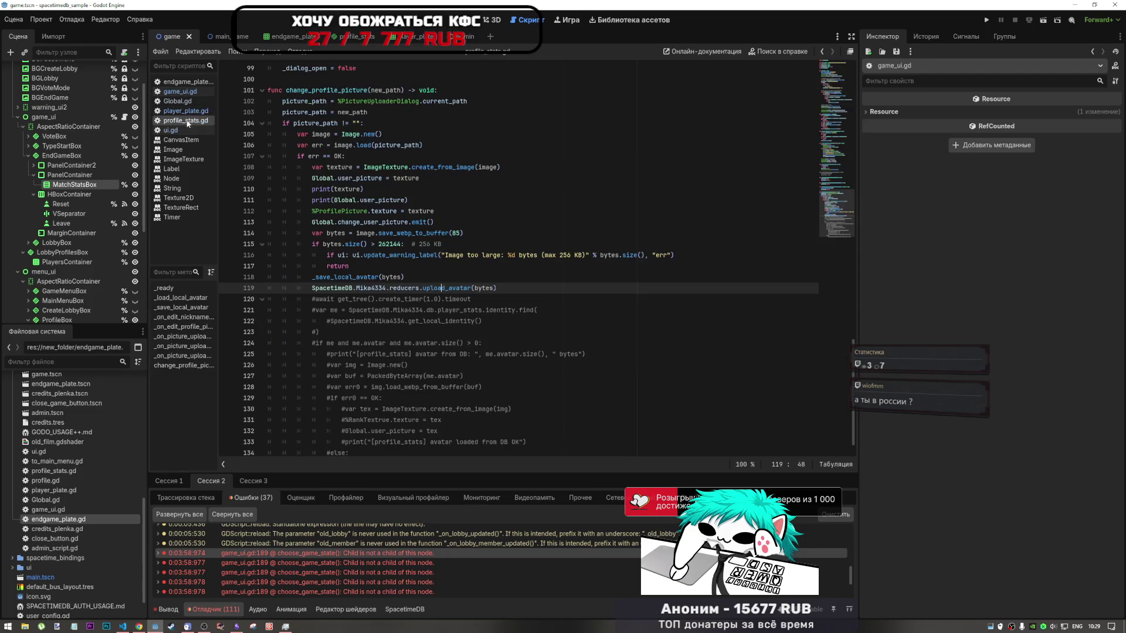
pyautogui.click(182, 103)
pyautogui.click(182, 89)
pyautogui.click(177, 126)
pyautogui.click(180, 91)
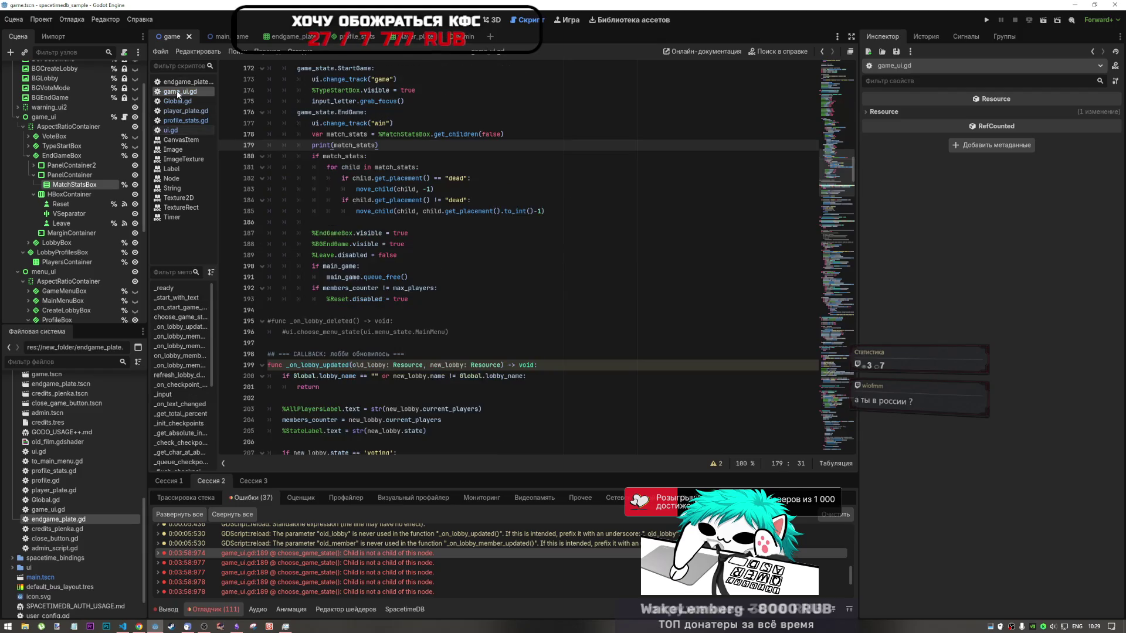
pyautogui.click(180, 83)
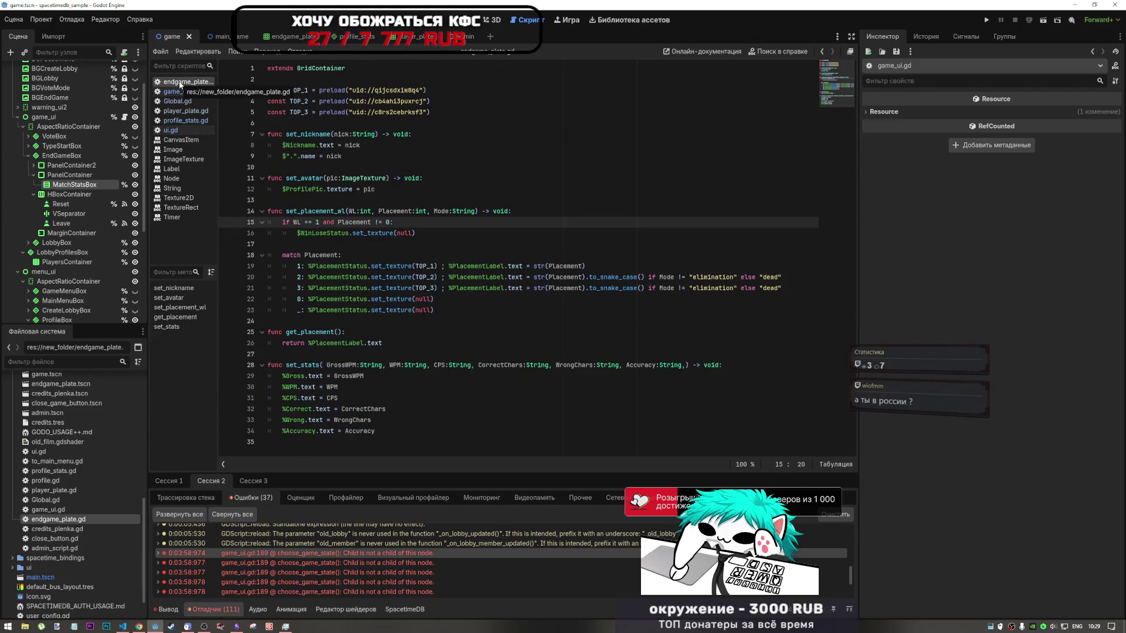
# Step: On lines 20–21, move .to_snake_case() from str(Placement) onto Mode, then bring up the YouTube video
pyautogui.click(616, 267)
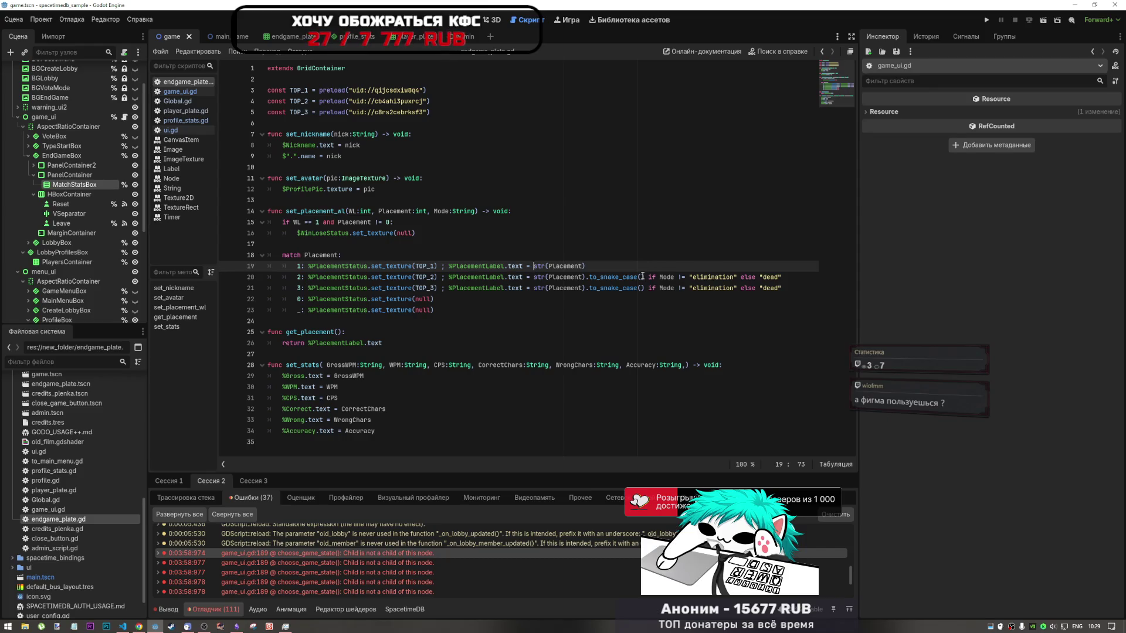
pyautogui.moveTo(646, 277); pyautogui.dragTo(589, 277)
pyautogui.hotkey('ctrl', 'x')
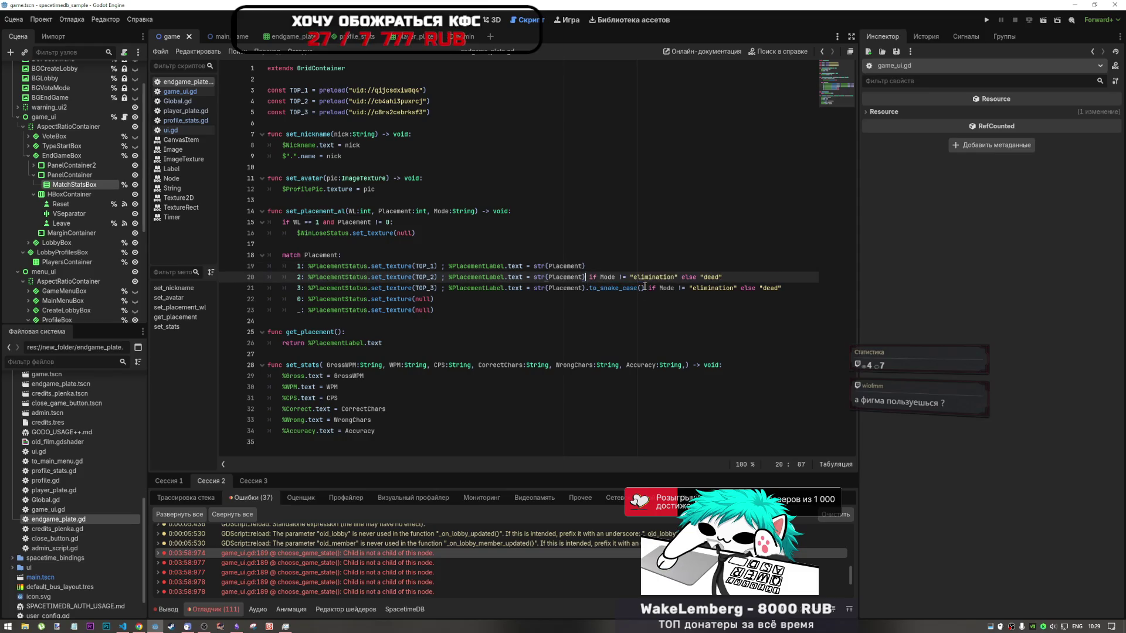
pyautogui.click(617, 277)
pyautogui.hotkey('ctrl', 'v')
pyautogui.moveTo(646, 287); pyautogui.dragTo(585, 288)
pyautogui.press('BackSpace')
pyautogui.click(617, 288)
pyautogui.hotkey('ctrl', 'v')
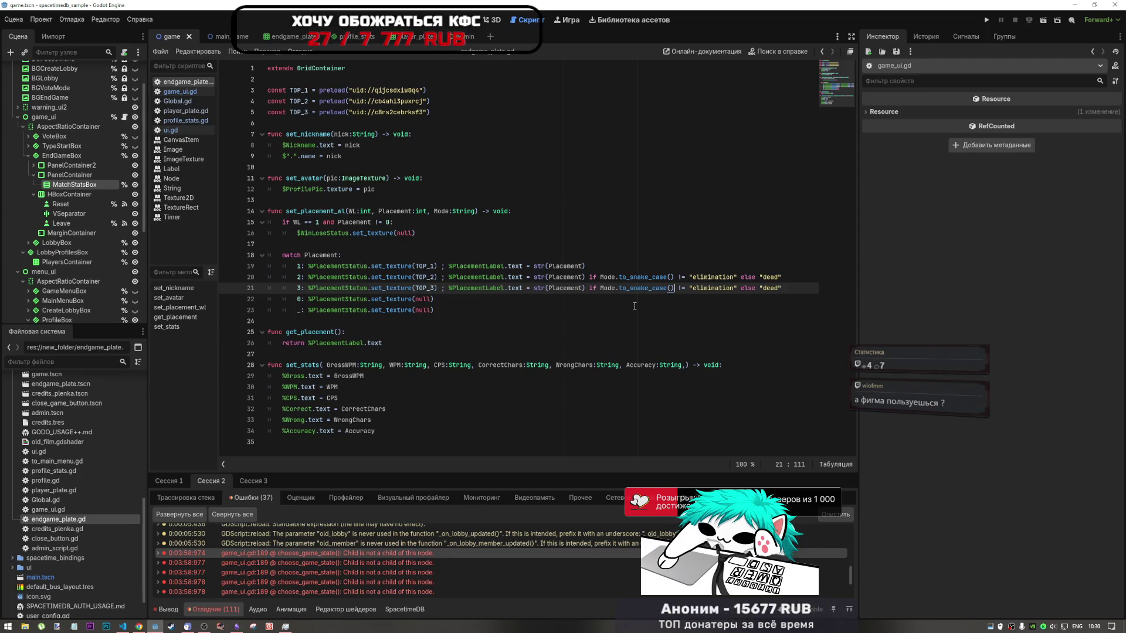
pyautogui.click(139, 626)
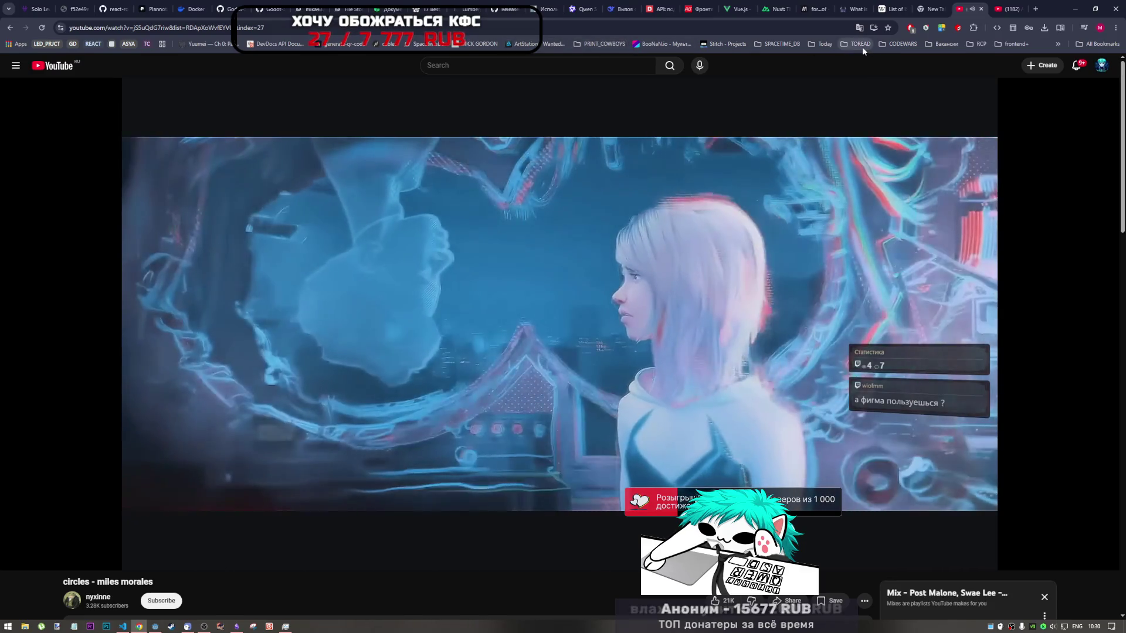
# Step: Glance at the TOREAD bookmarks and the video's address, then go to the DeepSeek sorting-code chat
pyautogui.click(861, 45)
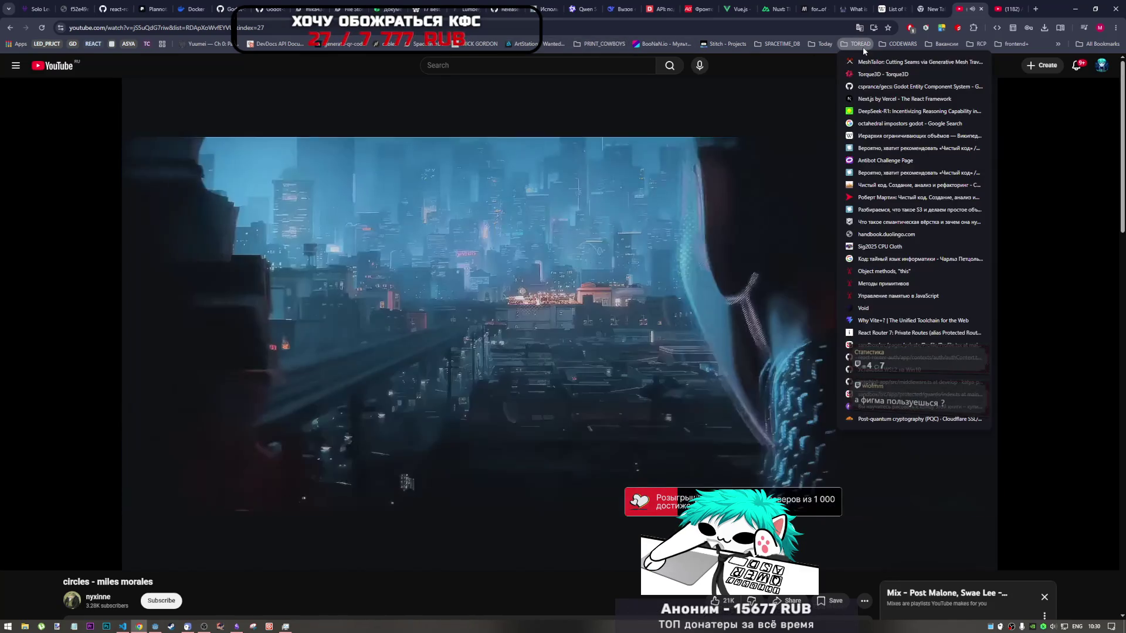
pyautogui.moveTo(818, 42)
pyautogui.moveTo(854, 44)
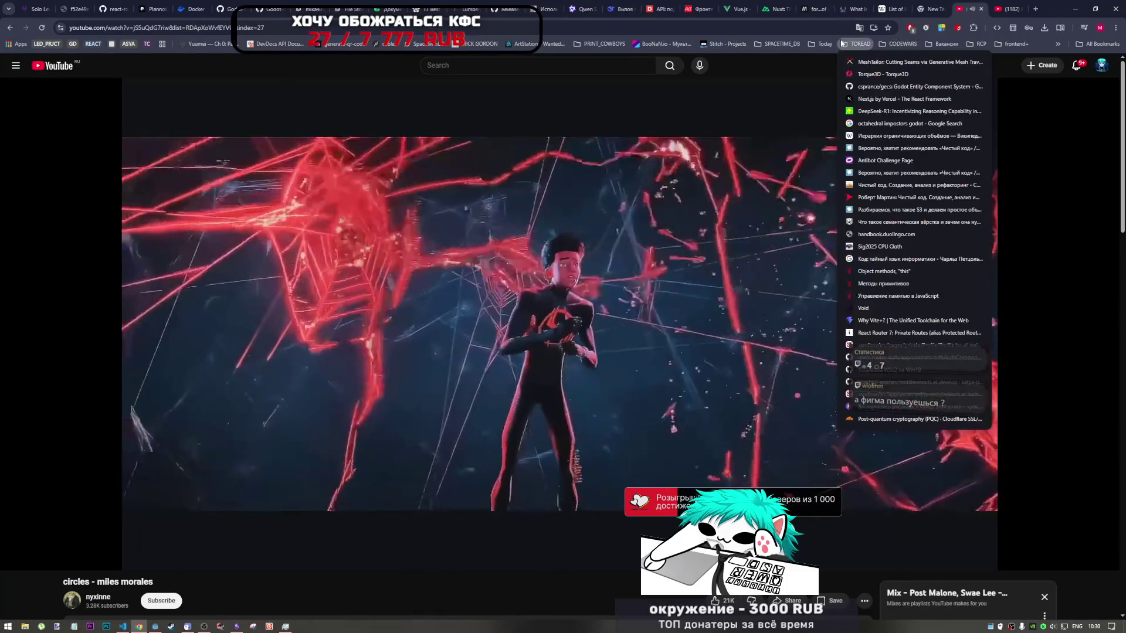
pyautogui.click(874, 31)
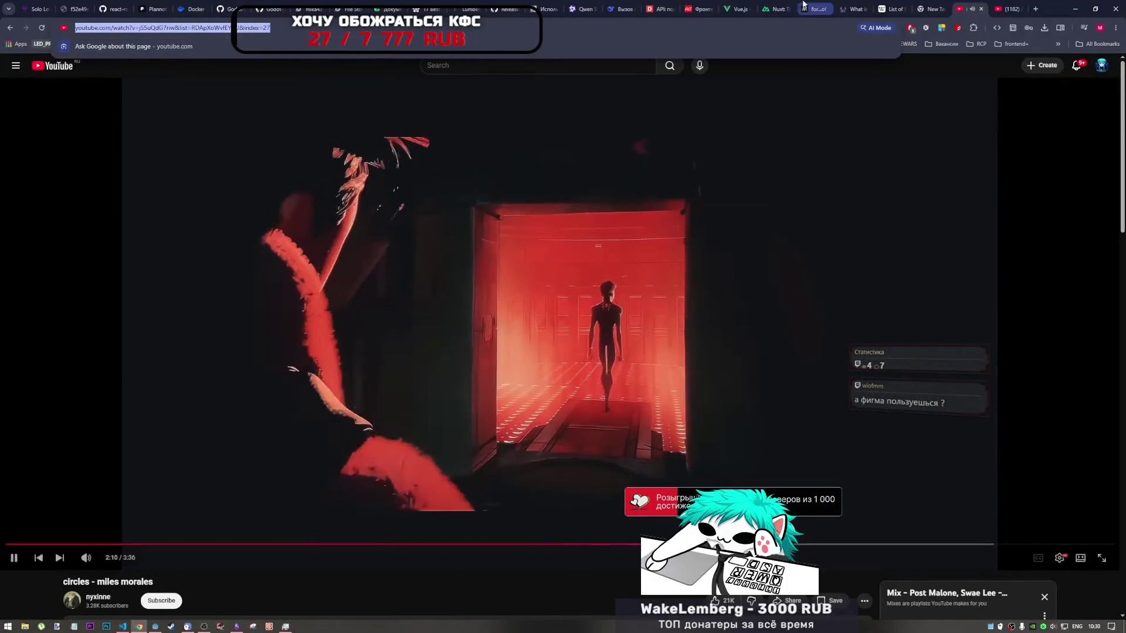
pyautogui.click(615, 7)
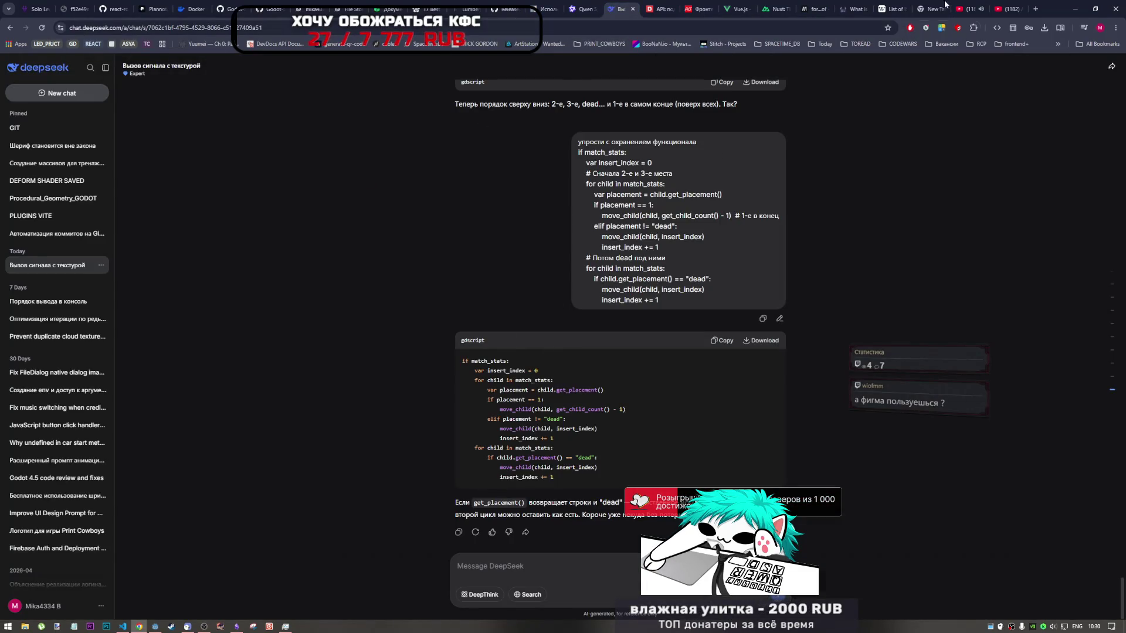
# Step: Return to the Godot editor and place the caret at the end of line 26 in endgame_plate.gd
pyautogui.click(120, 626)
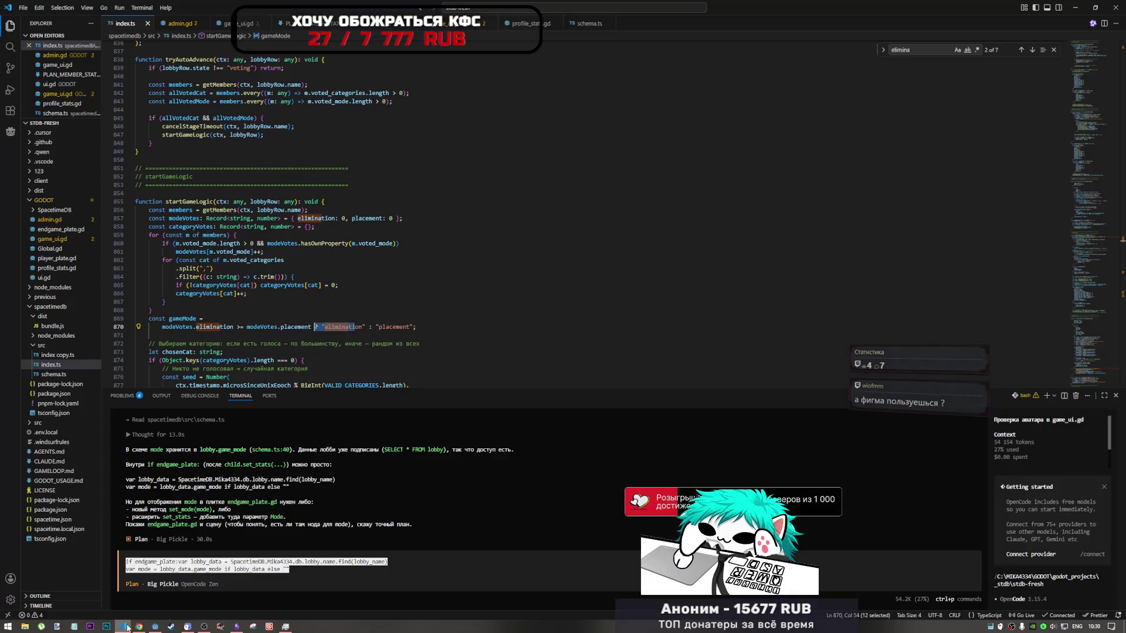
pyautogui.click(151, 627)
pyautogui.click(385, 343)
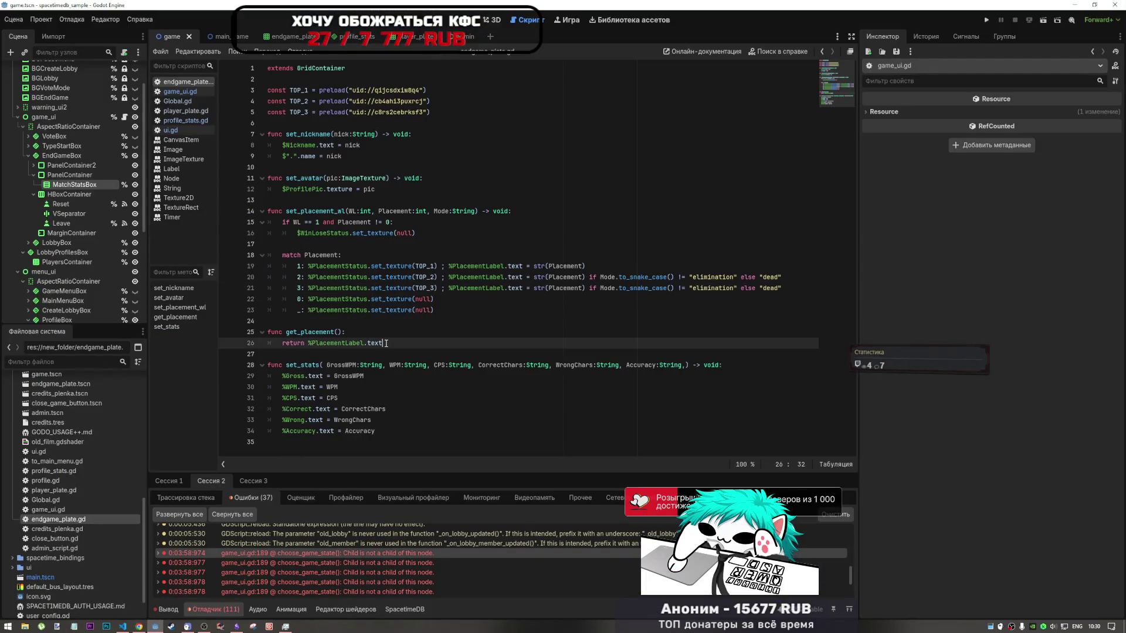
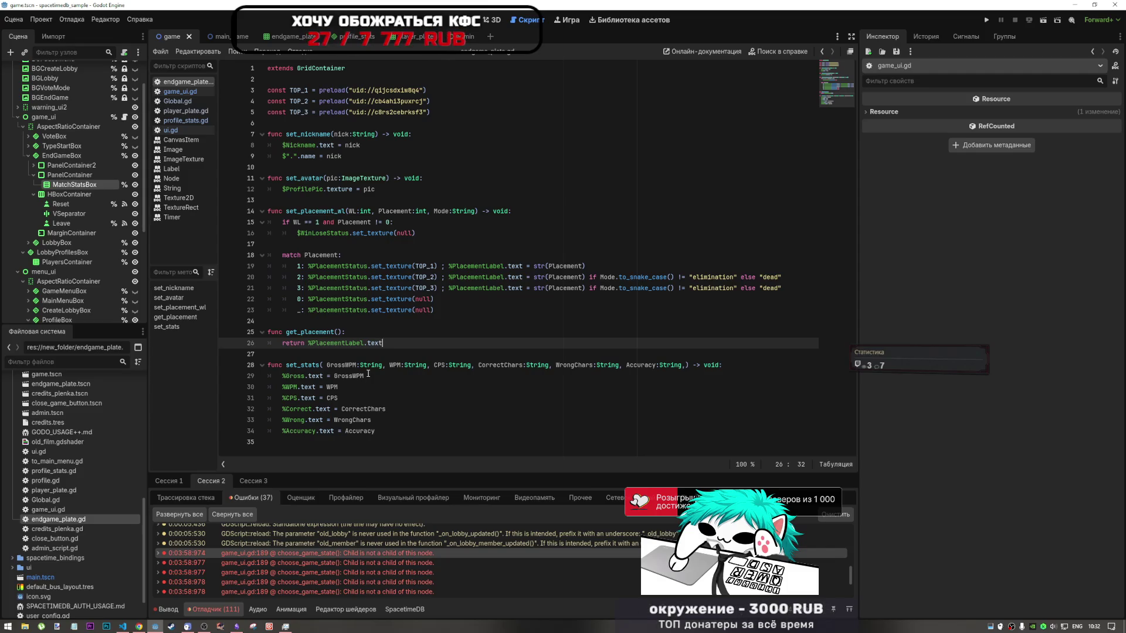
# Step: Review the placement cases on lines 20–29 of endgame_plate.gd's set_placement_wl
pyautogui.click(368, 376)
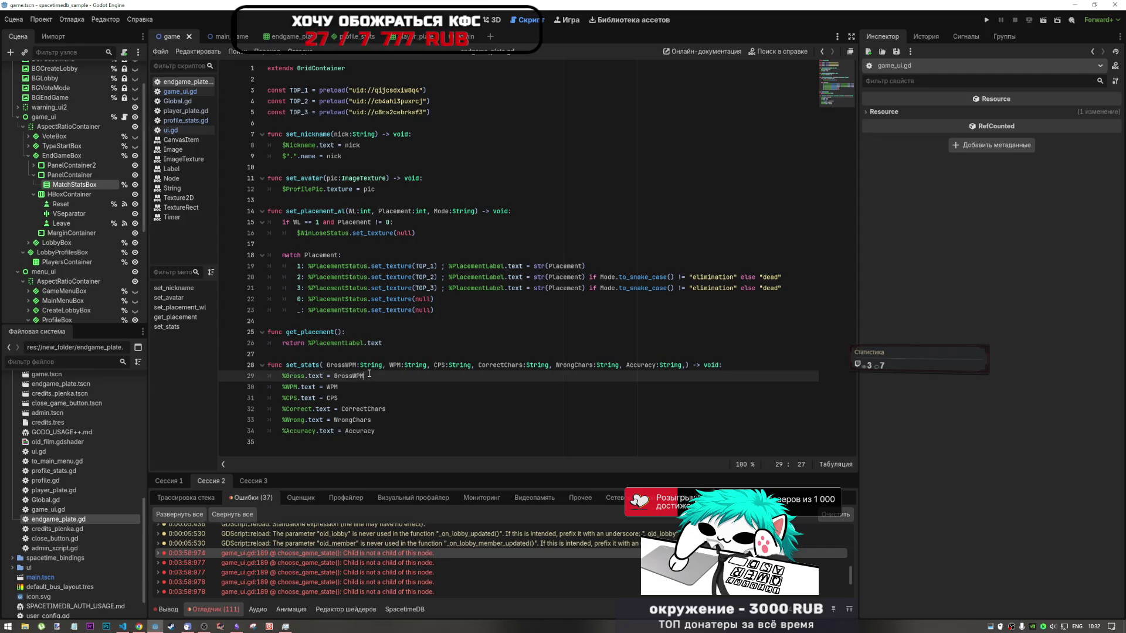
pyautogui.click(346, 310)
pyautogui.click(348, 298)
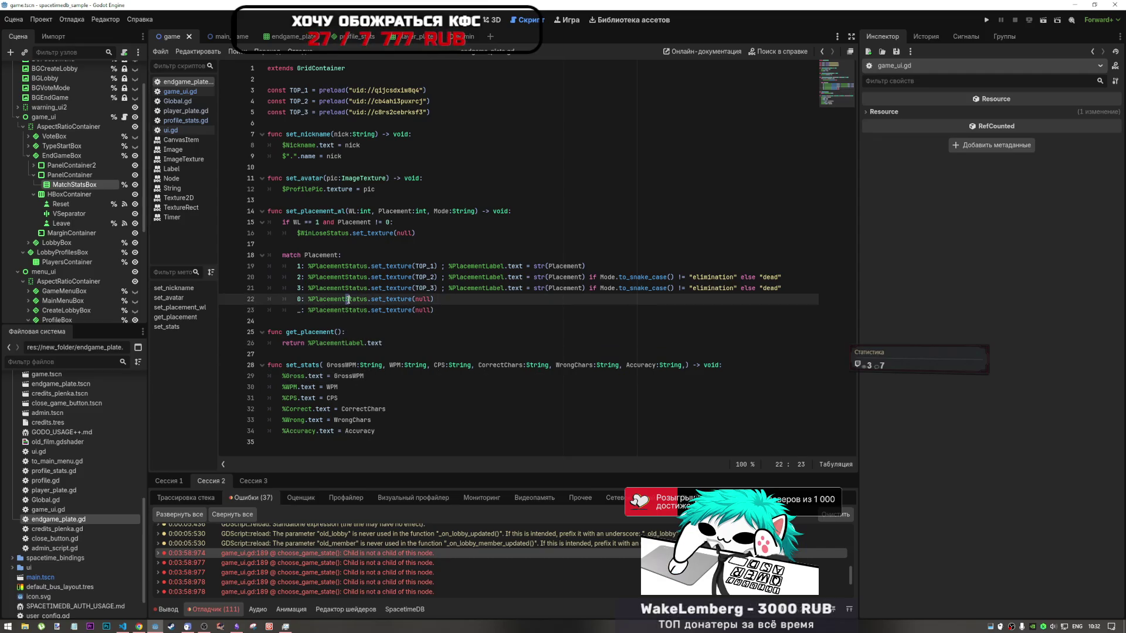
pyautogui.click(356, 298)
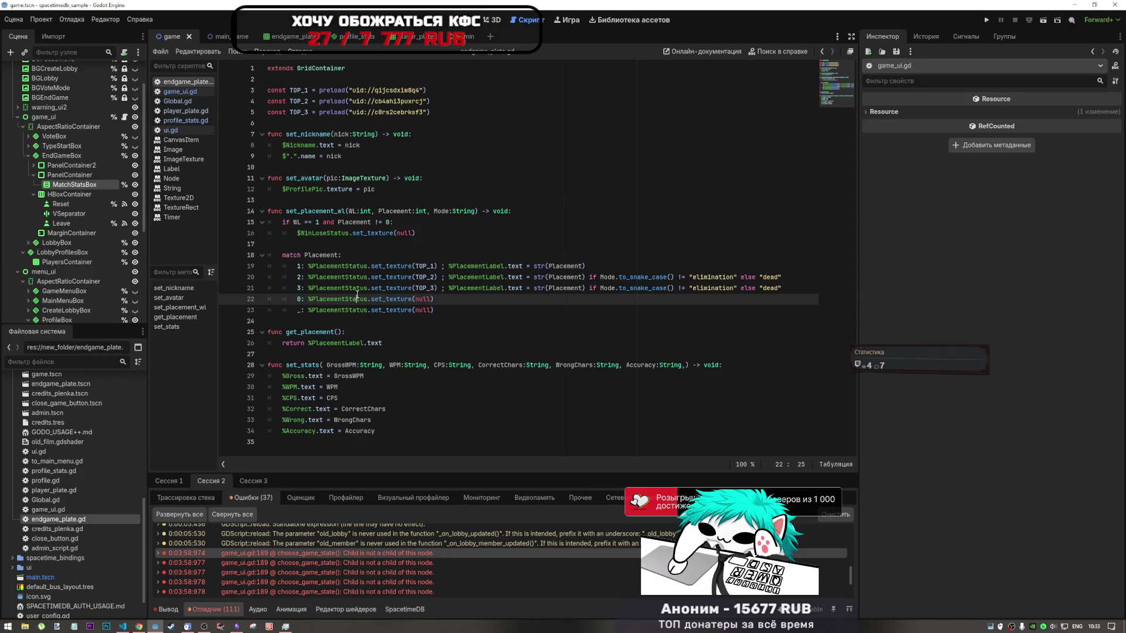
pyautogui.click(461, 289)
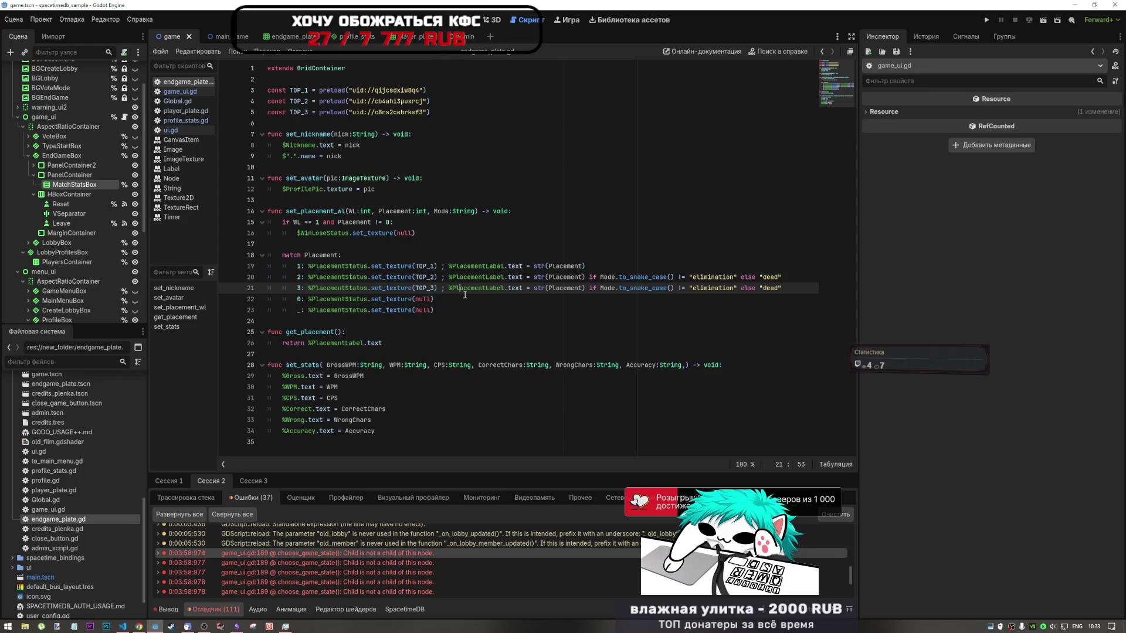
pyautogui.press('Left')
pyautogui.press('Left')
pyautogui.press('Left')
pyautogui.click(478, 277)
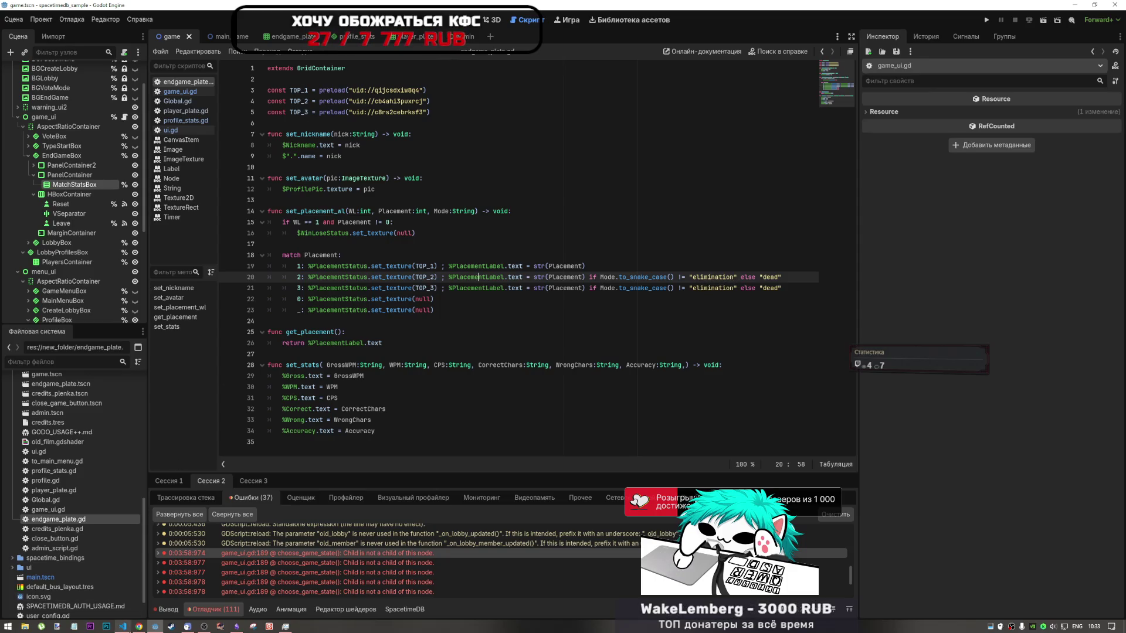
# Step: Replace the "elimination" string on line 20 with the exact spelling copied from index.ts
pyautogui.click(126, 627)
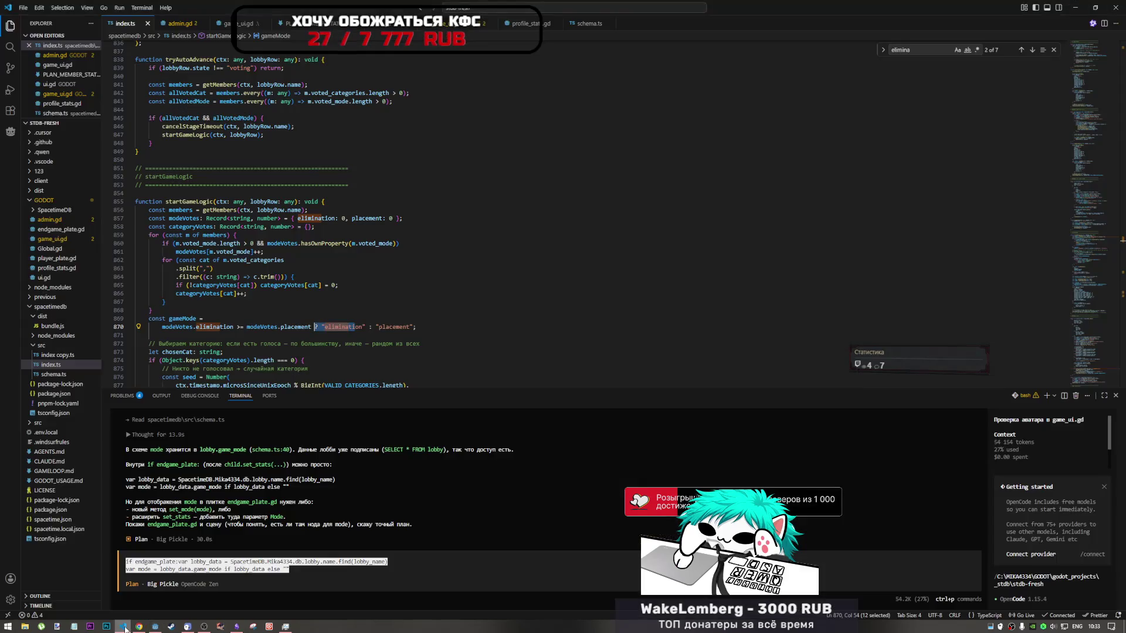
pyautogui.doubleClick(344, 327)
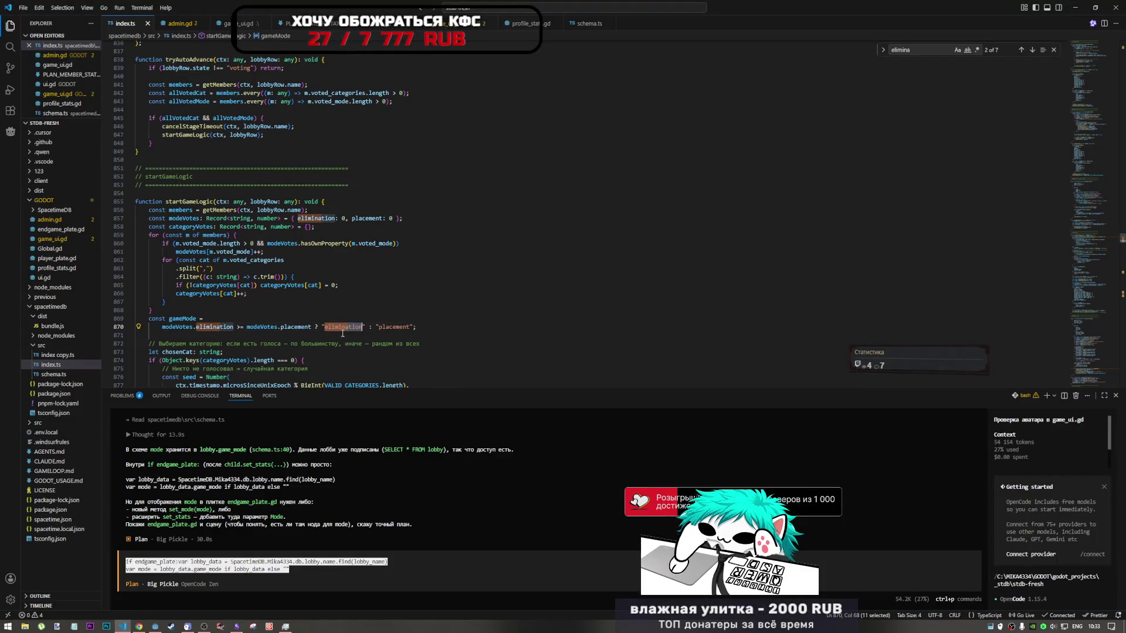
pyautogui.click(154, 627)
pyautogui.doubleClick(713, 277)
pyautogui.write('elimination')
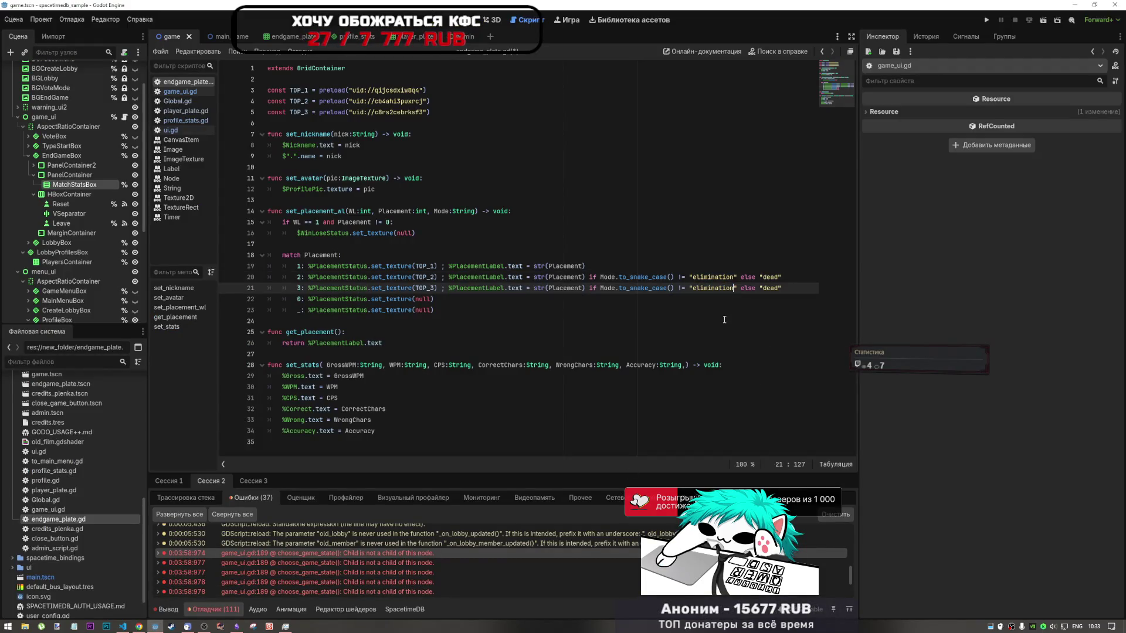
# Step: Check line 16 of endgame_plate.gd and bring up the Obsidian Current Tasks note beside Godot
pyautogui.click(648, 321)
pyautogui.click(489, 231)
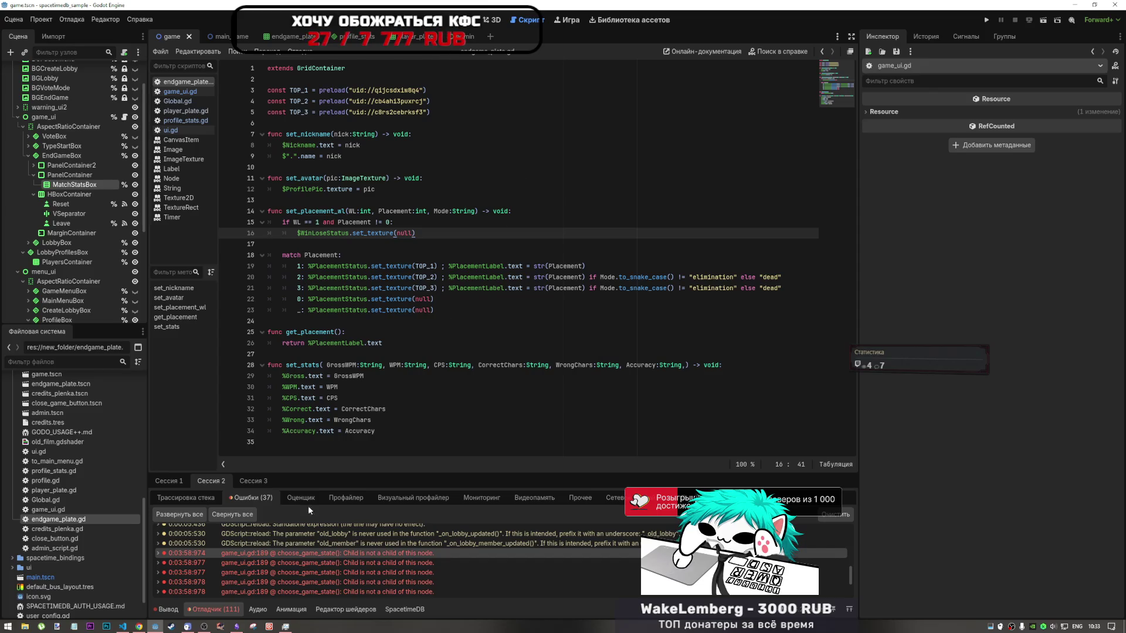
pyautogui.click(236, 626)
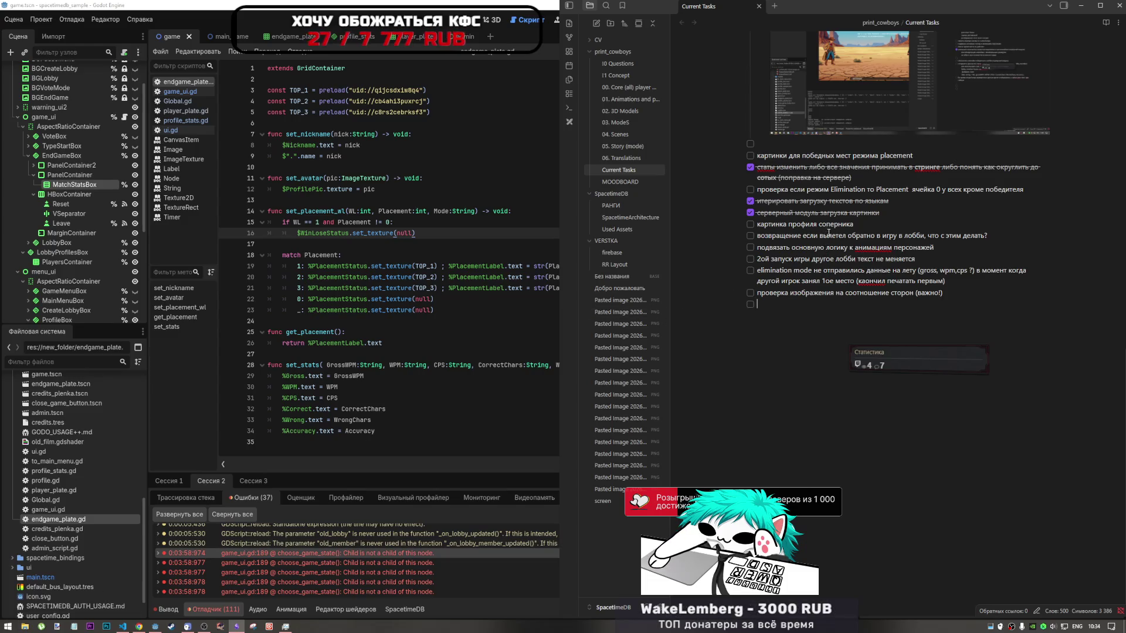
# Step: Check off the opponent profile picture and elimination mode stats tasks, then minimize Obsidian
pyautogui.click(750, 225)
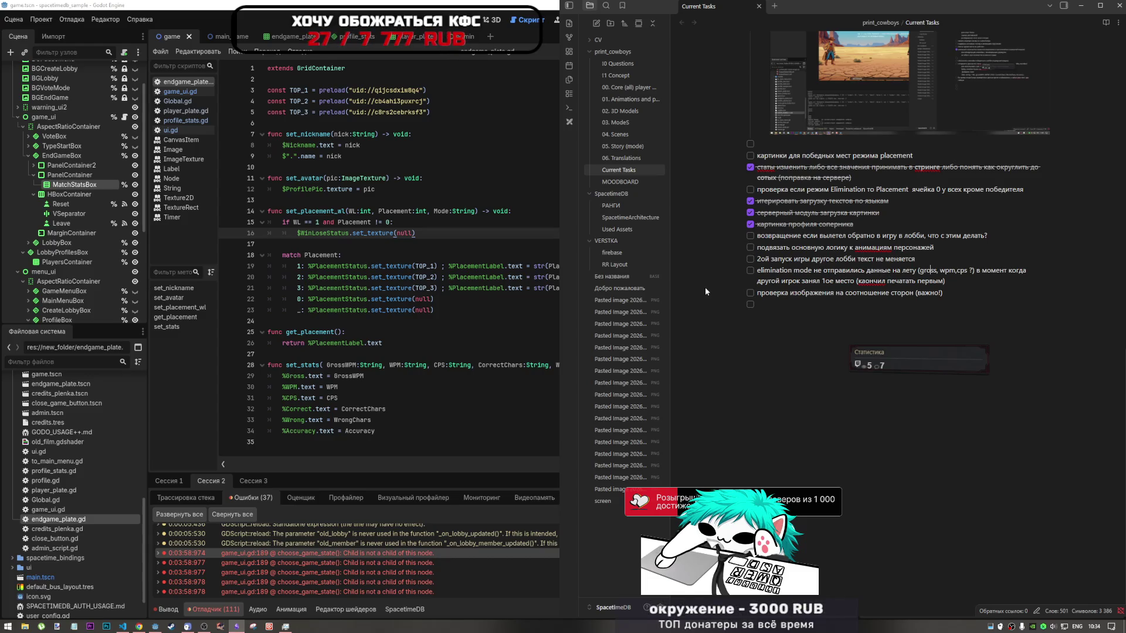
pyautogui.click(751, 270)
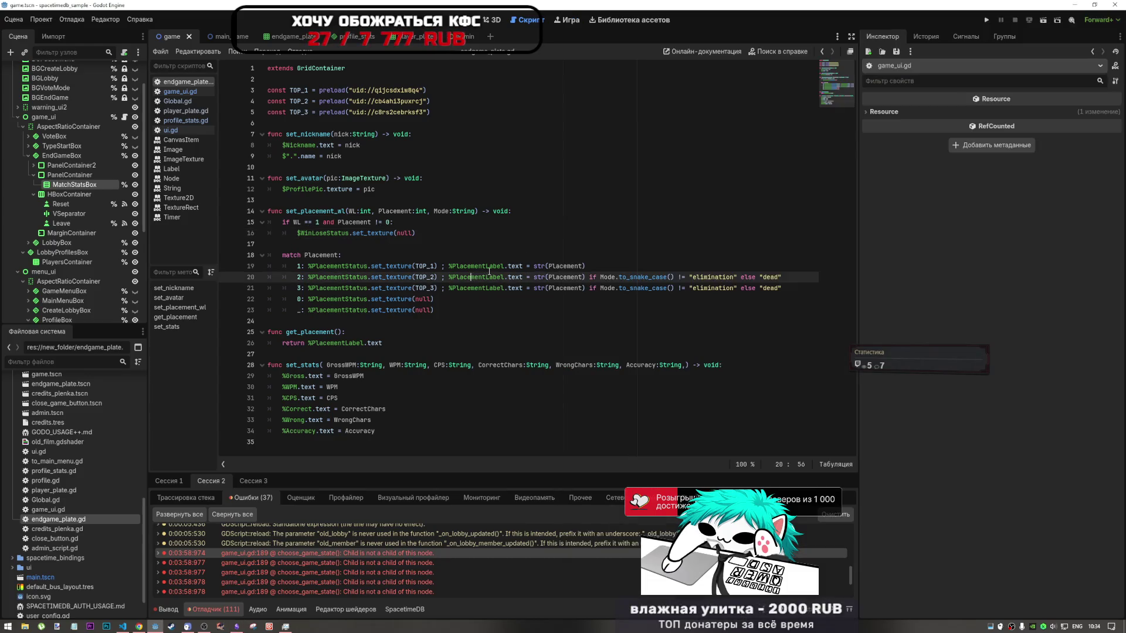
pyautogui.click(1080, 5)
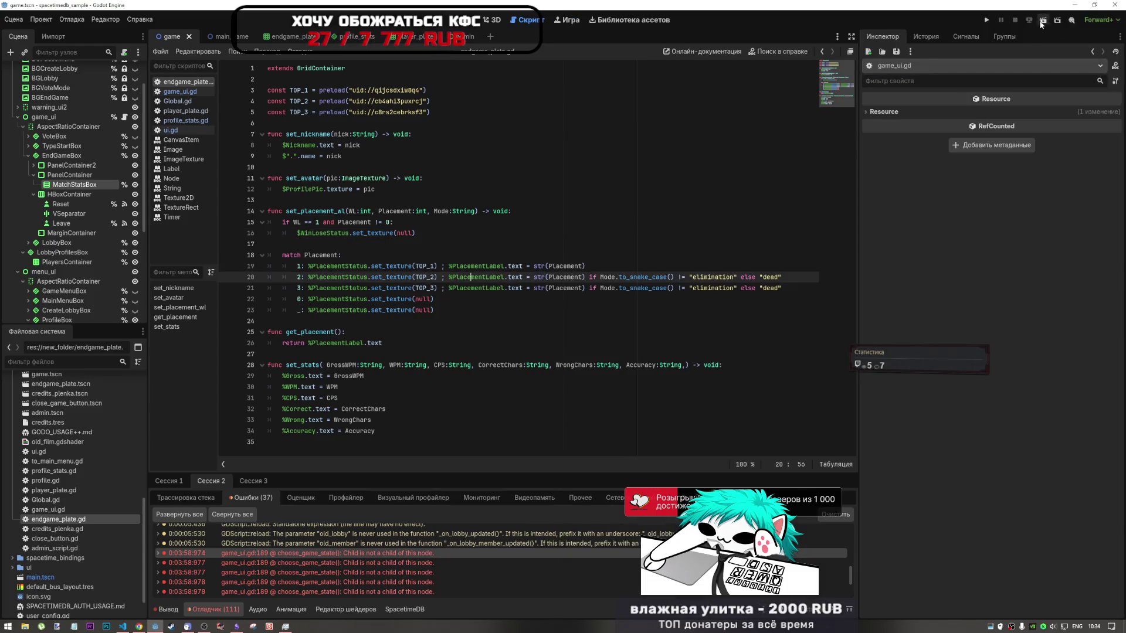
# Step: Run the scene and arrange the extra debug game windows so all three are visible
pyautogui.click(1042, 21)
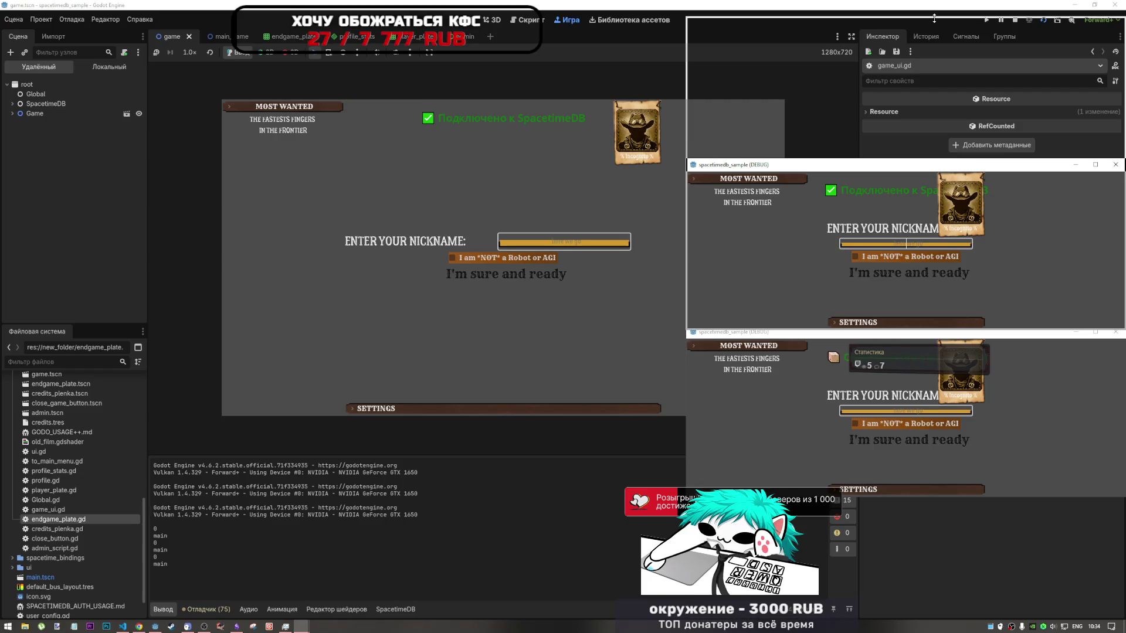
pyautogui.moveTo(996, 497); pyautogui.dragTo(985, 612)
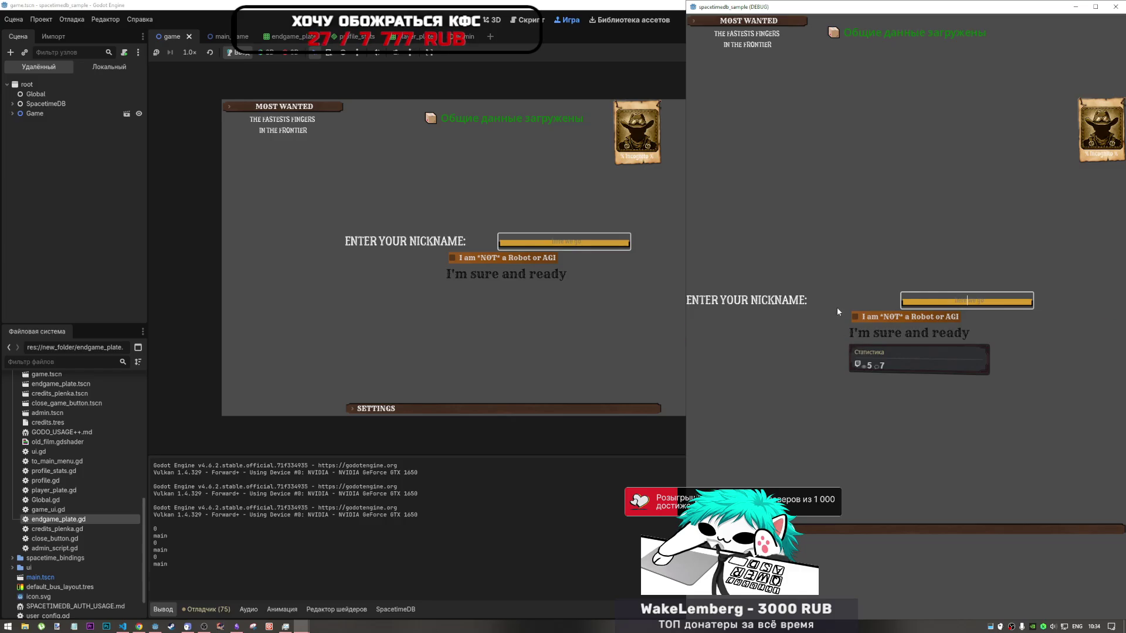
pyautogui.moveTo(879, 7)
pyautogui.mouseDown()
pyautogui.moveTo(891, 75)
pyautogui.moveTo(876, 360)
pyautogui.mouseUp()
pyautogui.moveTo(1019, 366); pyautogui.dragTo(1039, 349)
pyautogui.moveTo(1012, 507); pyautogui.dragTo(1012, 611)
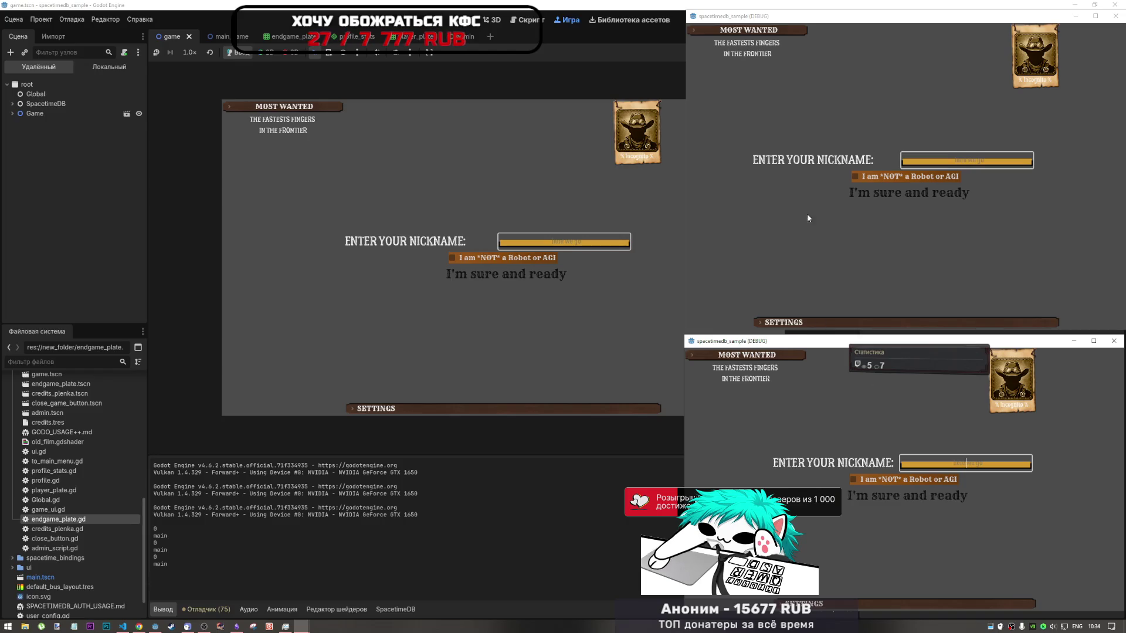
# Step: Enter nicknames 'emm', 'ezzzzzz' and 'ezzzz33333', tick the robot checkbox, and submit in each instance
pyautogui.write('emm')
pyautogui.click(941, 480)
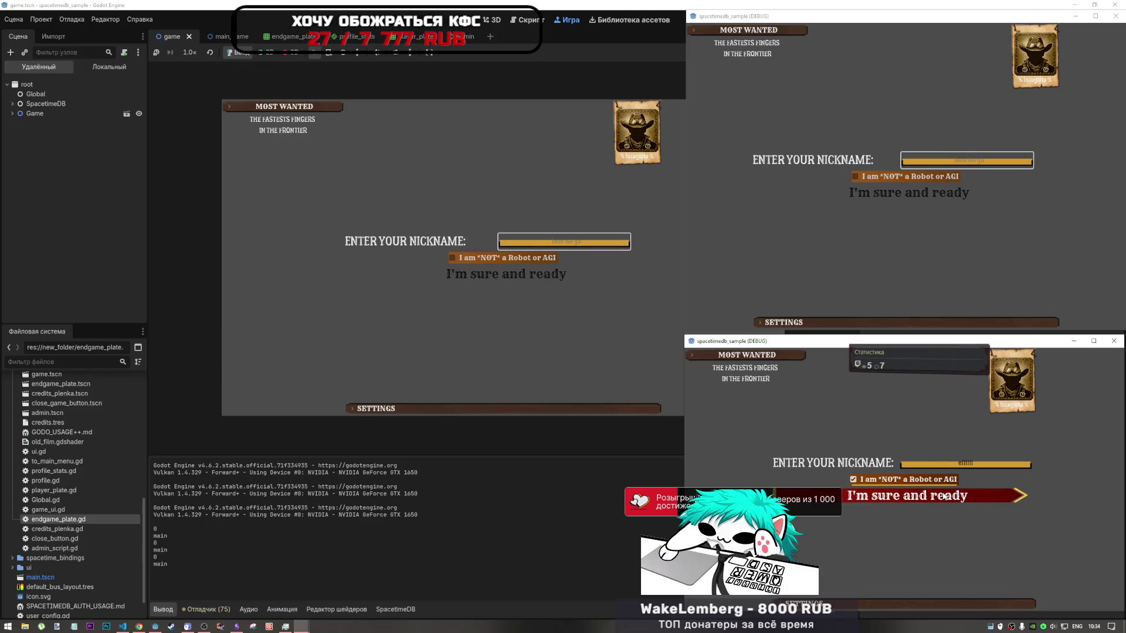
pyautogui.click(943, 496)
pyautogui.click(970, 160)
pyautogui.write('ezzzz')
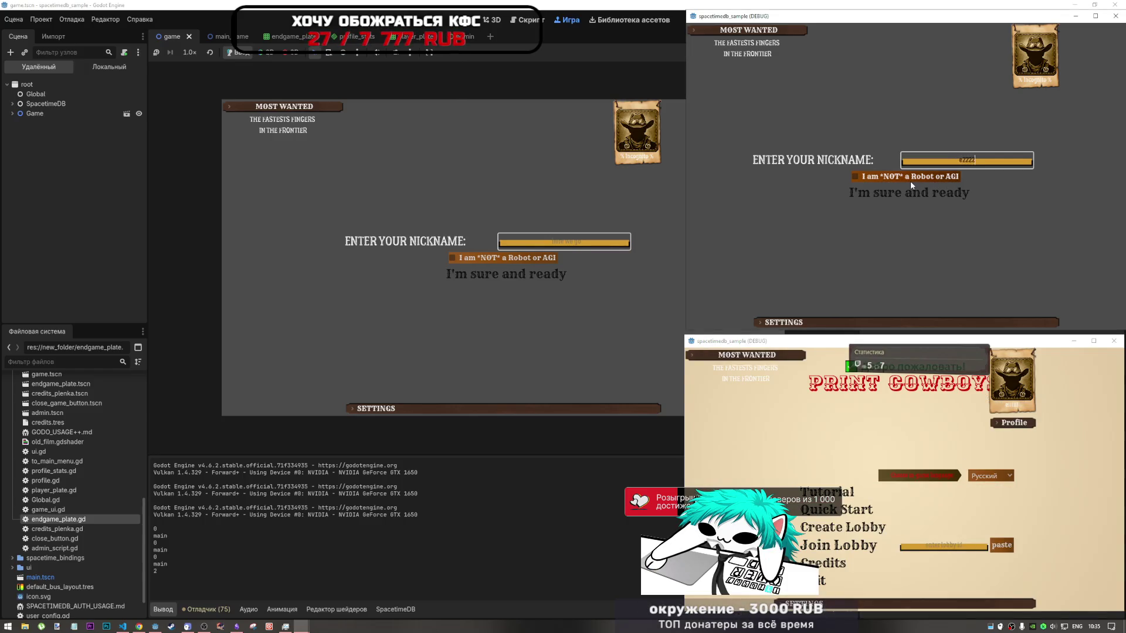
pyautogui.write('zz')
pyautogui.click(911, 180)
pyautogui.click(926, 195)
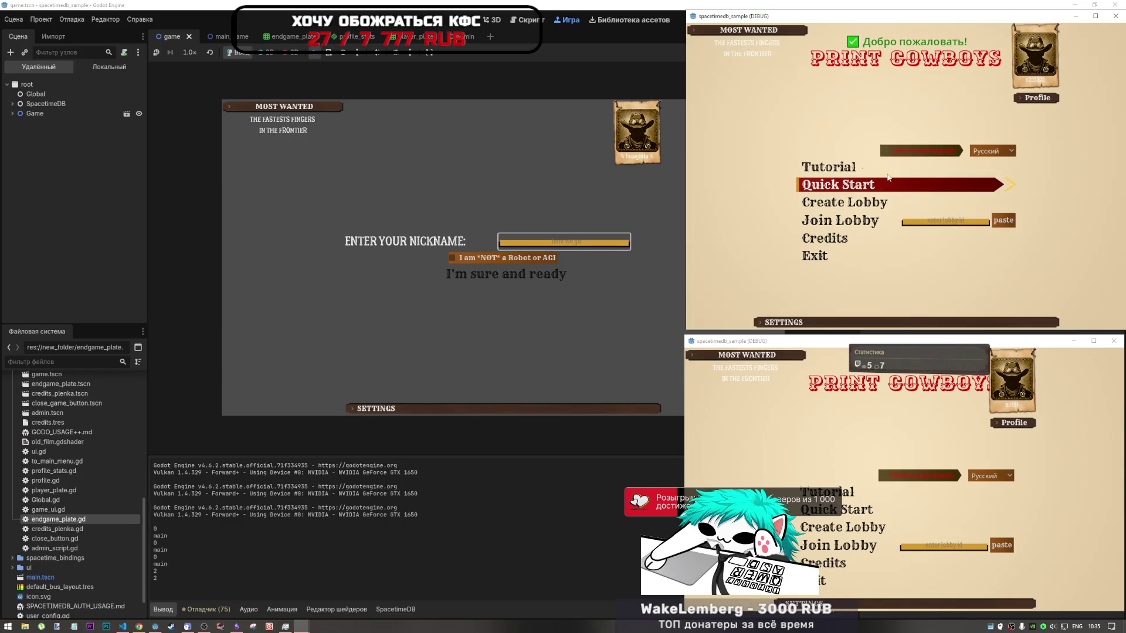
pyautogui.click(552, 245)
pyautogui.write('ezzzz')
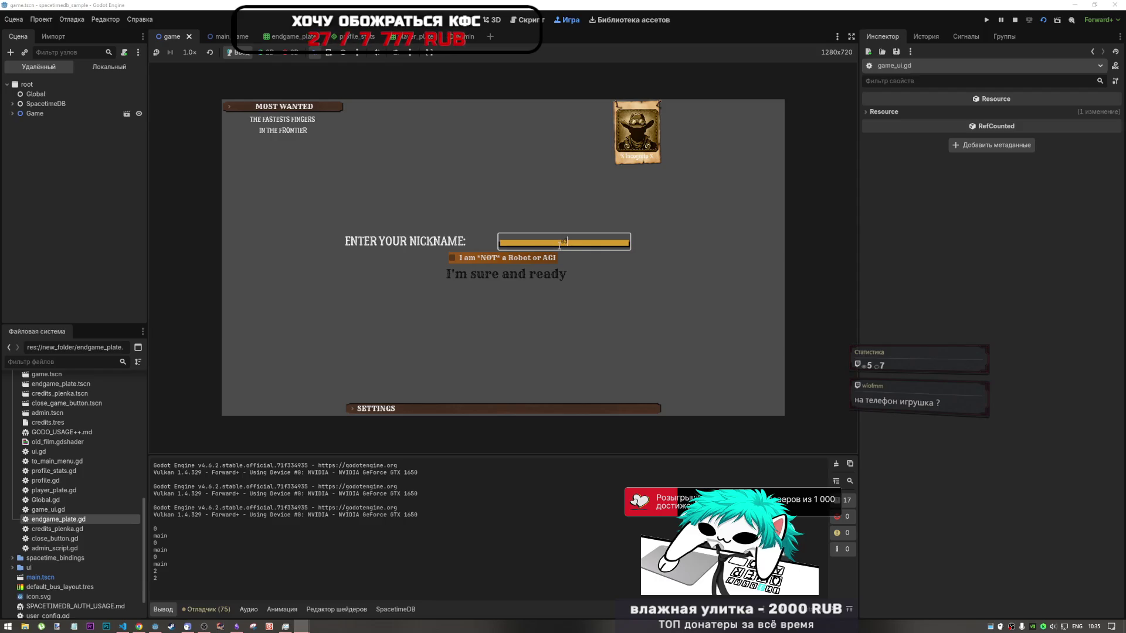
pyautogui.write('33333')
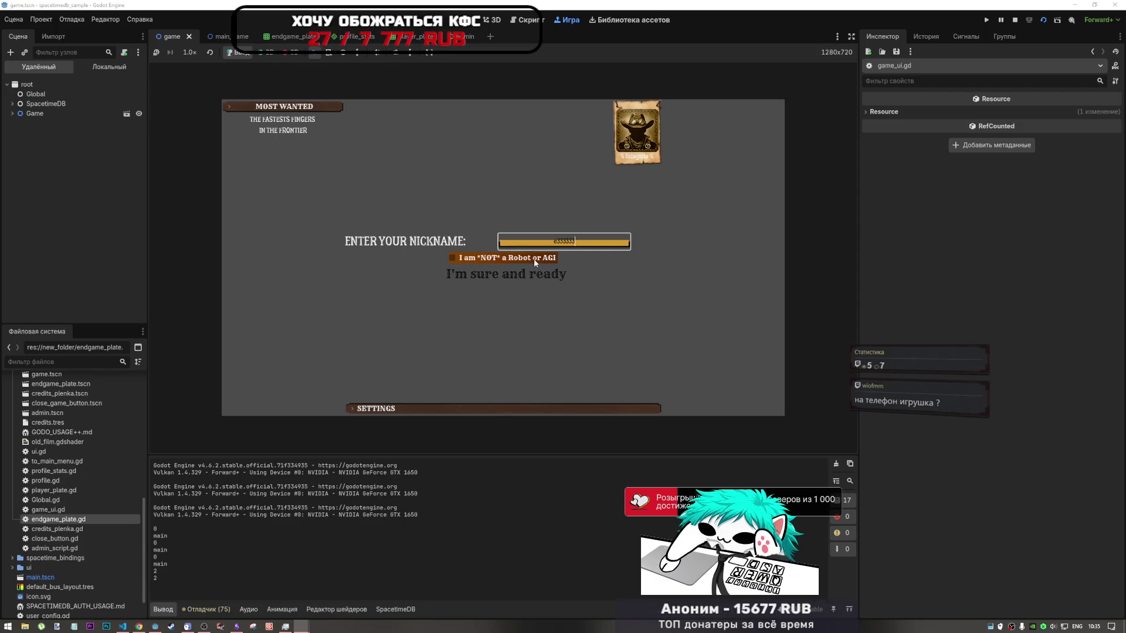
pyautogui.click(533, 259)
pyautogui.click(547, 280)
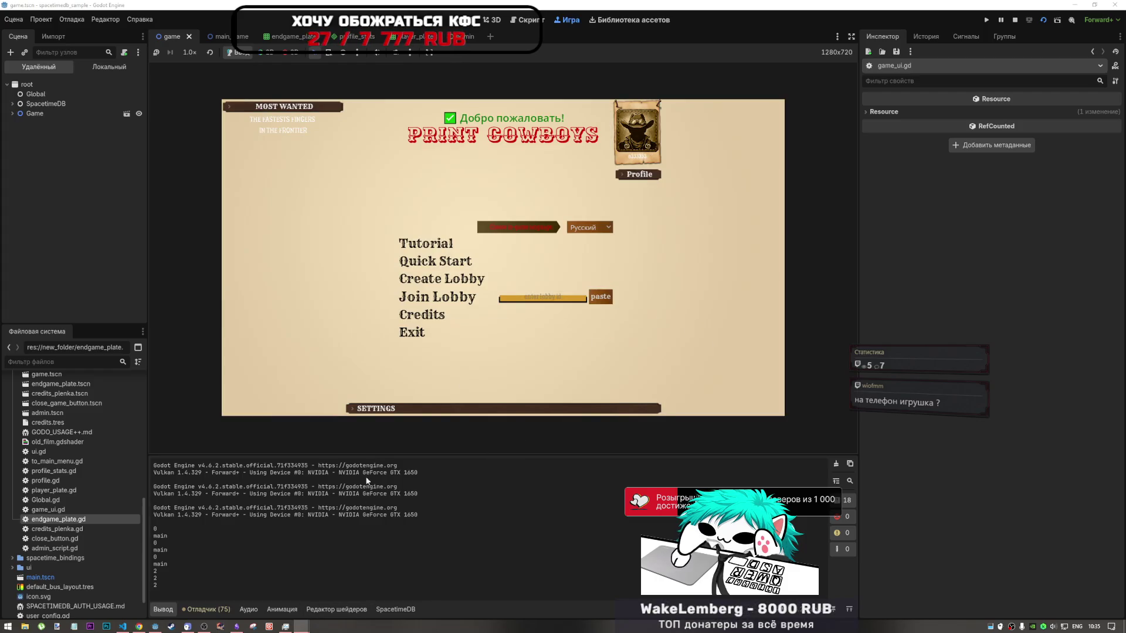
# Step: Create a lobby in the embedded game with maximum players raised to 3
pyautogui.moveTo(301, 626)
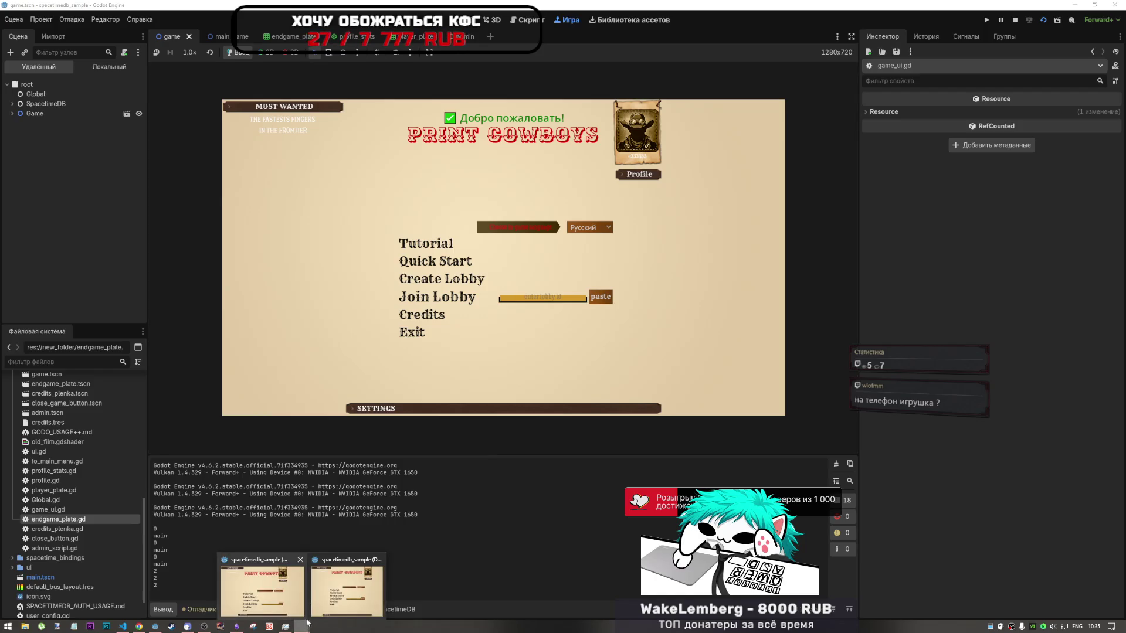
pyautogui.click(440, 279)
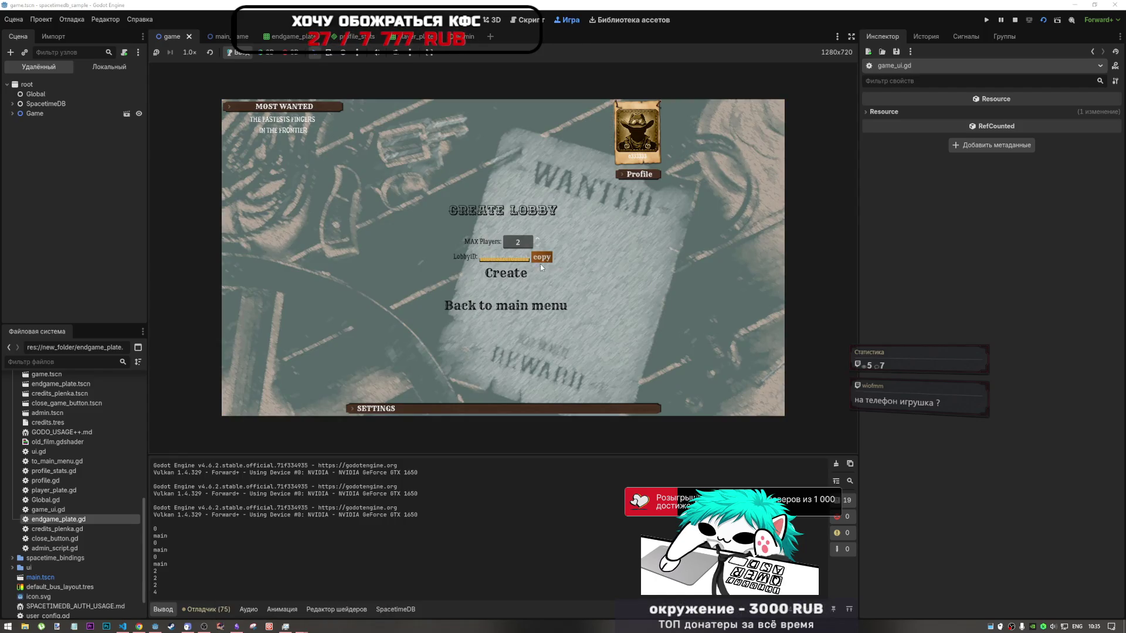
pyautogui.click(536, 239)
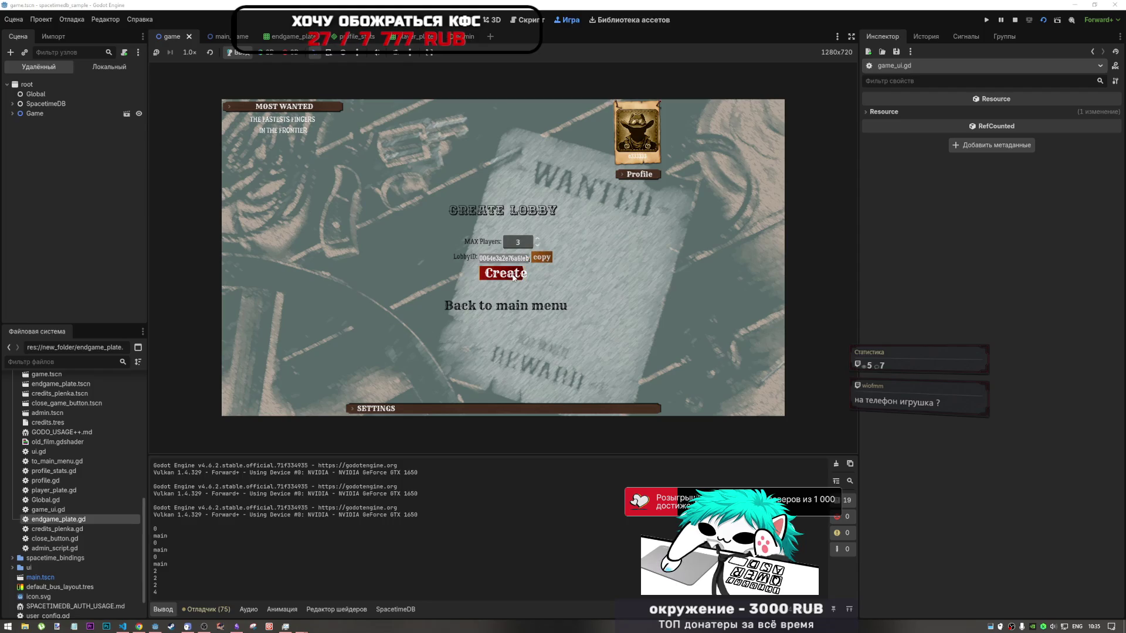
pyautogui.click(514, 275)
# Step: Paste the lobby ID and join the lobby from the two other game windows
pyautogui.moveTo(301, 626)
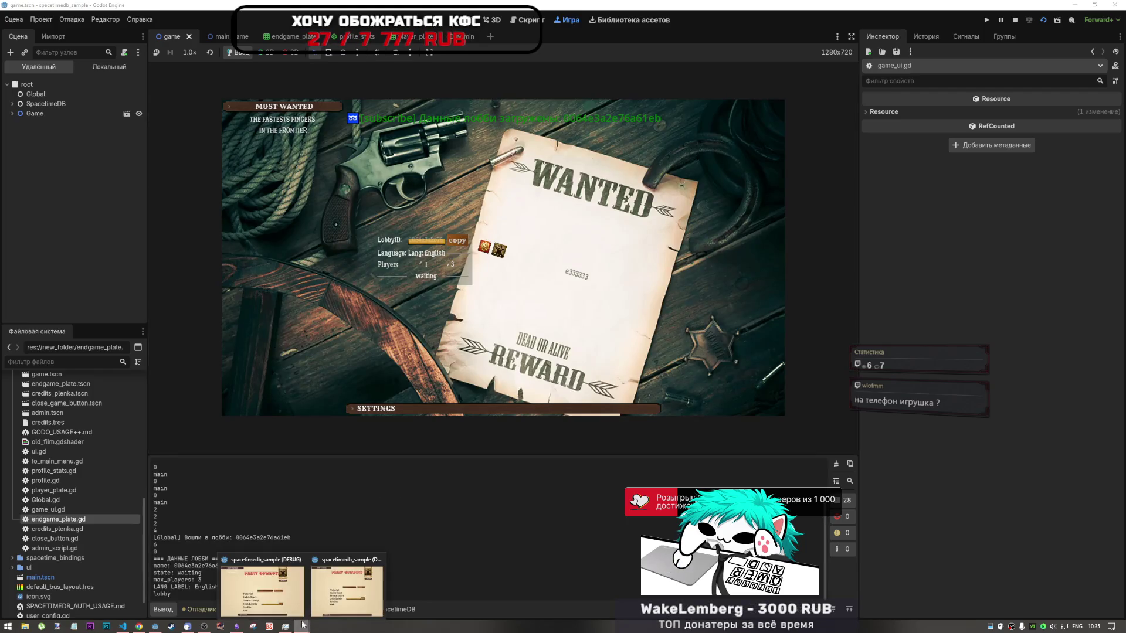
pyautogui.click(297, 596)
pyautogui.click(346, 586)
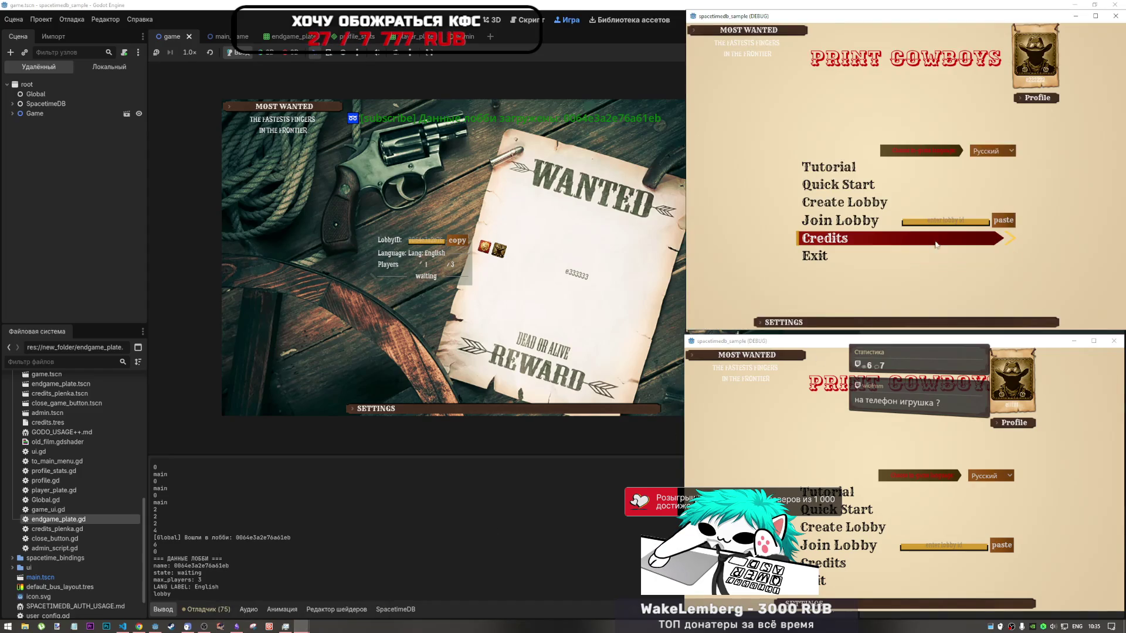
pyautogui.click(993, 222)
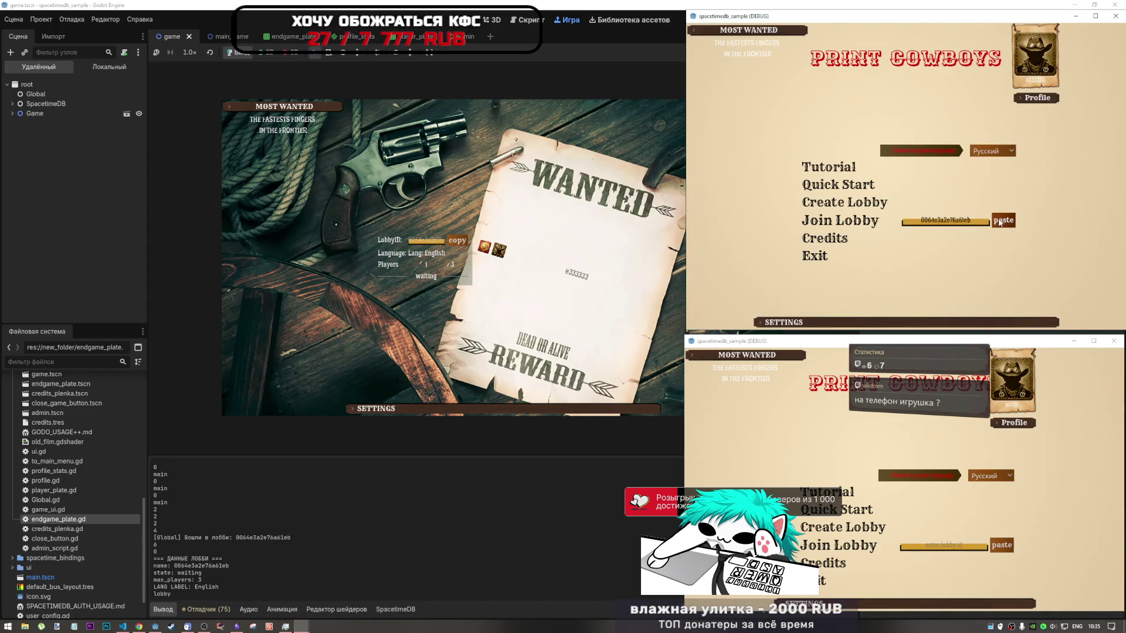
pyautogui.click(864, 224)
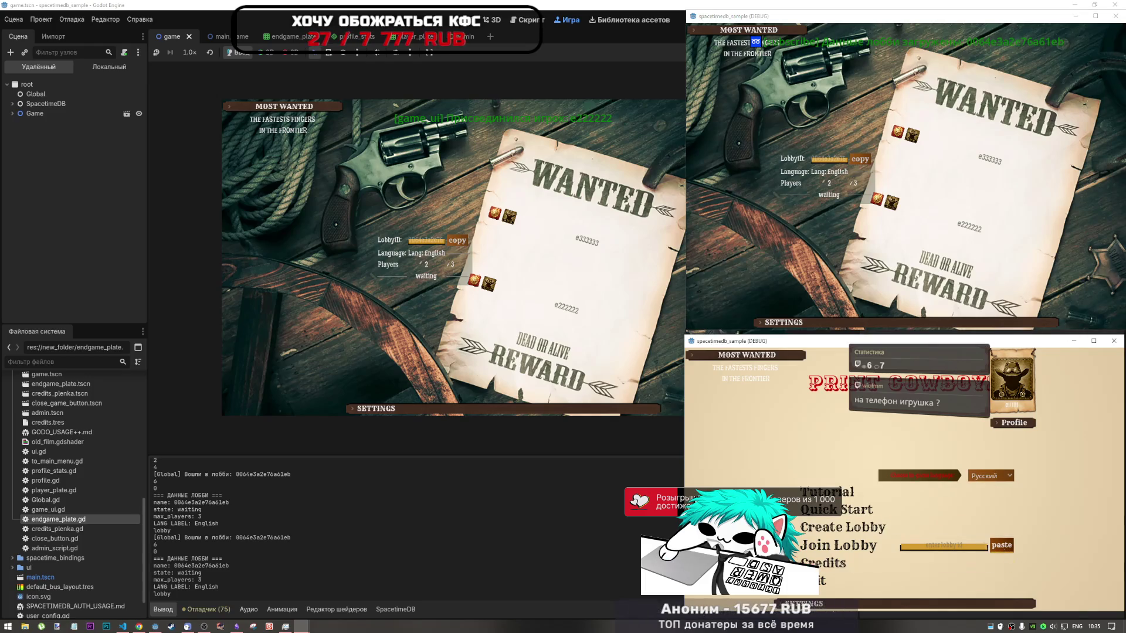
pyautogui.click(1002, 544)
pyautogui.click(866, 549)
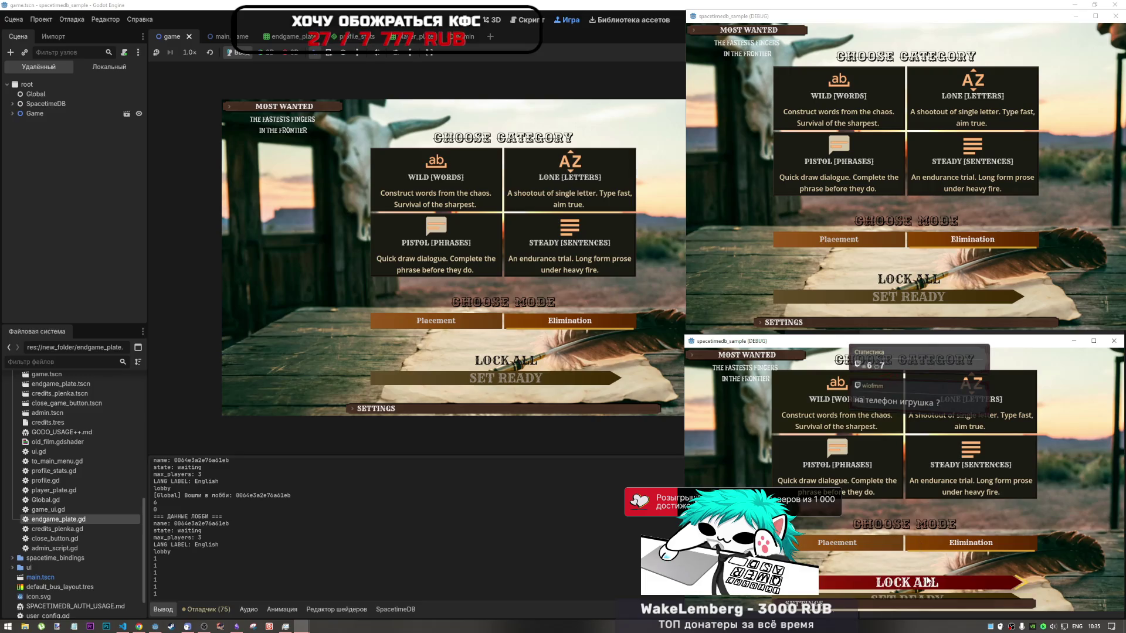
# Step: Lock in category and mode for all three players and set the host ready to start the duel
pyautogui.click(907, 582)
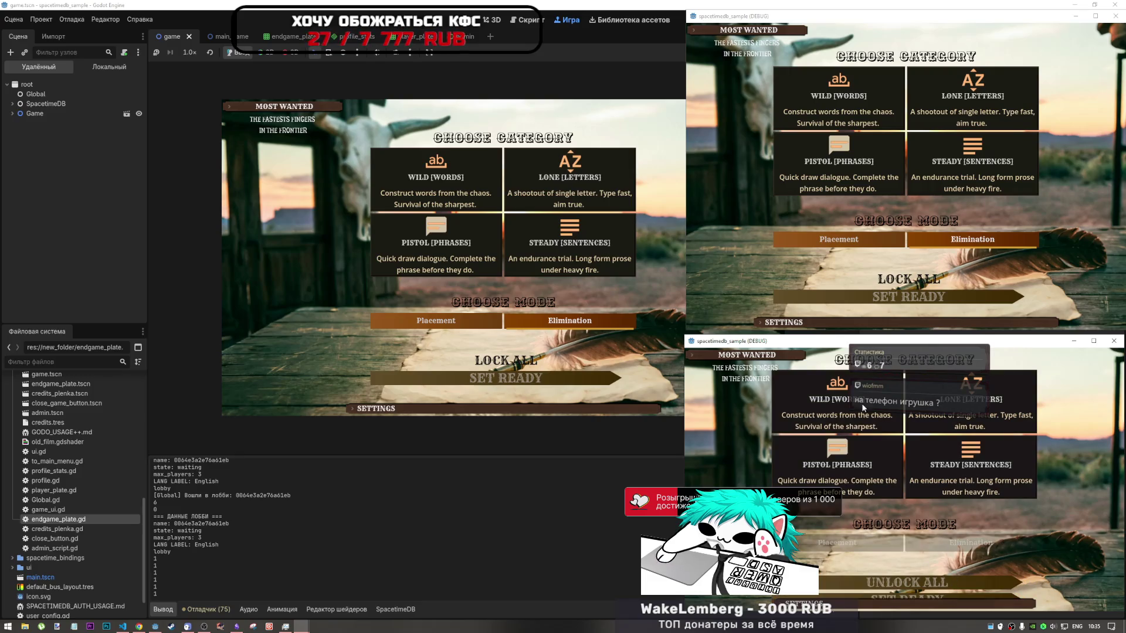
pyautogui.click(851, 98)
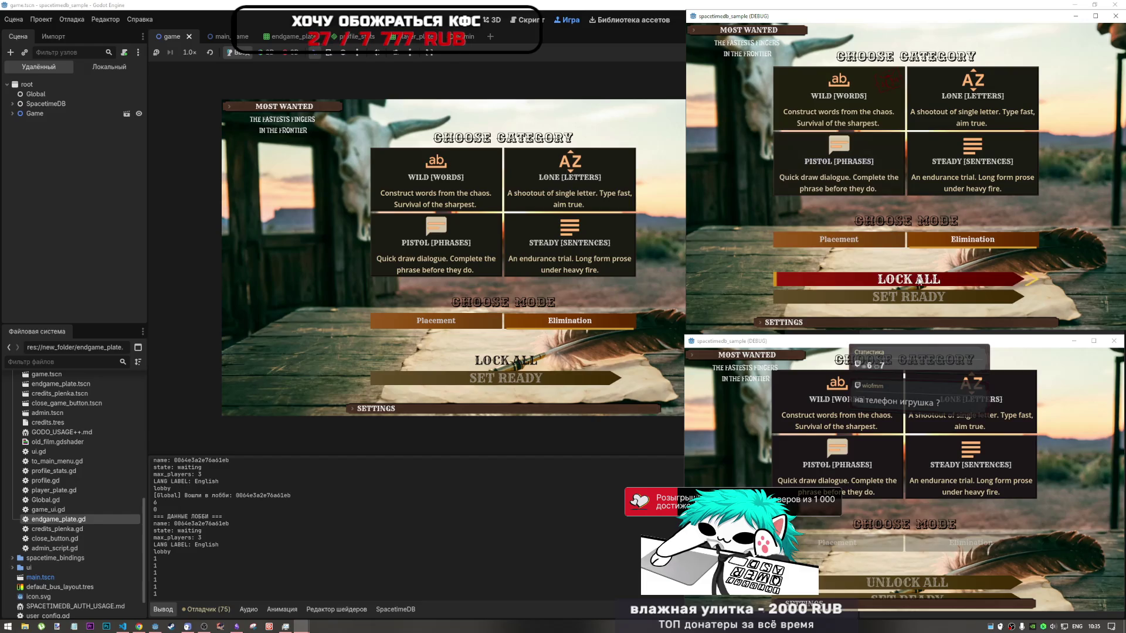
pyautogui.click(870, 284)
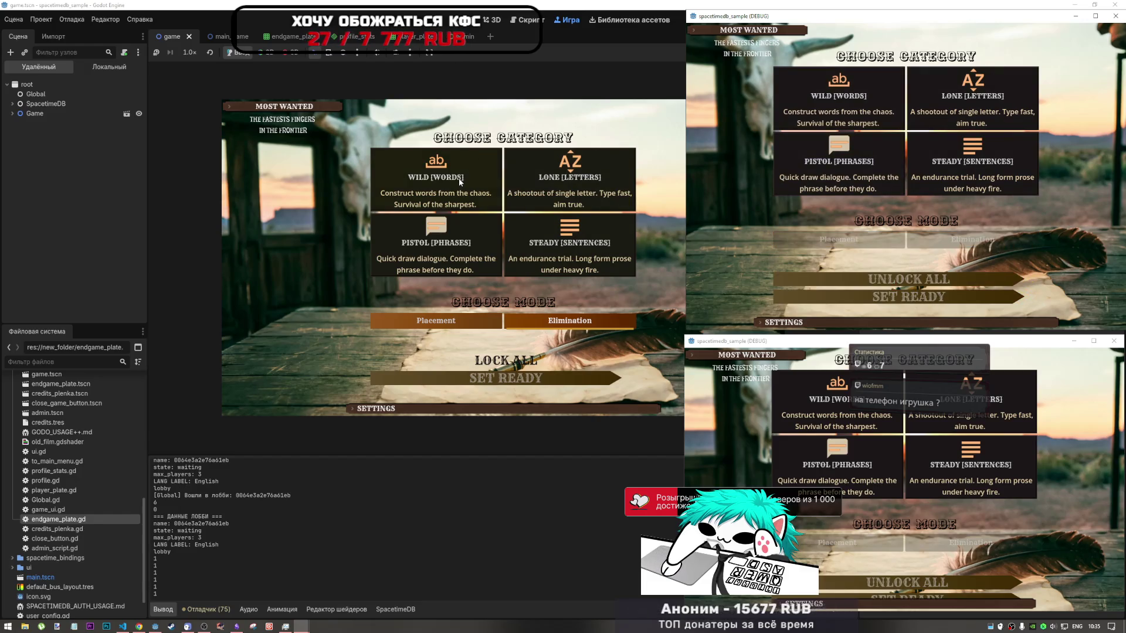
pyautogui.click(526, 361)
pyautogui.click(525, 362)
pyautogui.click(527, 377)
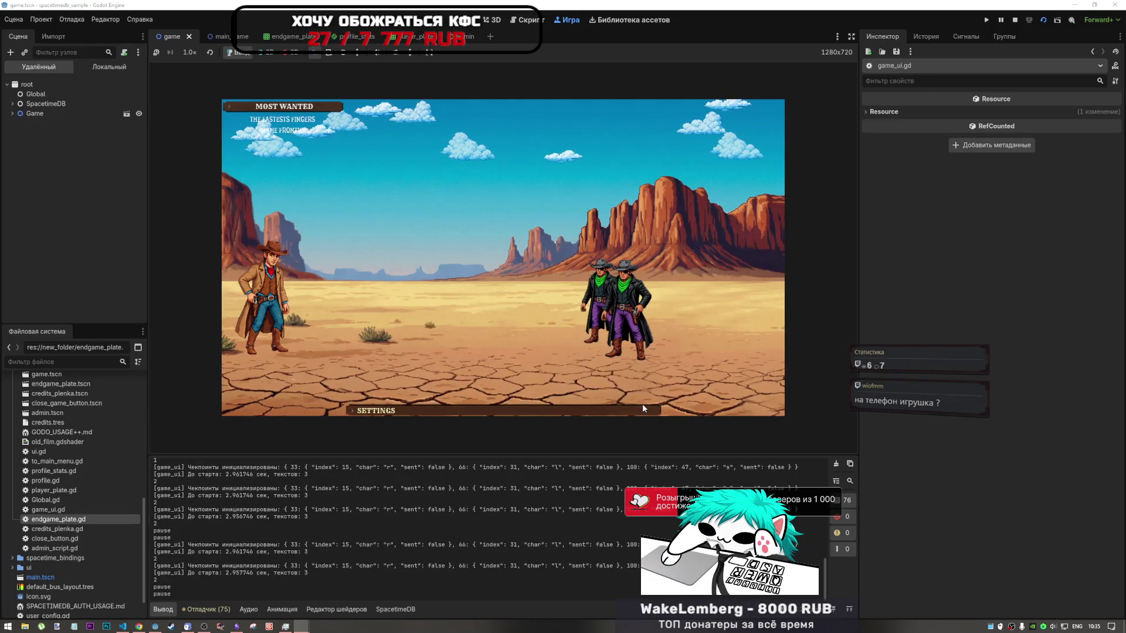
# Step: Type the duel phrases ('gnomes dig gold…') in two windows until the match ends
pyautogui.write('gnomes dig go')
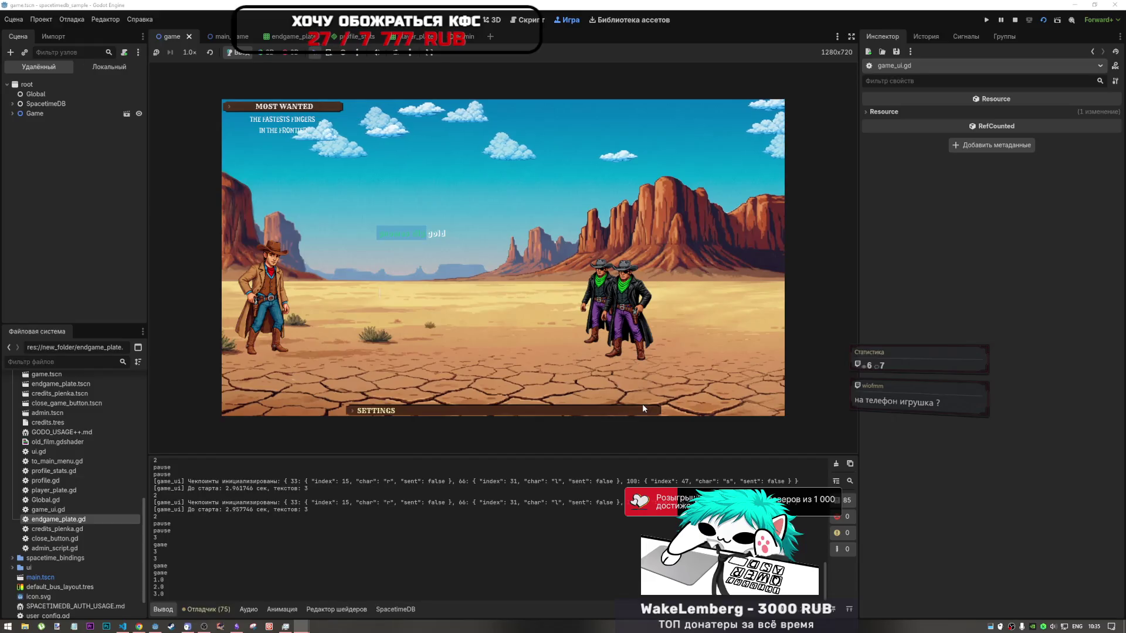
pyautogui.write('ld')
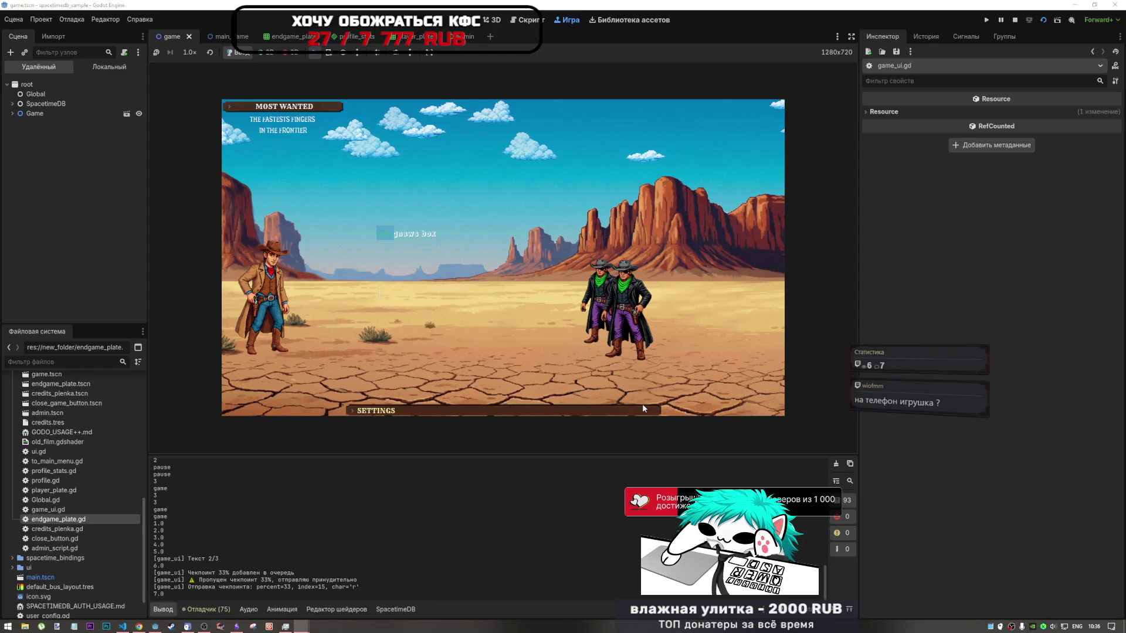
pyautogui.write('gnaws b')
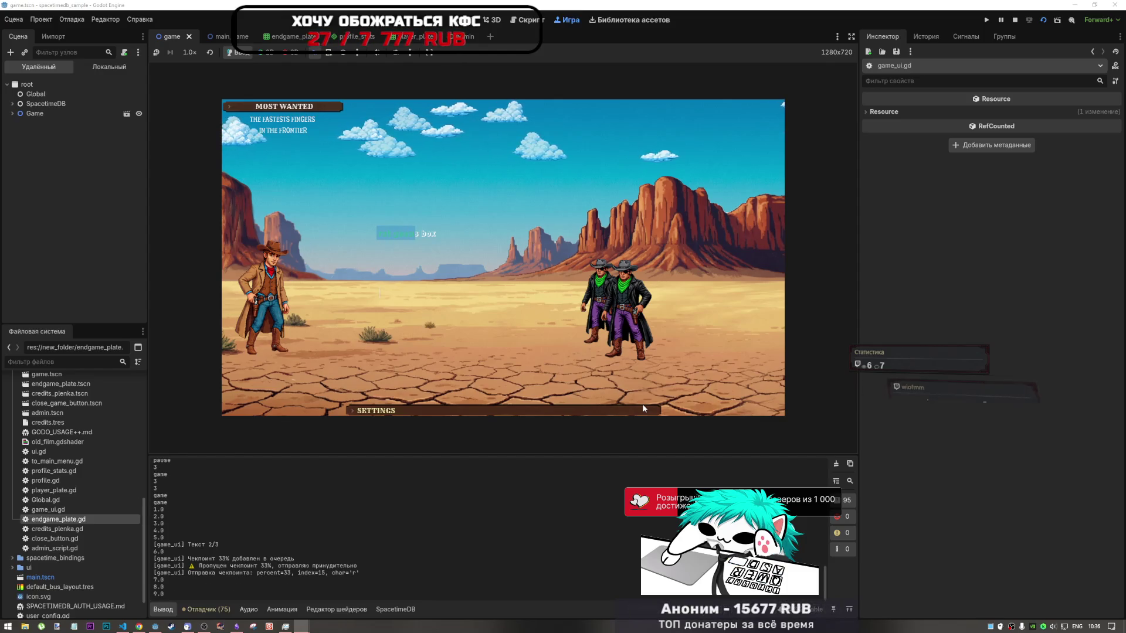
pyautogui.write('oxb')
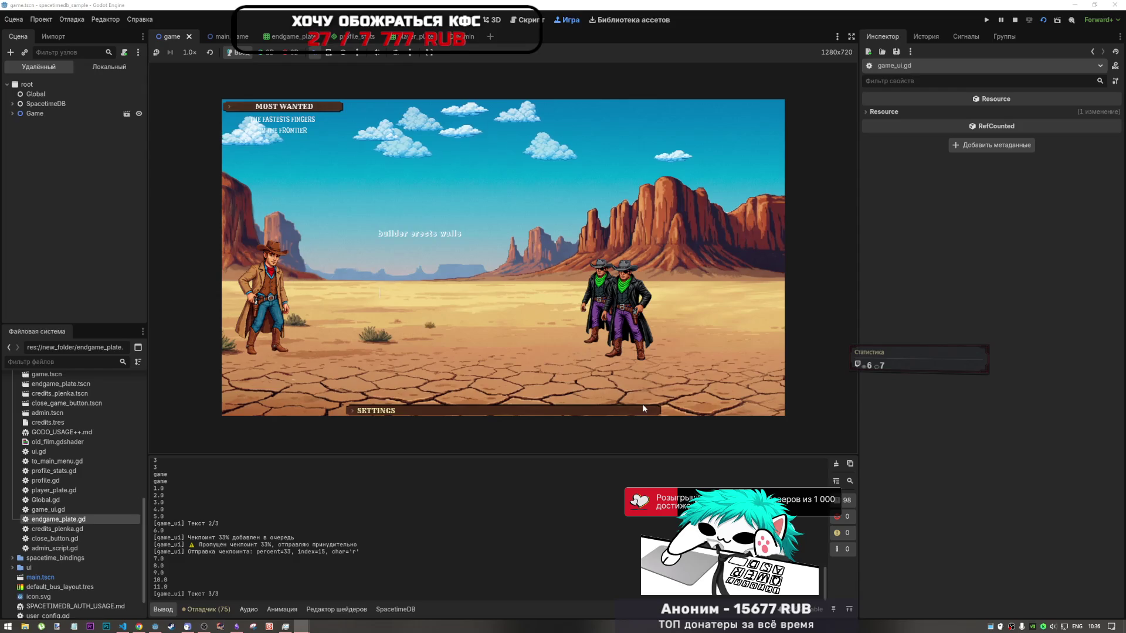
pyautogui.write('uil')
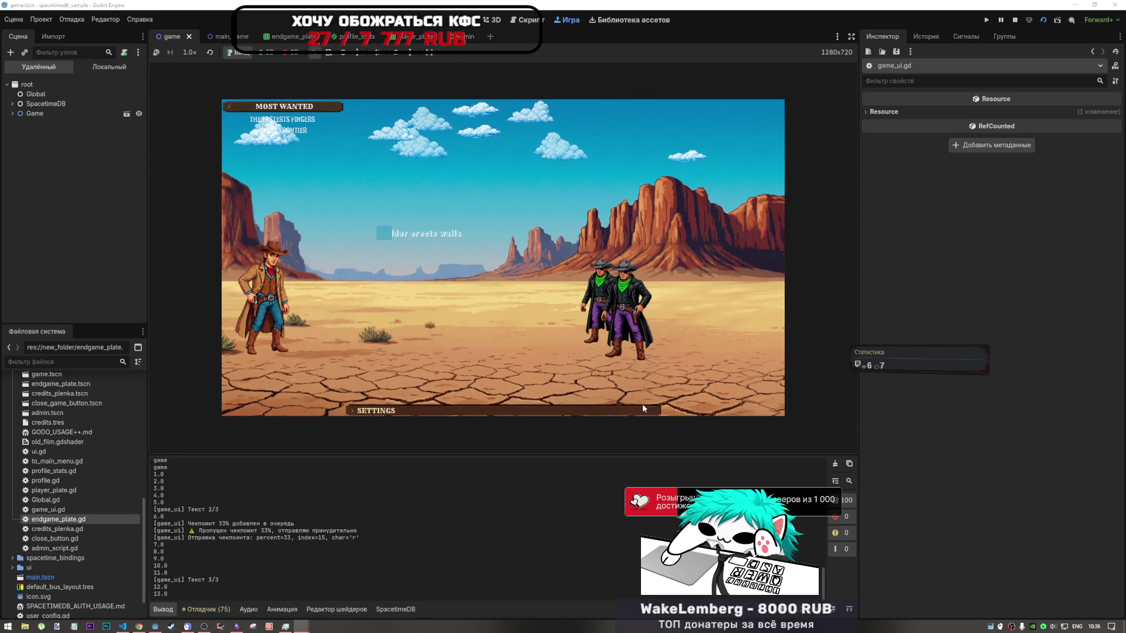
pyautogui.write('der e')
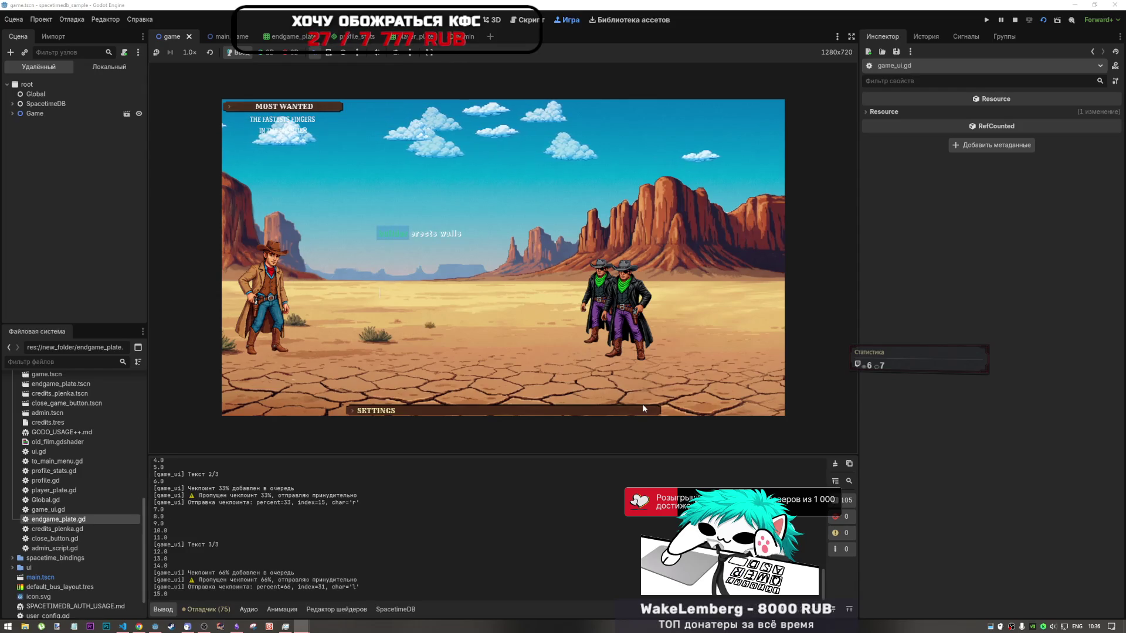
pyautogui.write('re')
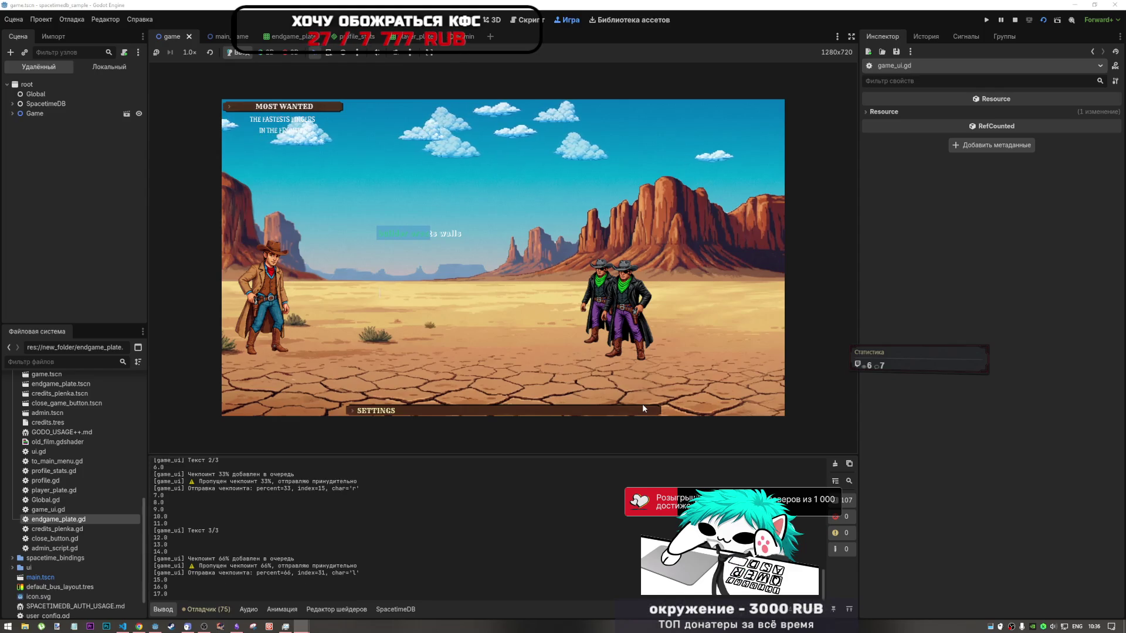
pyautogui.write('s wa')
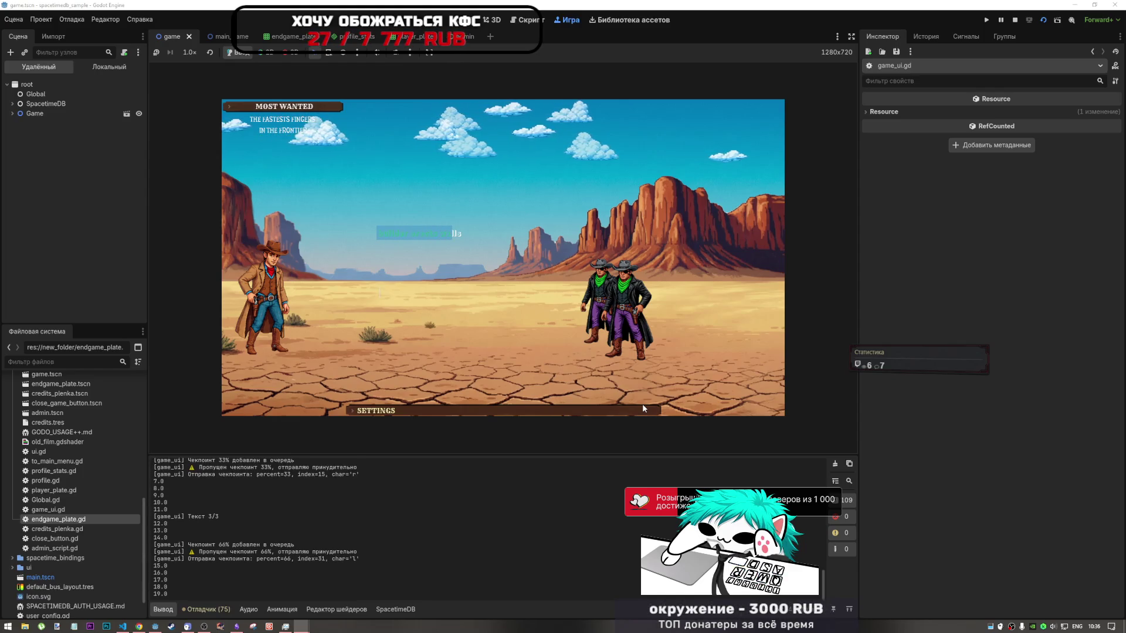
pyautogui.write('ll')
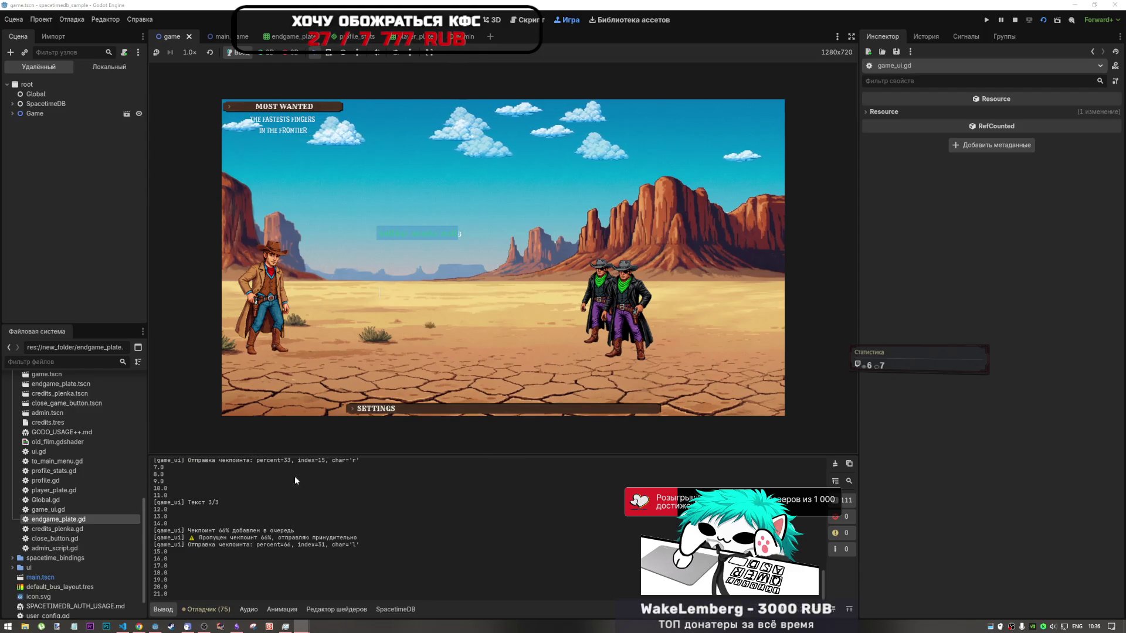
pyautogui.moveTo(302, 625)
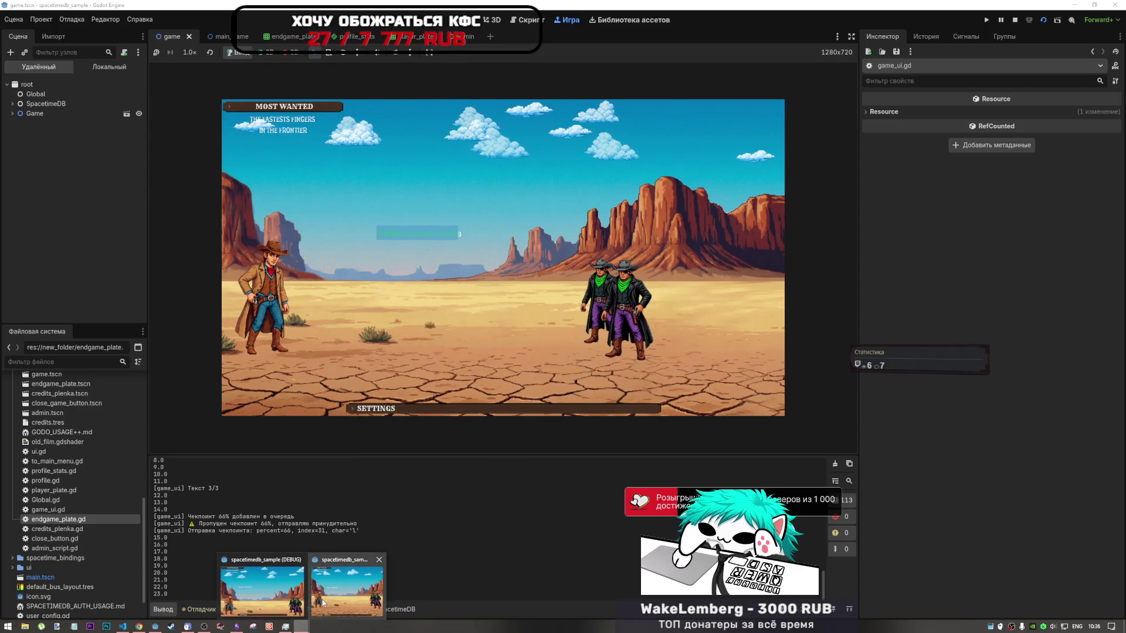
pyautogui.click(323, 602)
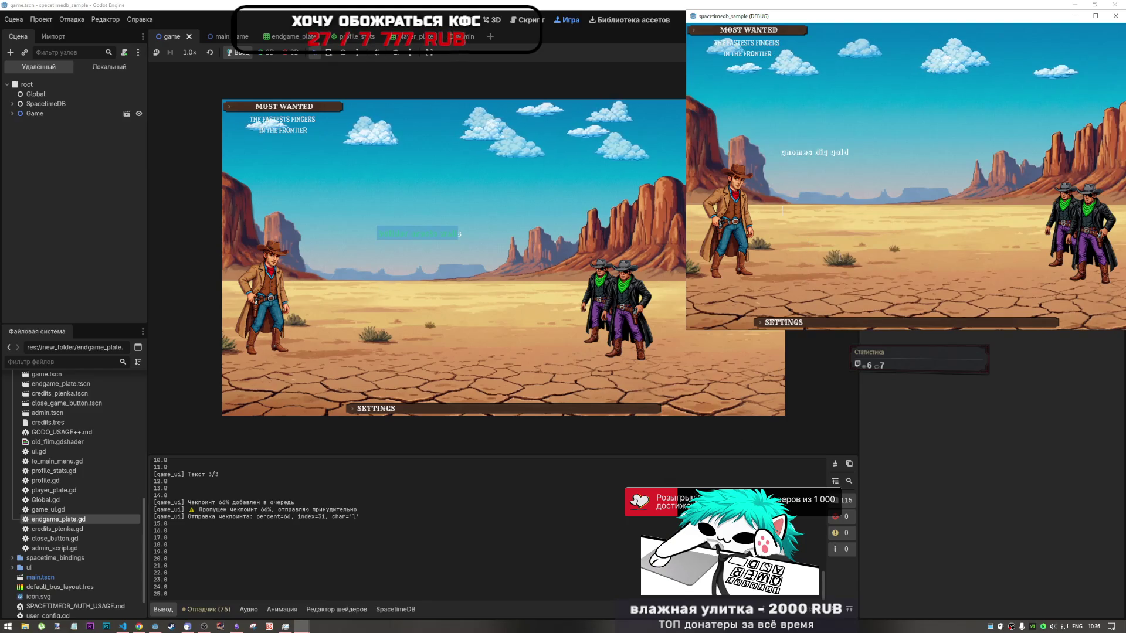
pyautogui.write('gnomes d')
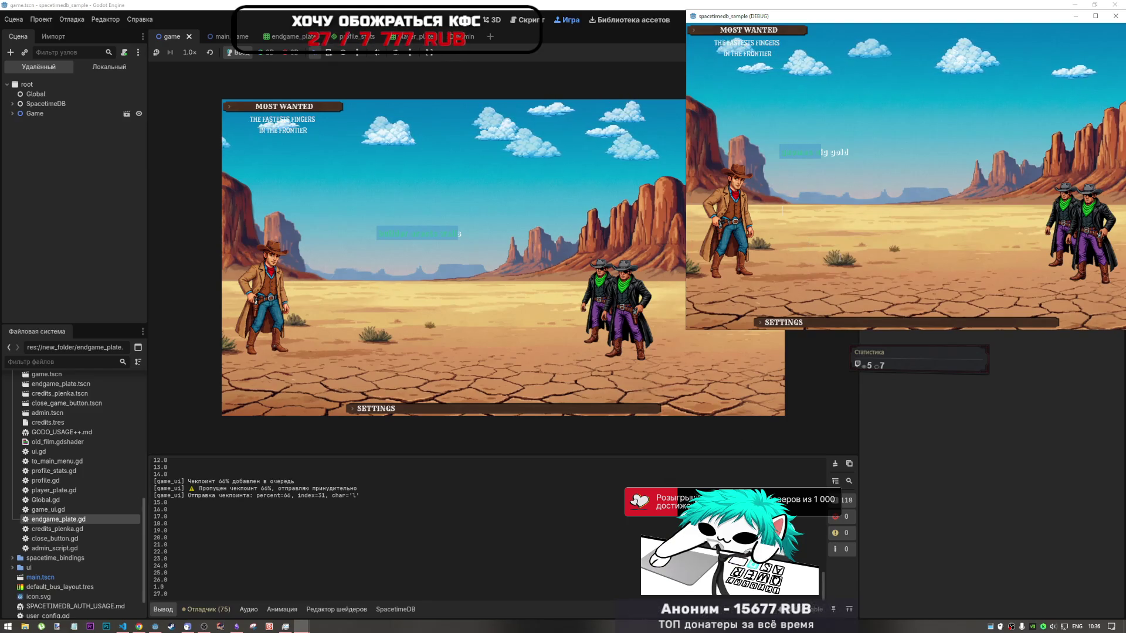
pyautogui.write('ig gol')
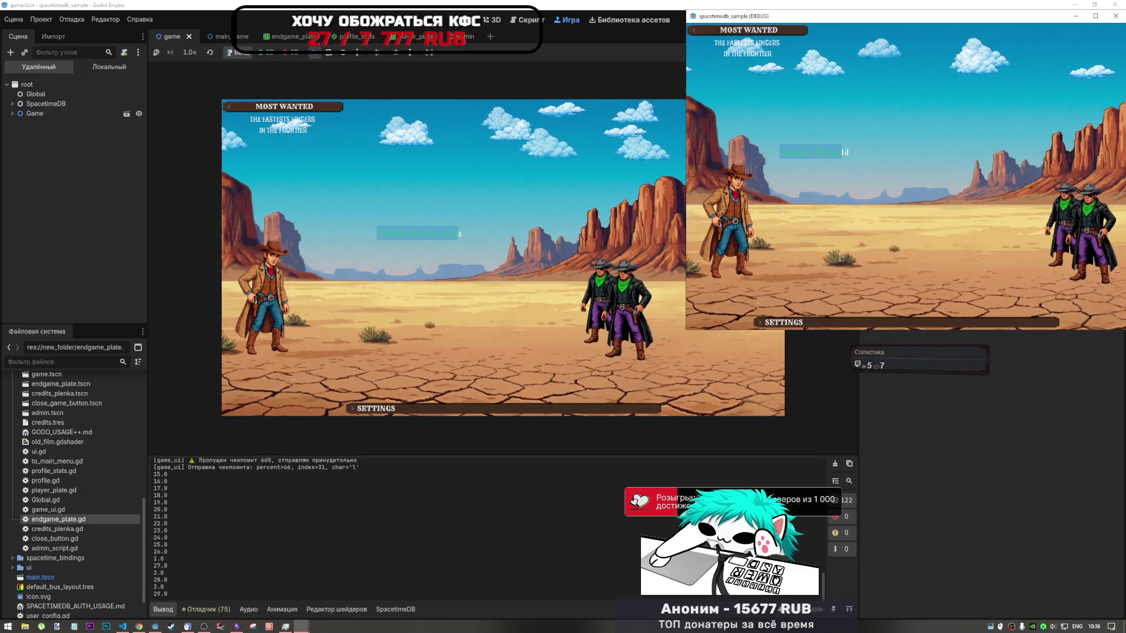
pyautogui.write('od')
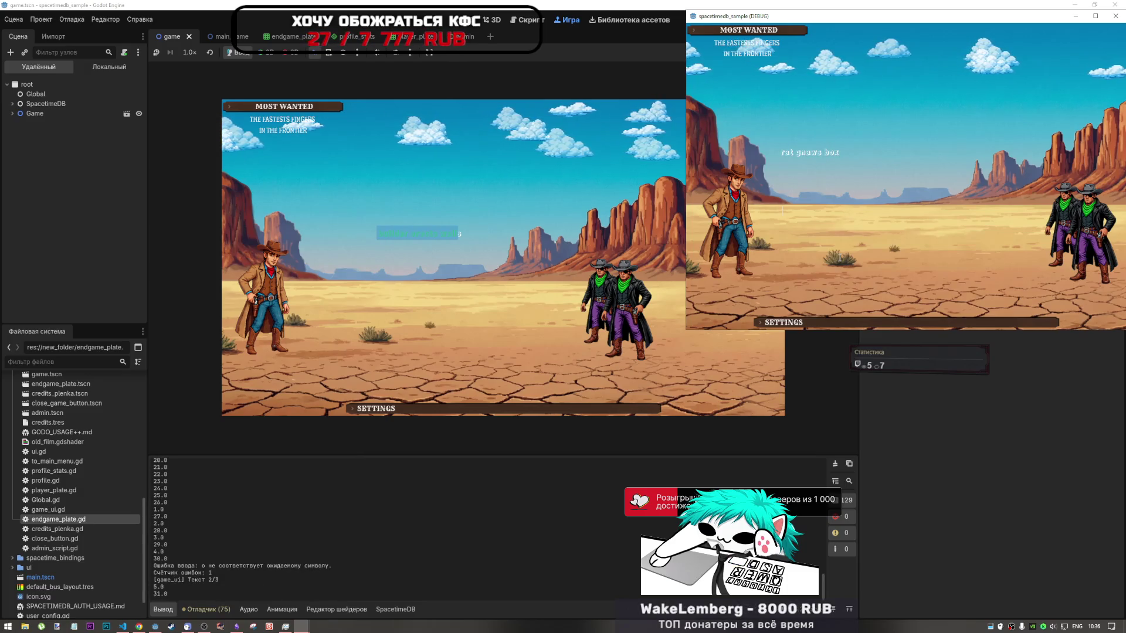
pyautogui.write('rat ')
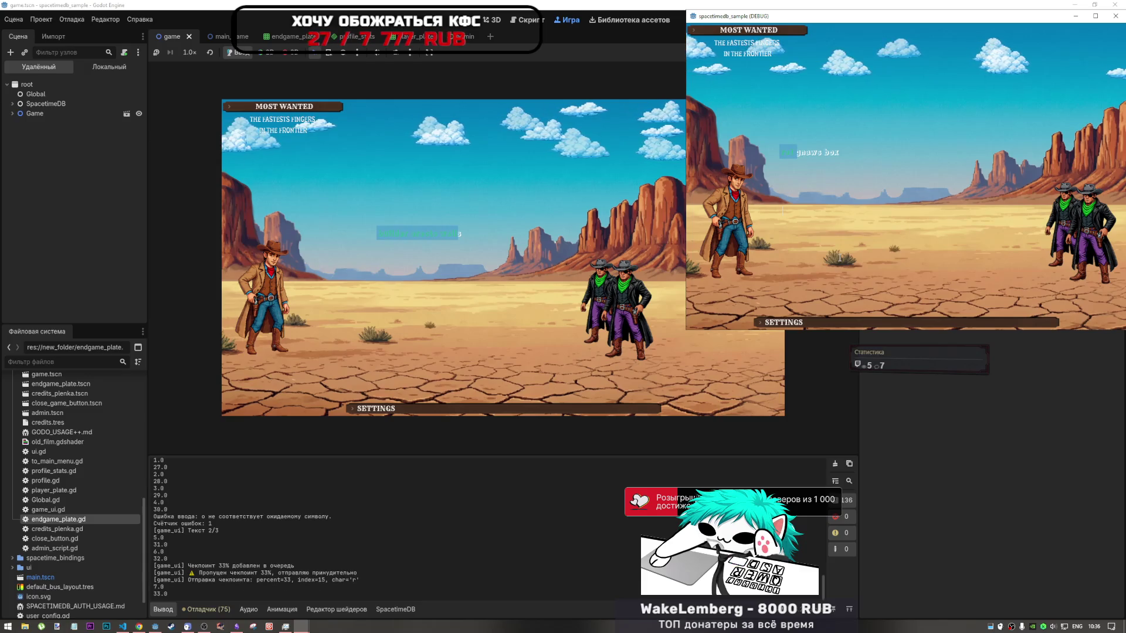
pyautogui.write('gna')
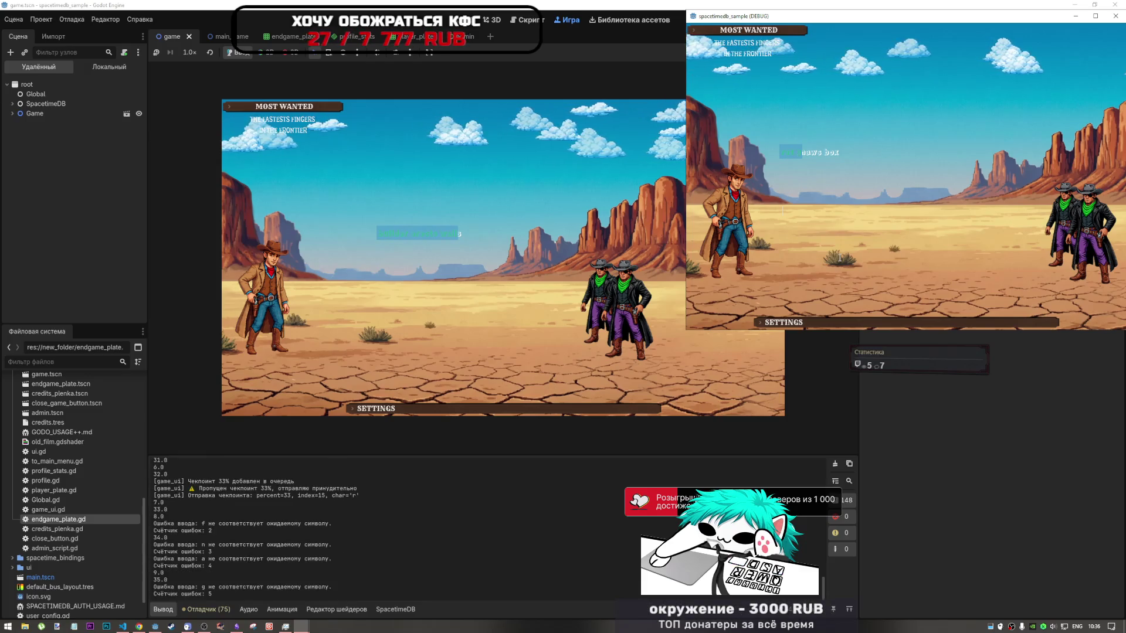
pyautogui.write('aw ')
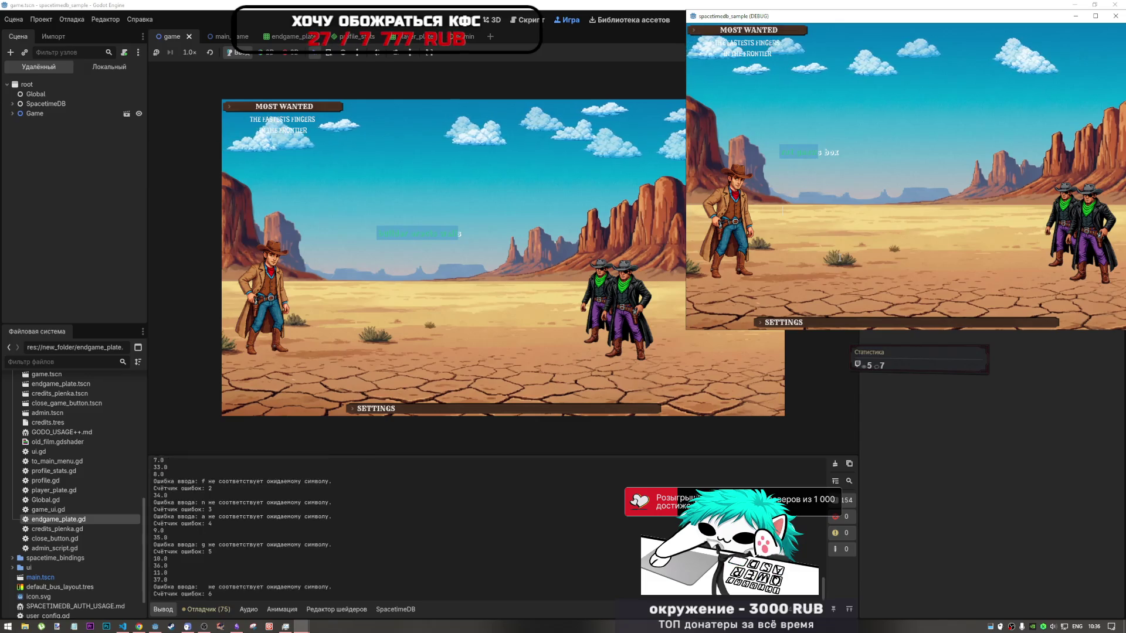
pyautogui.write('s box')
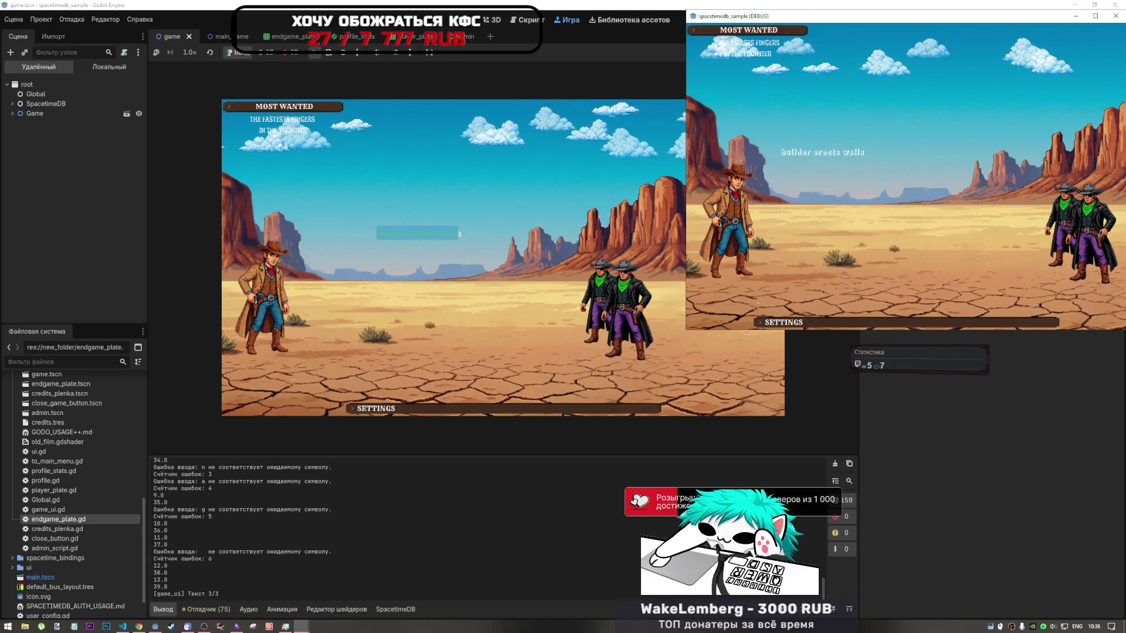
pyautogui.click(545, 277)
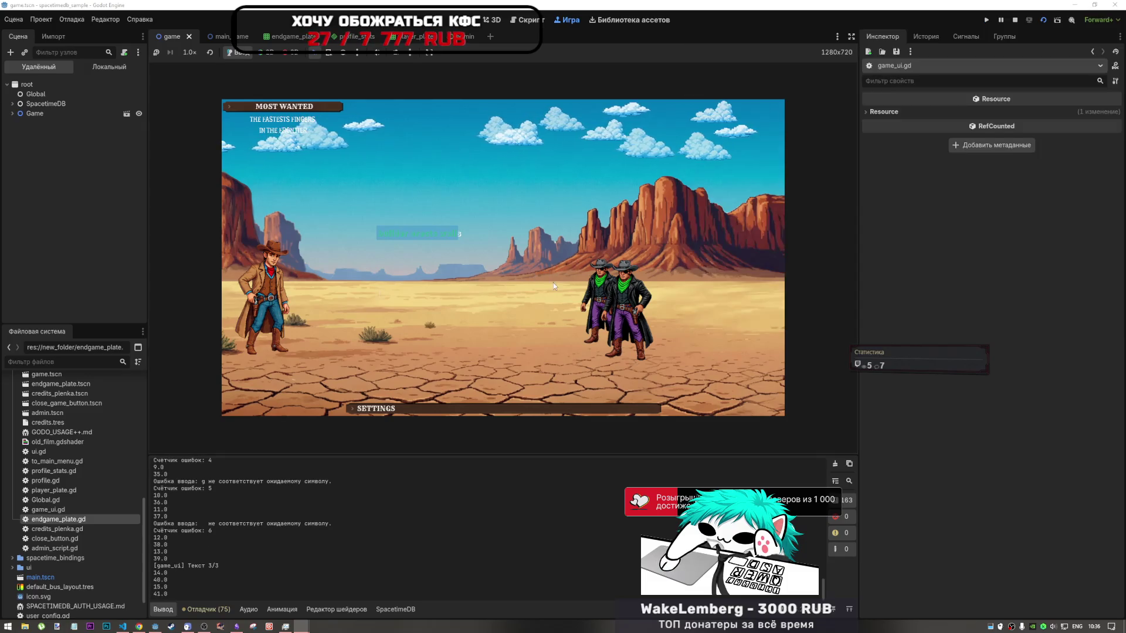
pyautogui.write('s')
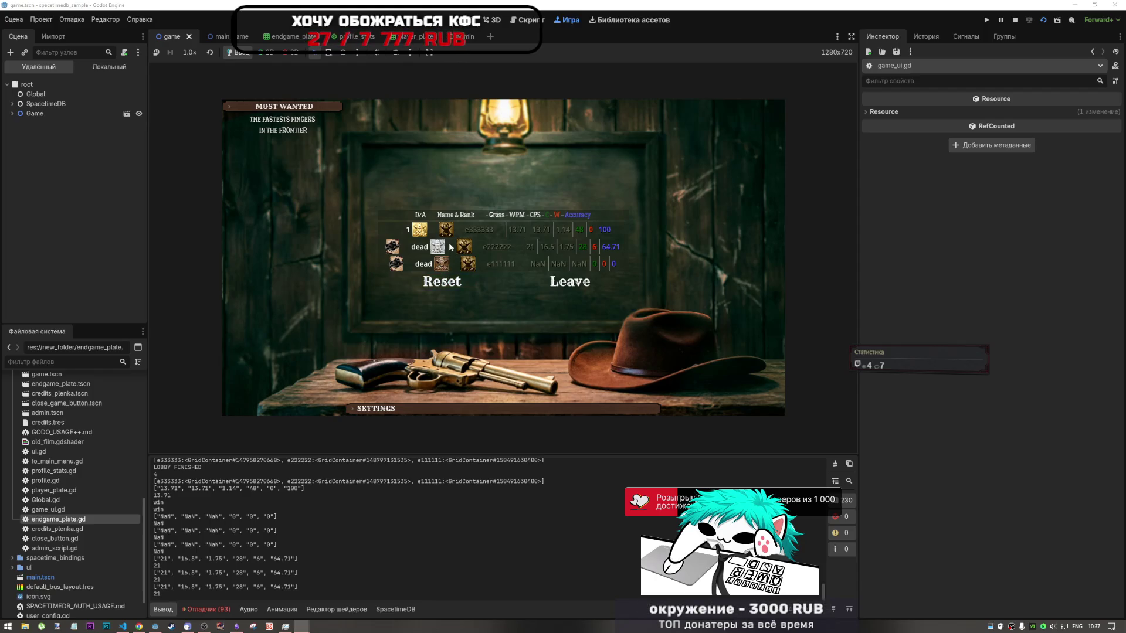
# Step: Leave the results screen for the main menu in all three game windows
pyautogui.click(561, 283)
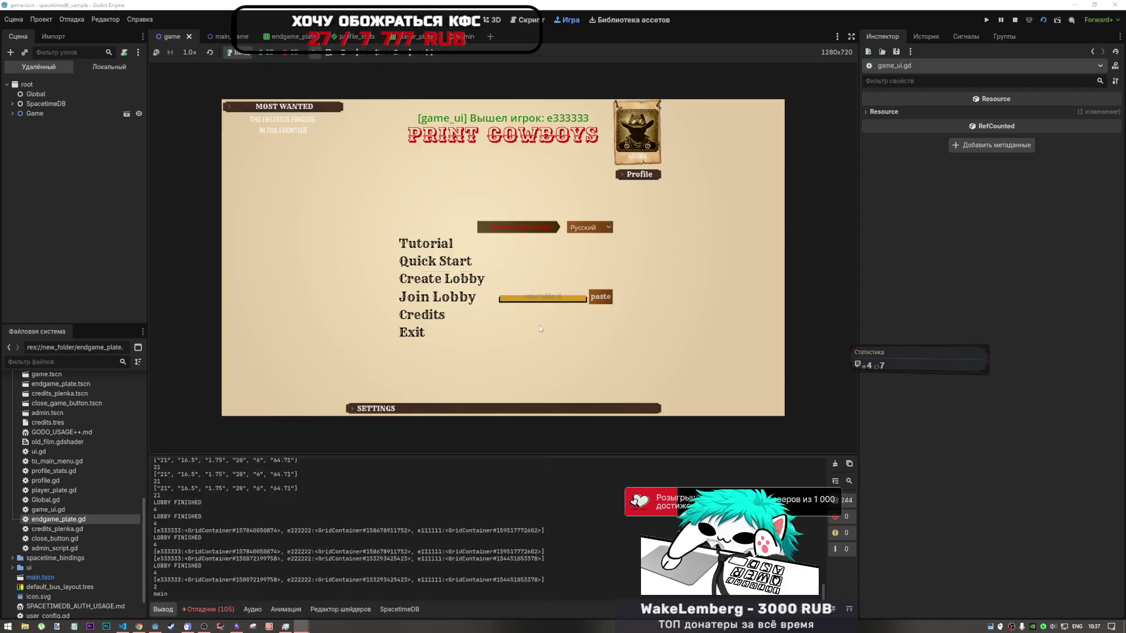
pyautogui.moveTo(301, 624)
pyautogui.click(317, 604)
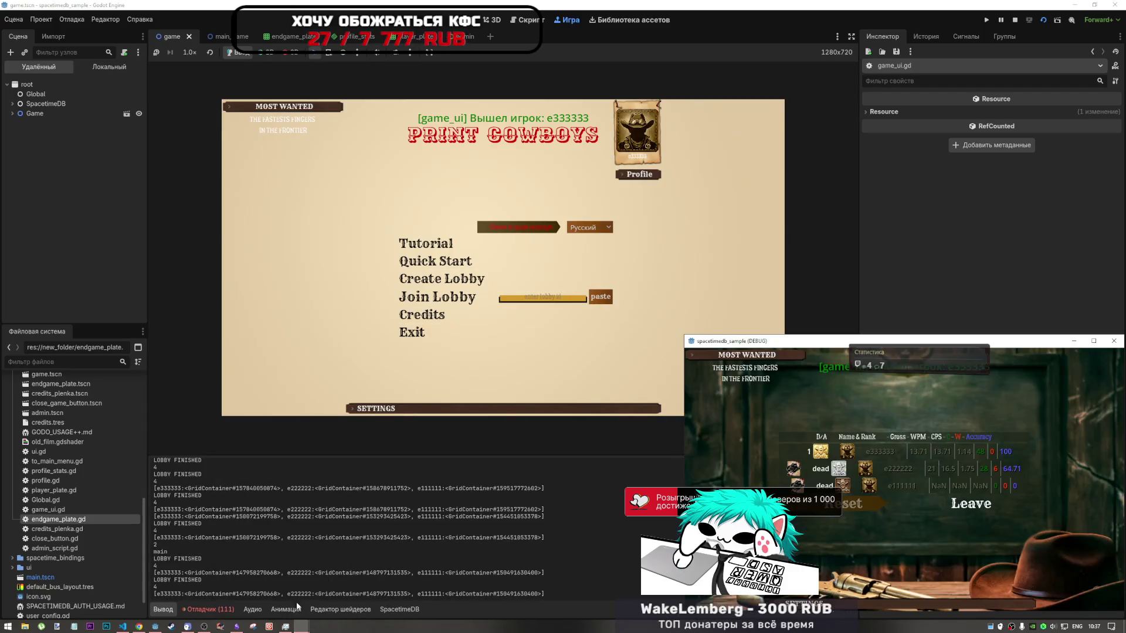
pyautogui.click(262, 590)
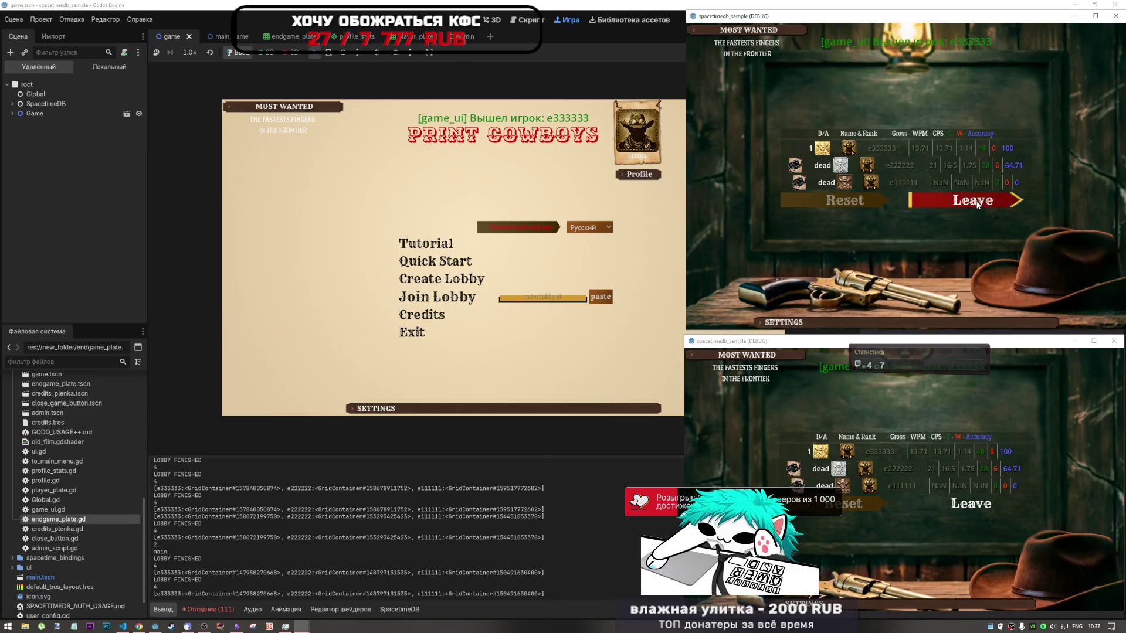
pyautogui.click(938, 201)
pyautogui.click(938, 505)
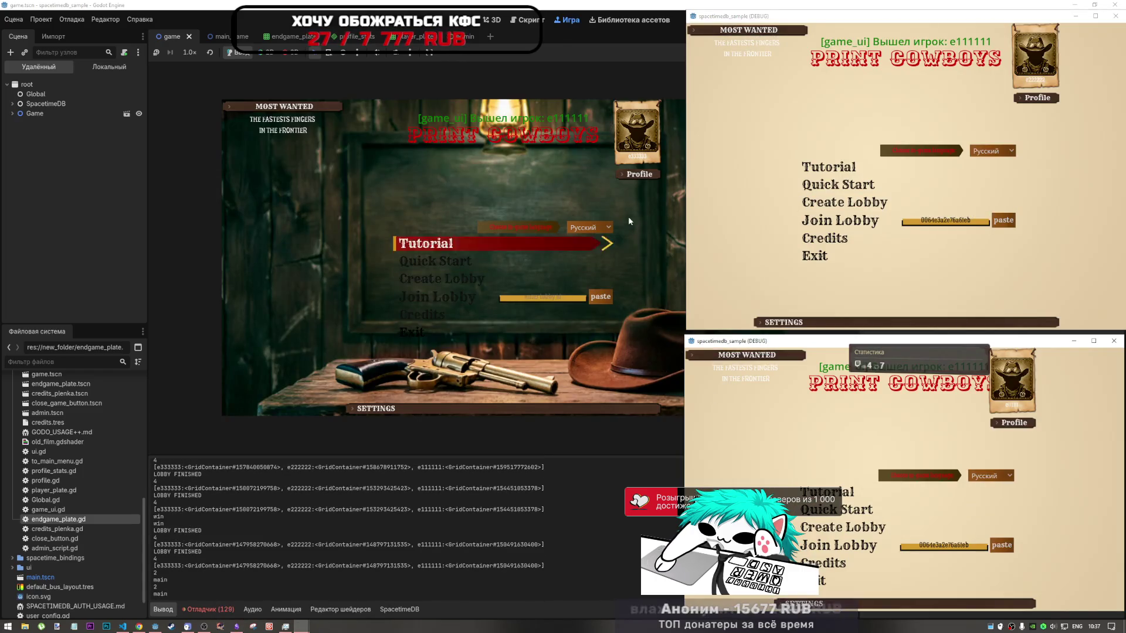
# Step: Bring the editor forward, then create a lobby in the running game and back out to the main menu
pyautogui.click(525, 177)
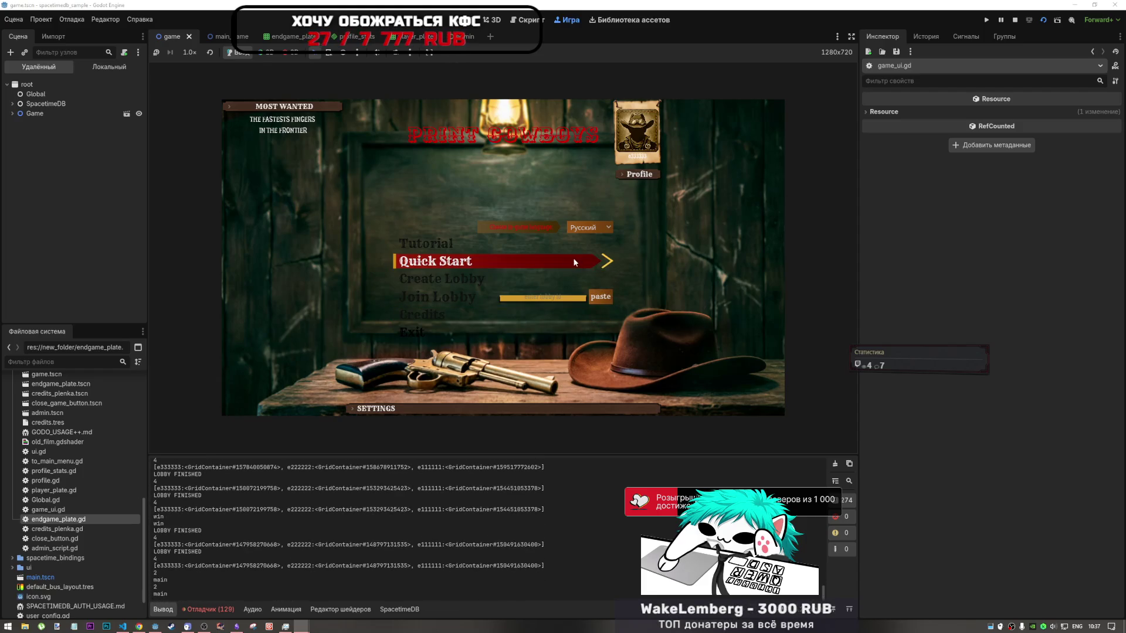
pyautogui.click(494, 275)
pyautogui.click(498, 302)
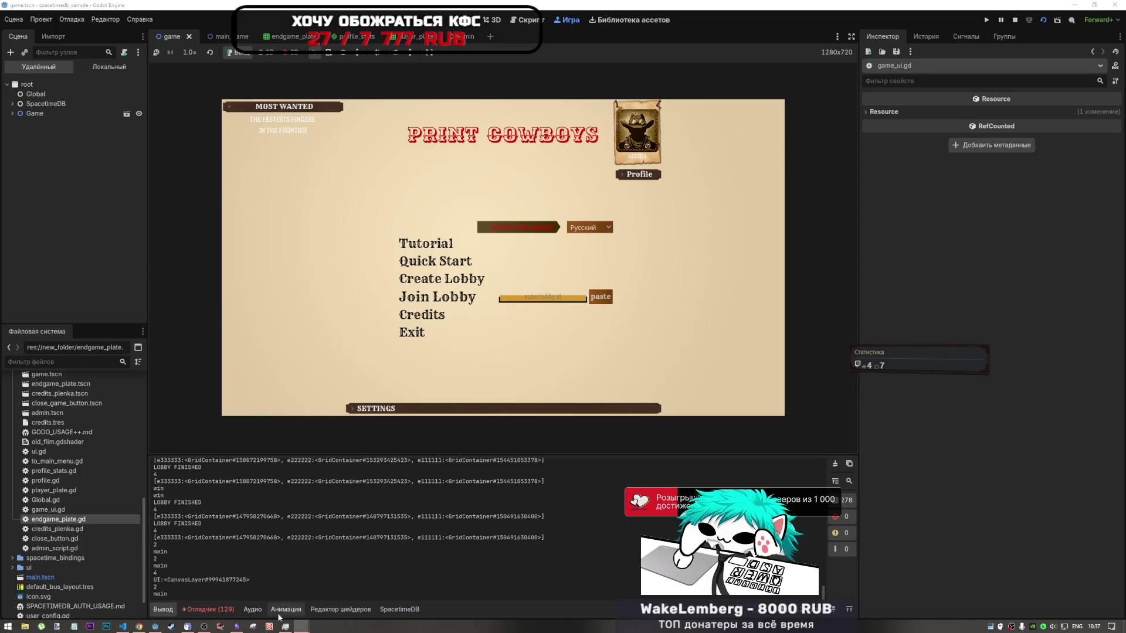
pyautogui.moveTo(300, 624)
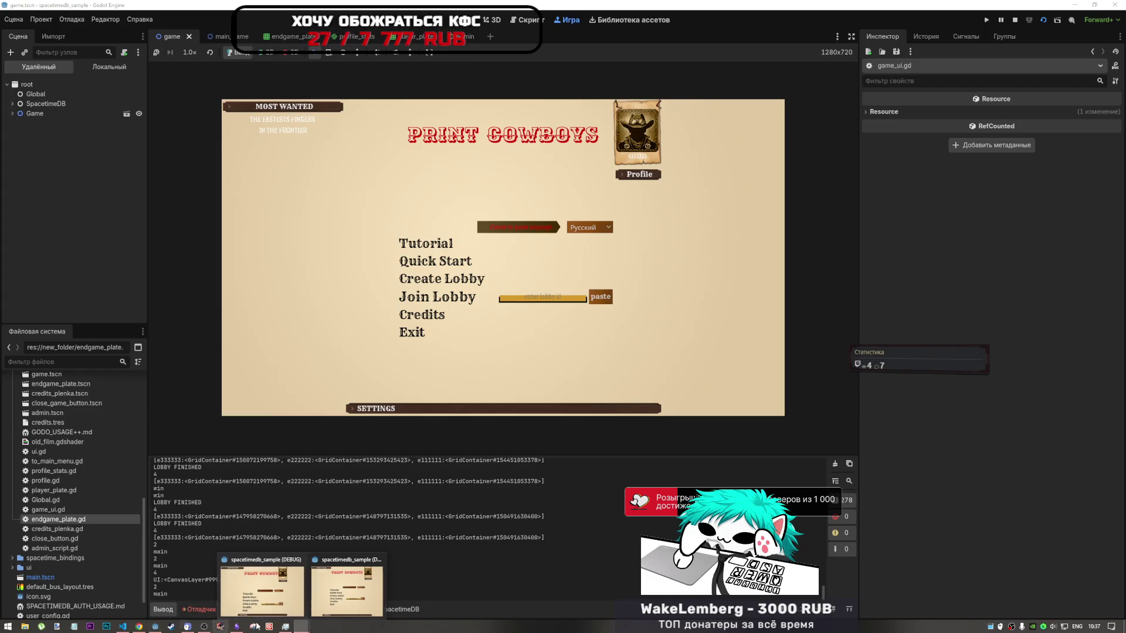
pyautogui.click(236, 626)
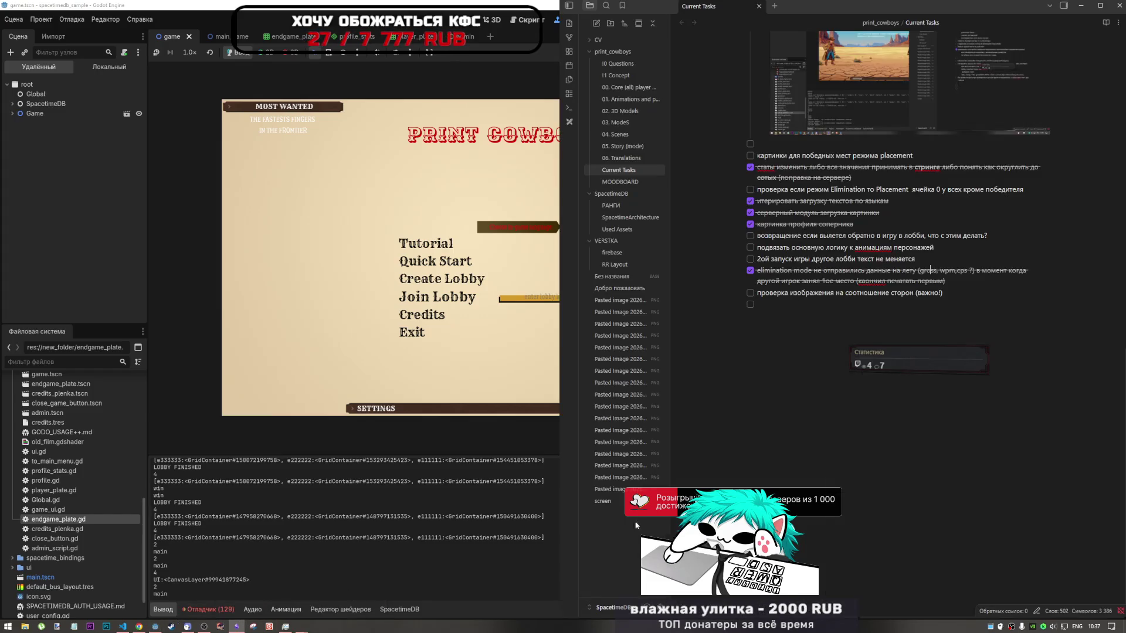
# Step: Add a task to Current Tasks: «при выходе из лобби BG картинка не поменялась в состоянии finished»
pyautogui.write('ghb')
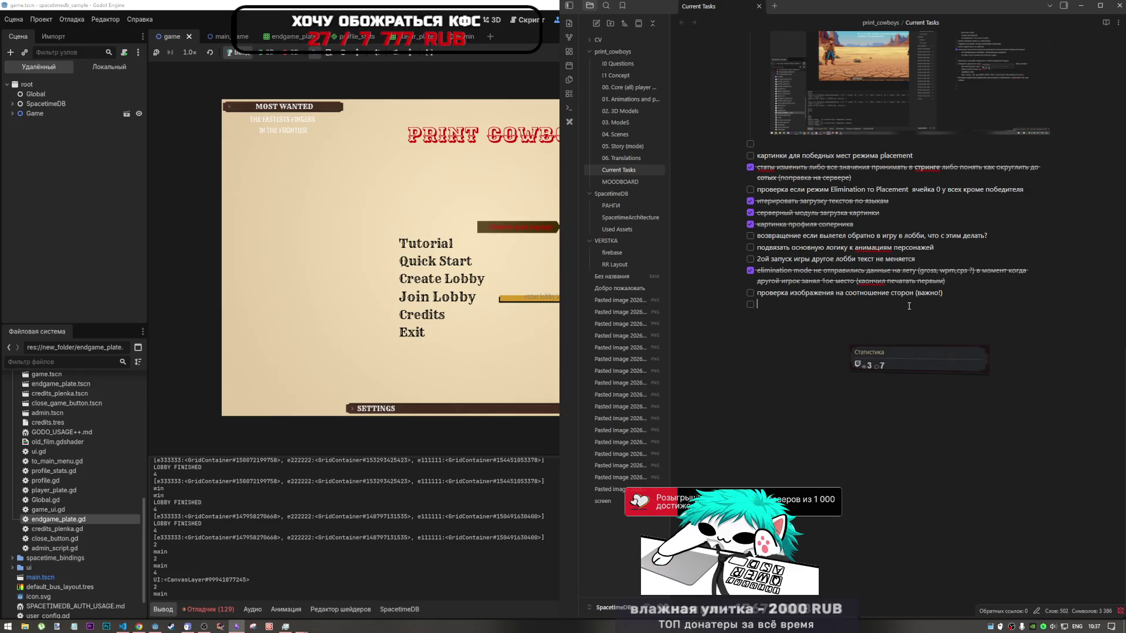
pyautogui.hotkey('alt', 'shift')
pyautogui.write('при выходе ')
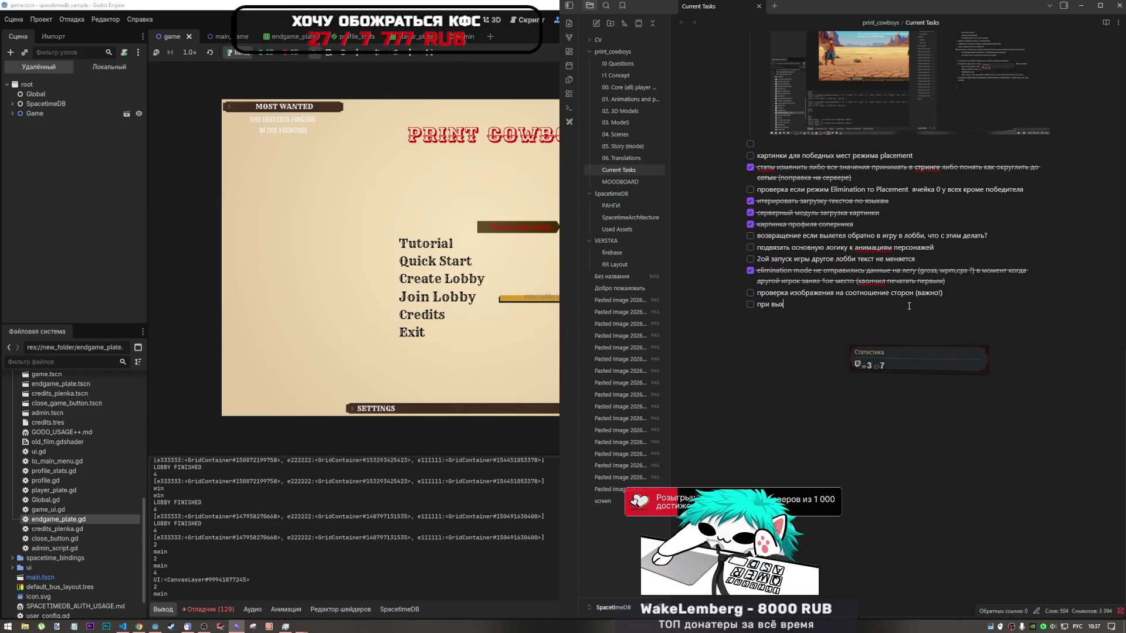
pyautogui.write('из лобби ка')
pyautogui.hotkey('alt', 'shift')
pyautogui.write('BG')
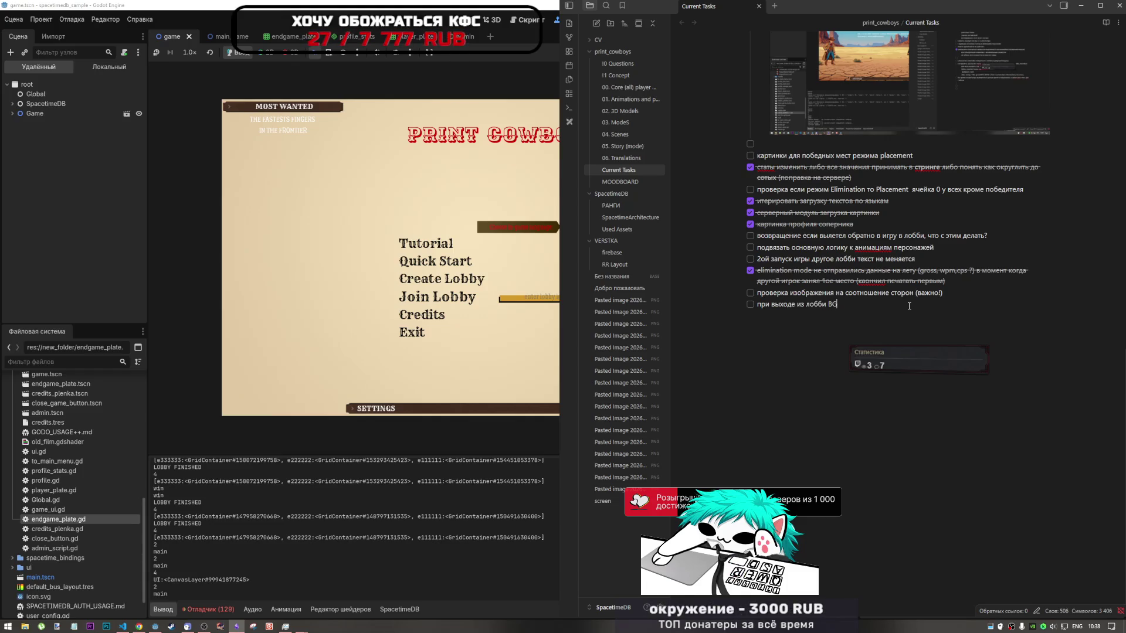
pyautogui.hotkey('alt', 'shift')
pyautogui.write('картинка не по')
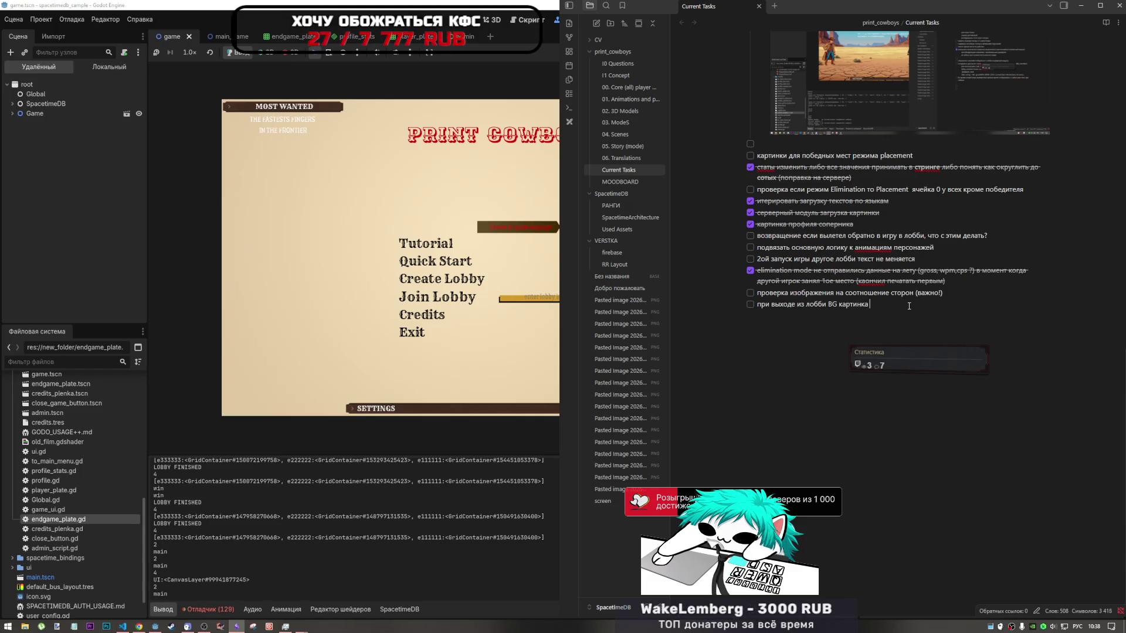
pyautogui.write('менялась')
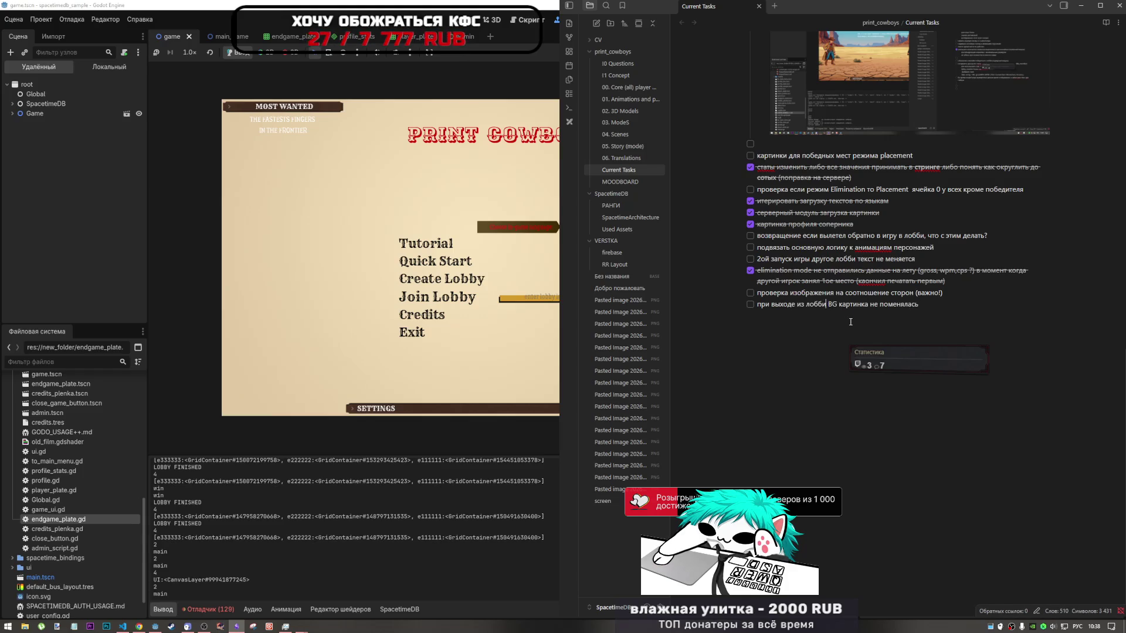
pyautogui.write(' в состоянии')
pyautogui.hotkey('alt', 'shift')
pyautogui.write('finish')
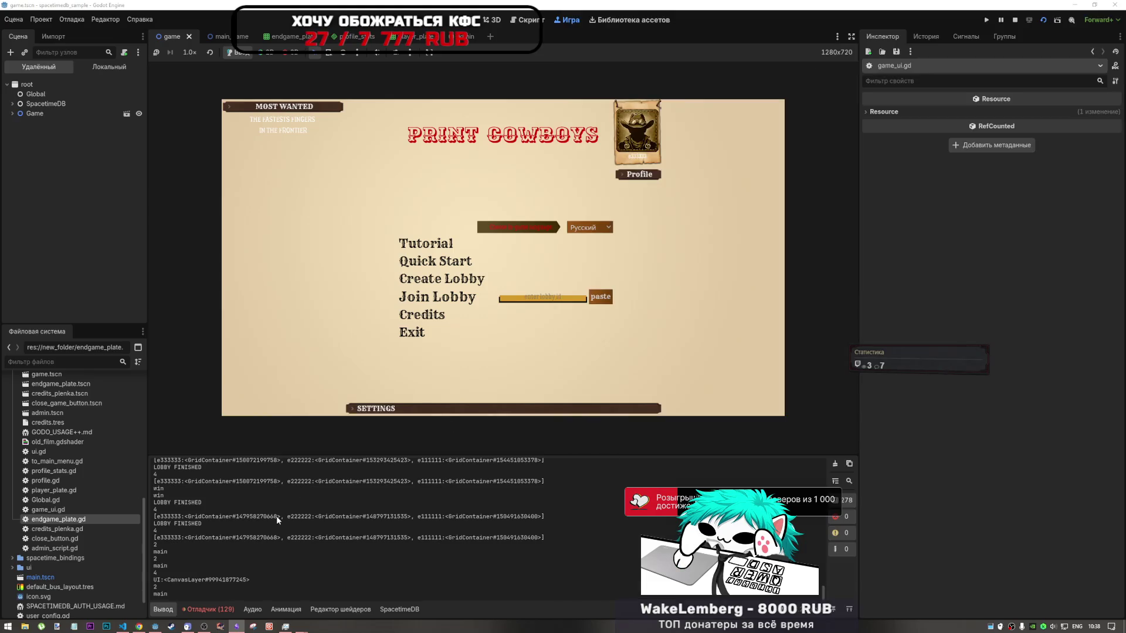
# Step: Insert "(leave)" after "лобби" in the new task after glancing at Godot's output
pyautogui.click(301, 525)
pyautogui.scroll(5, 300, 516)
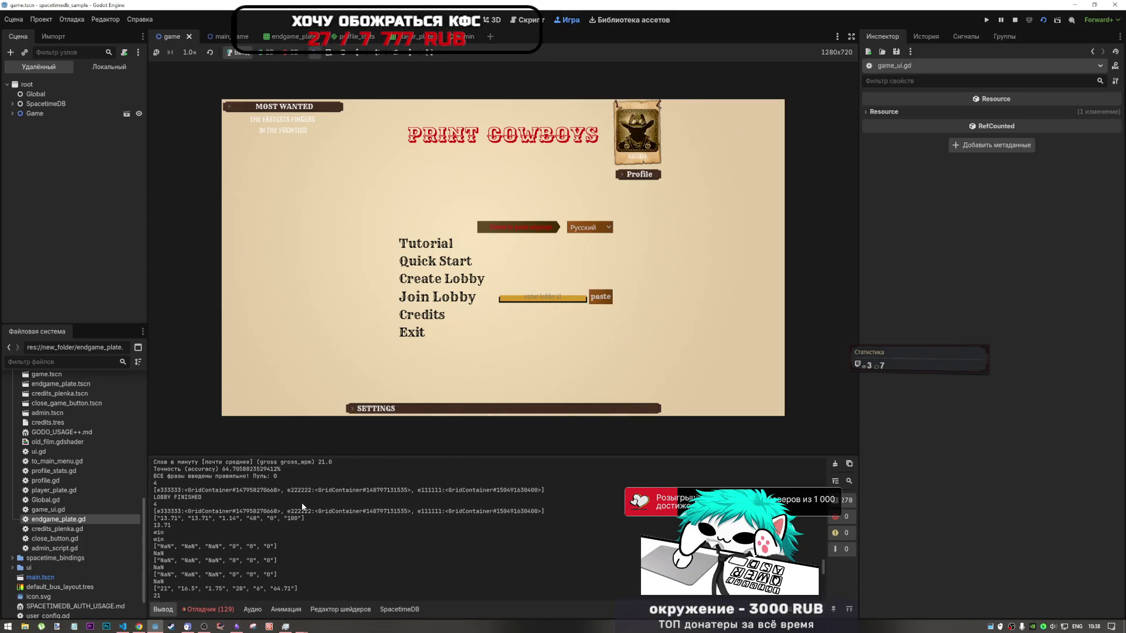
pyautogui.scroll(-2, 301, 526)
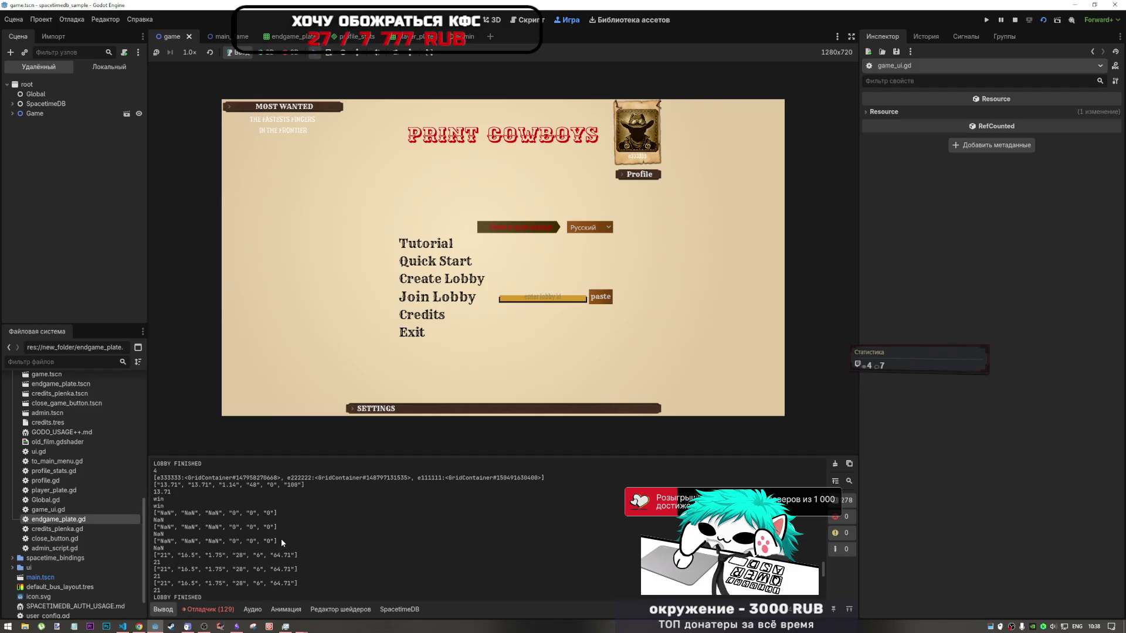
pyautogui.scroll(-6, 280, 538)
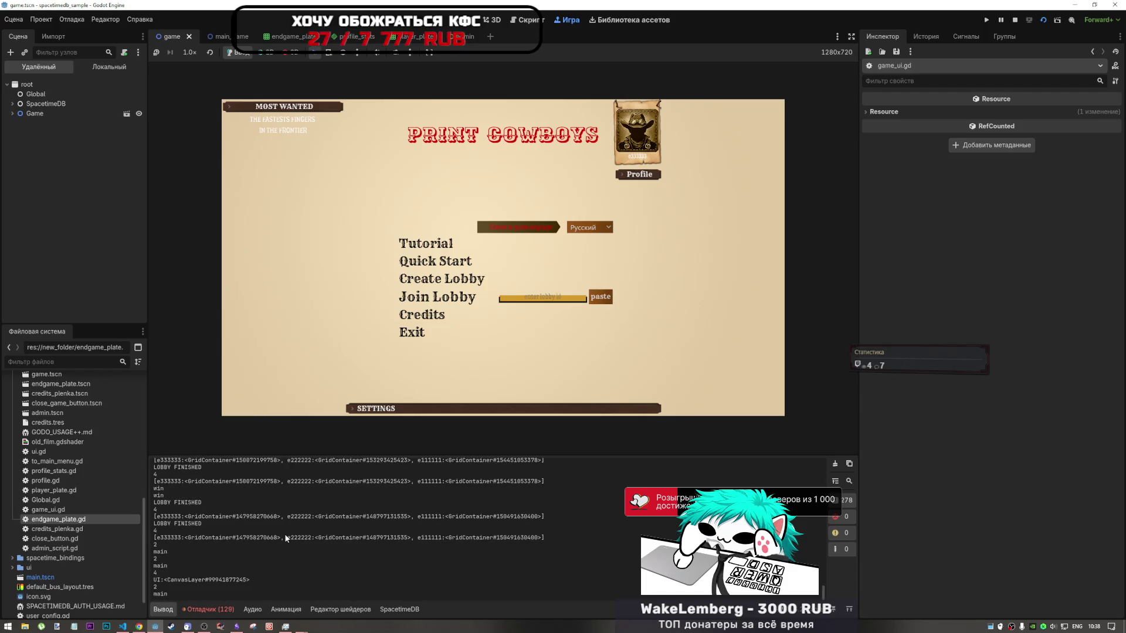
pyautogui.click(236, 626)
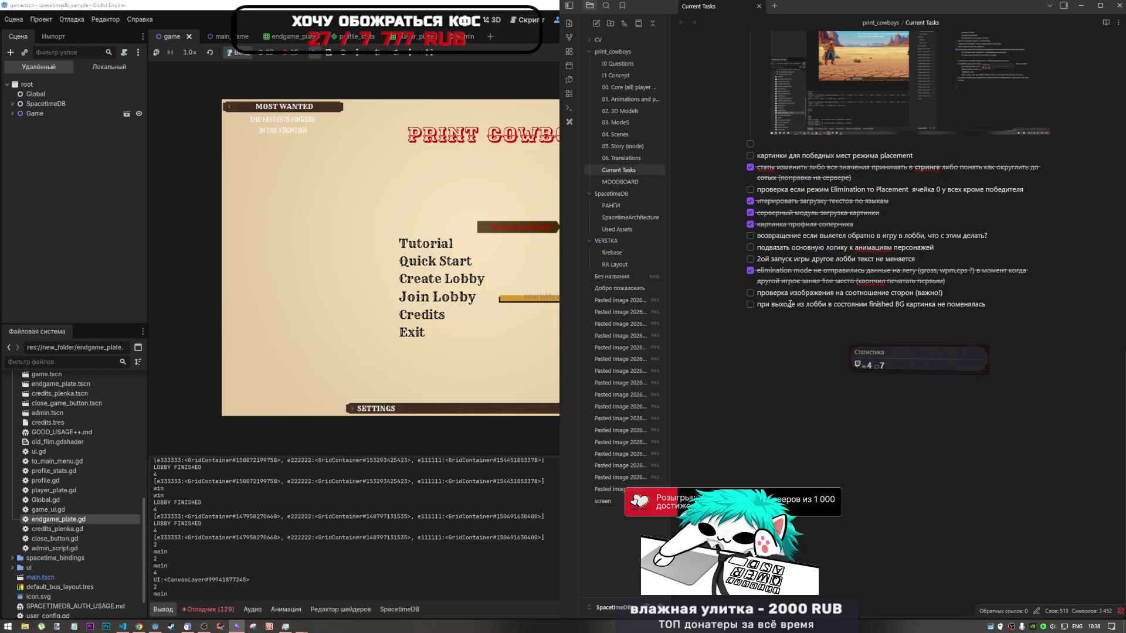
pyautogui.click(827, 304)
pyautogui.write('(')
pyautogui.write('д')
pyautogui.press('BackSpace')
pyautogui.hotkey('alt', 'shift')
pyautogui.write('leave')
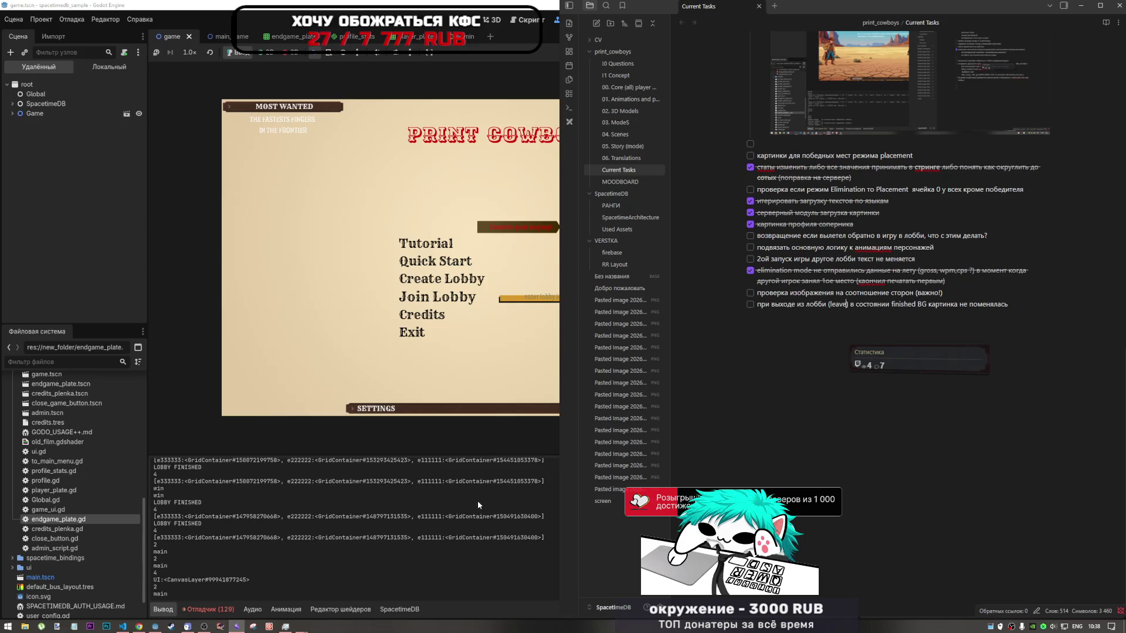
pyautogui.click(435, 480)
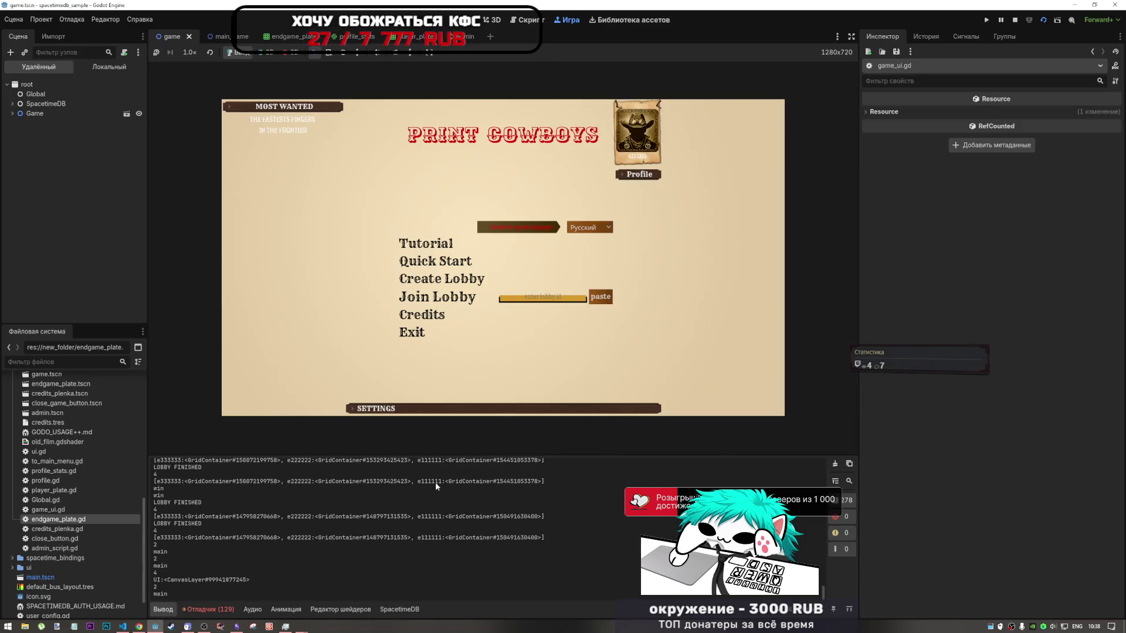
# Step: Scroll the Output panel, open Debugger Errors, and jump to the game_ui.gd:183 'Child is not a child' error
pyautogui.scroll(5, 434, 507)
pyautogui.scroll(-3, 437, 495)
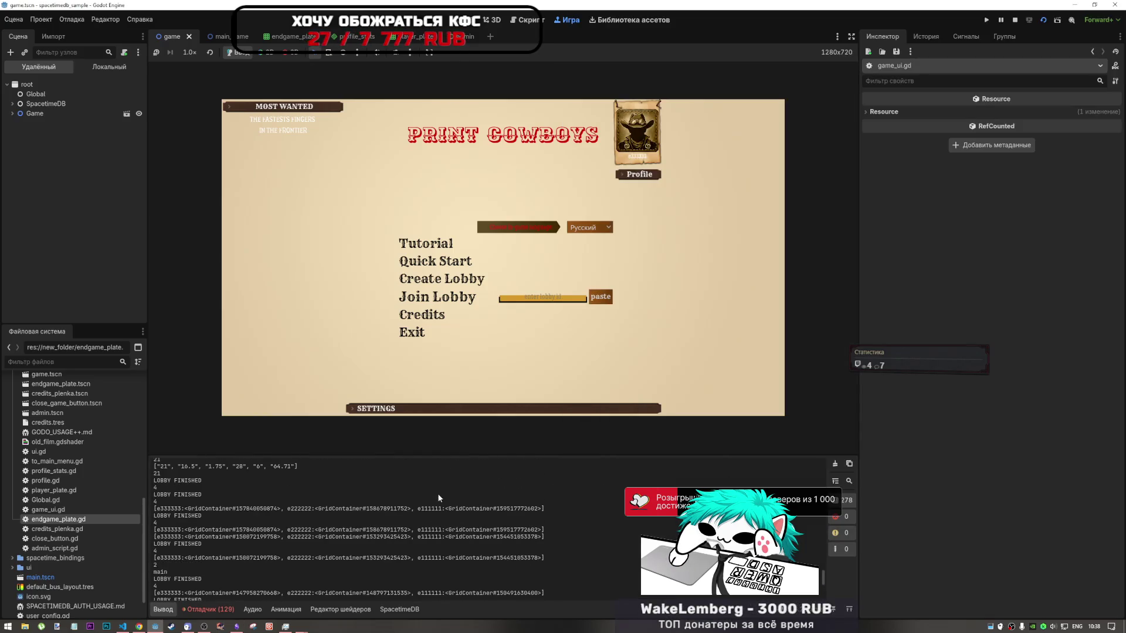
pyautogui.scroll(-2, 447, 477)
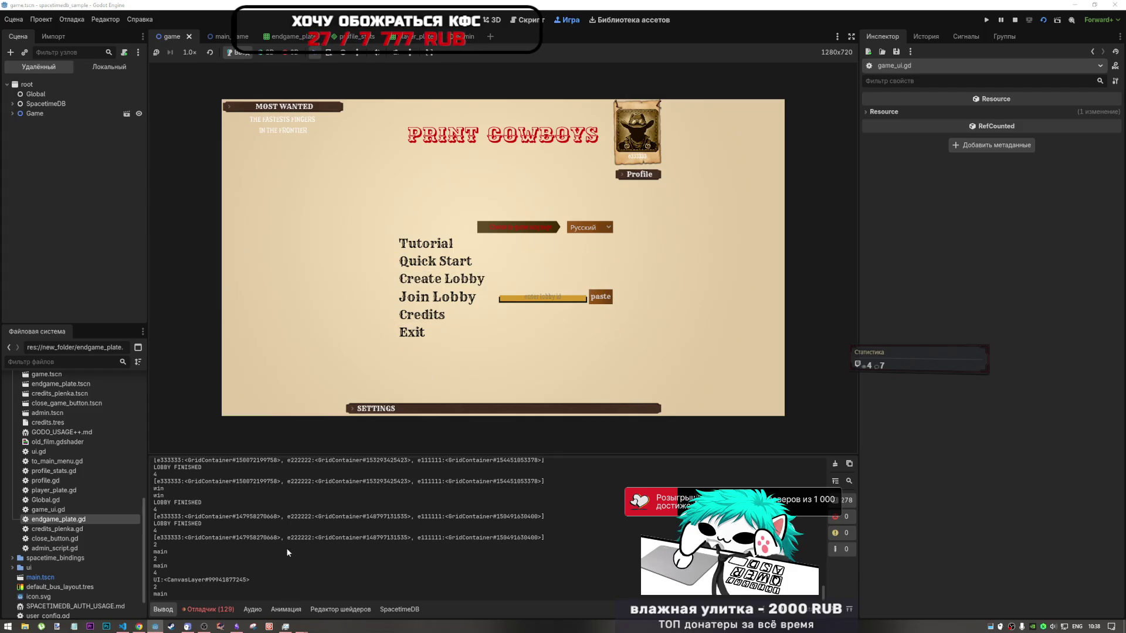
pyautogui.scroll(5, 284, 539)
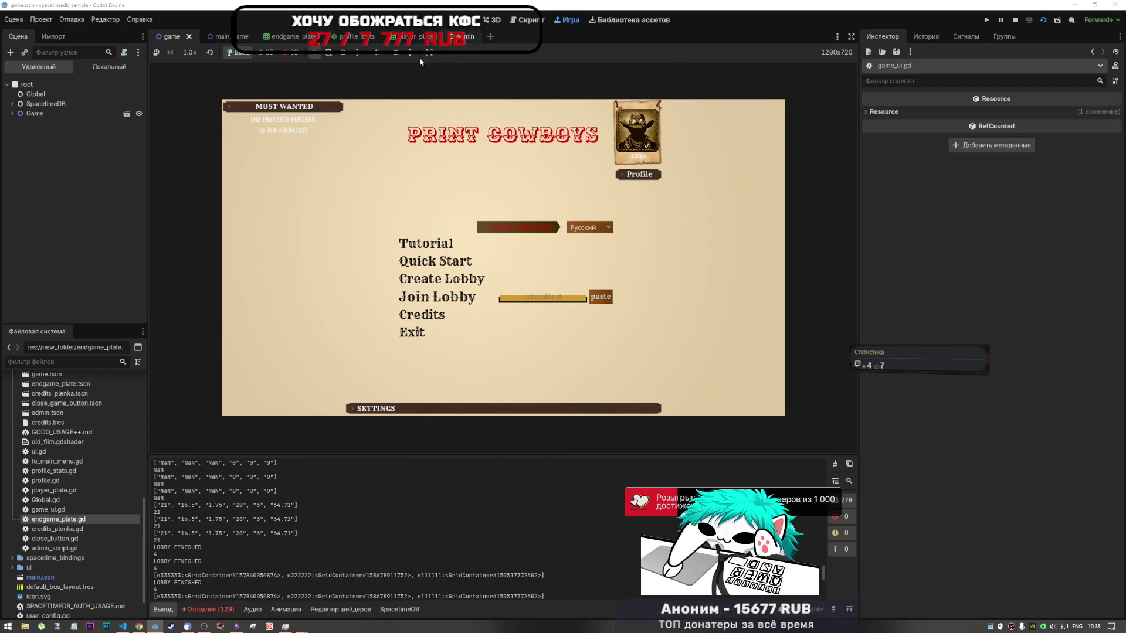
pyautogui.click(209, 609)
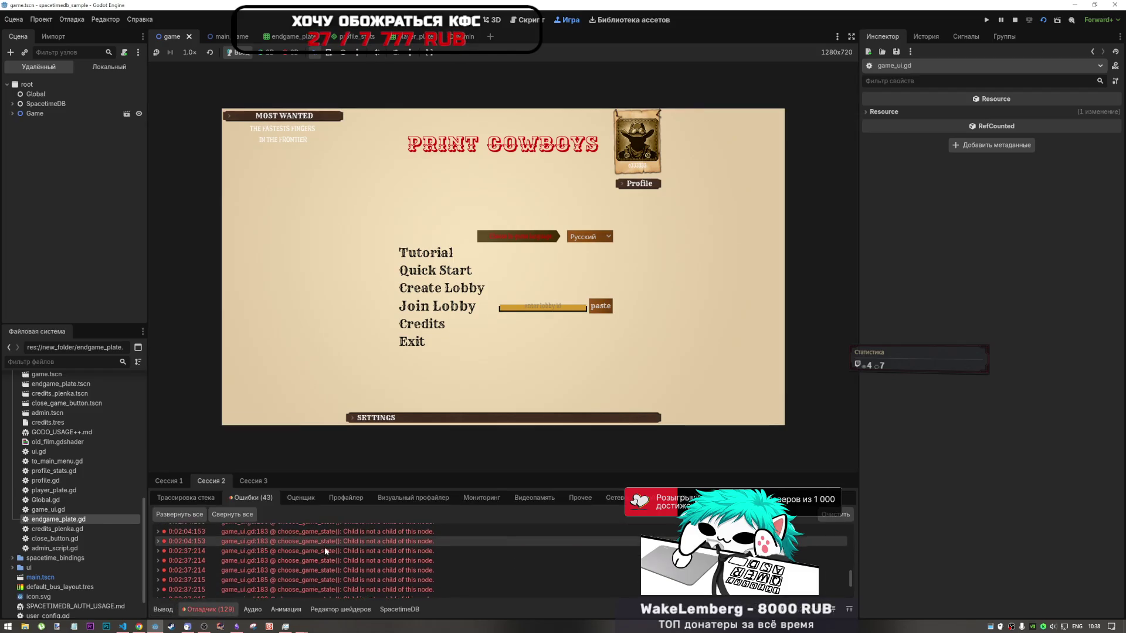
pyautogui.doubleClick(345, 554)
pyautogui.moveTo(345, 558)
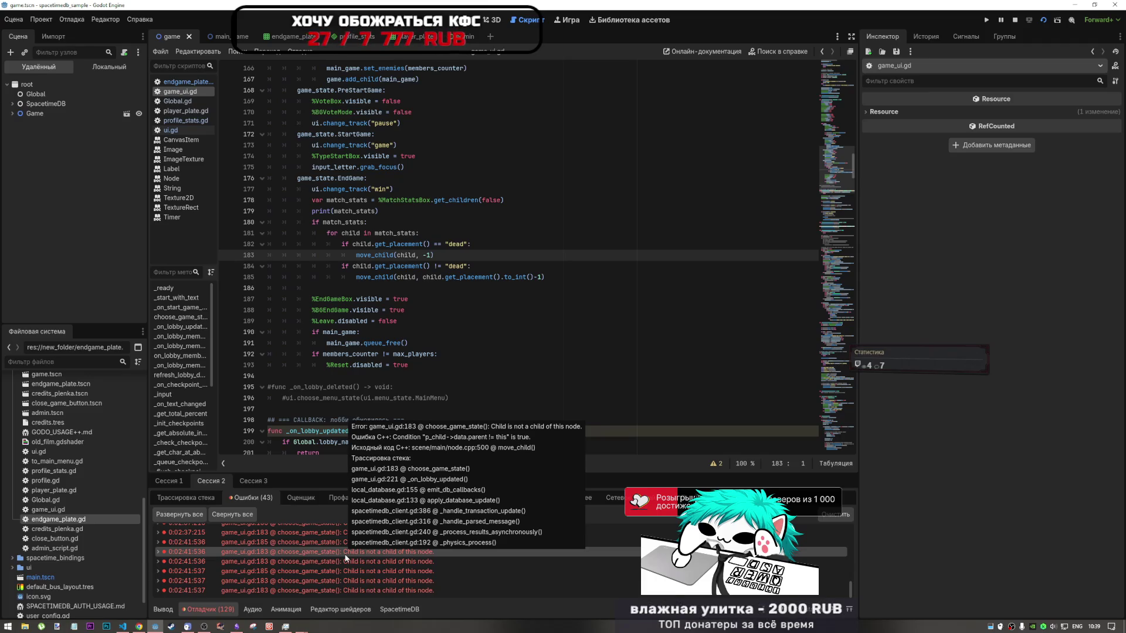
# Step: Review the match_stats placement loop on lines 181–185 of game_ui.gd, then switch to YouTube in Chrome
pyautogui.moveTo(419, 233); pyautogui.dragTo(324, 233)
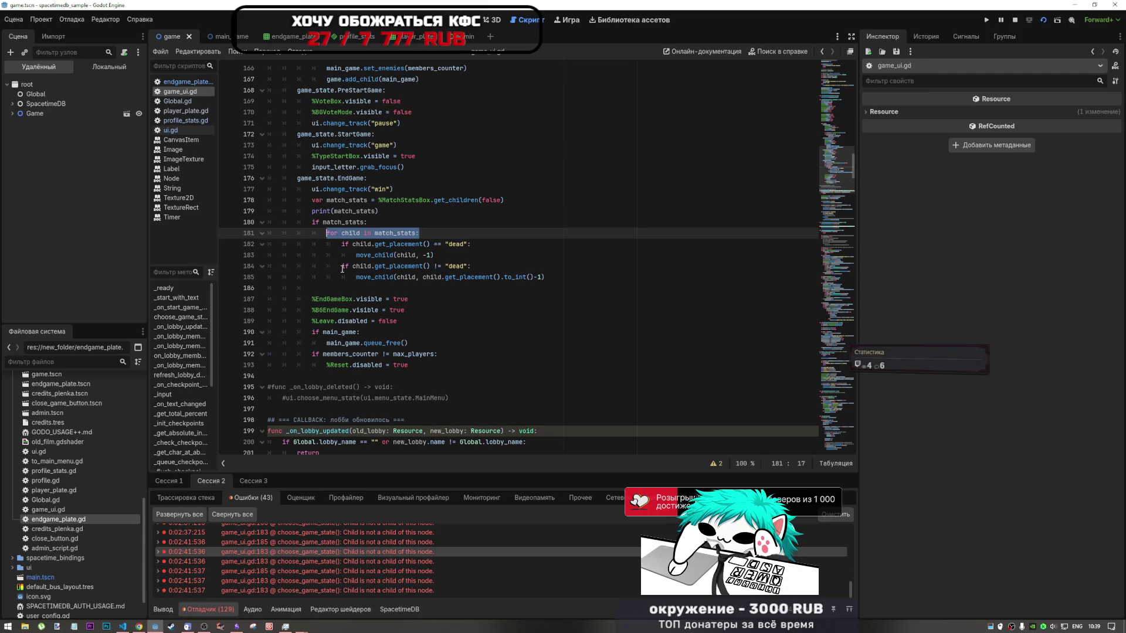
pyautogui.moveTo(433, 255); pyautogui.dragTo(346, 244)
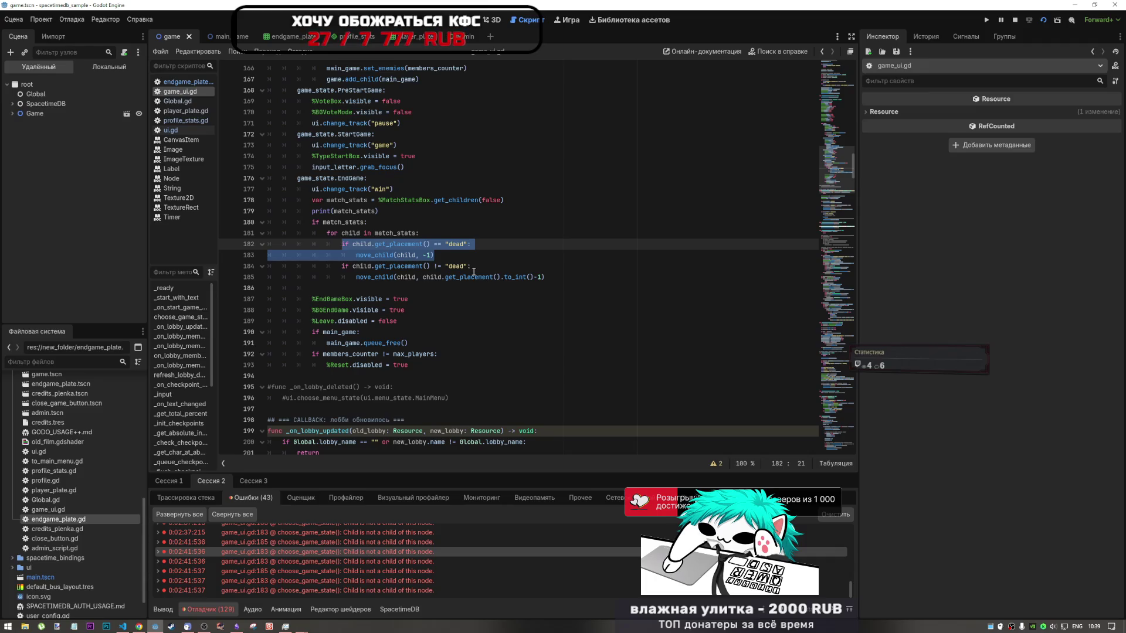
pyautogui.moveTo(442, 265); pyautogui.dragTo(503, 276)
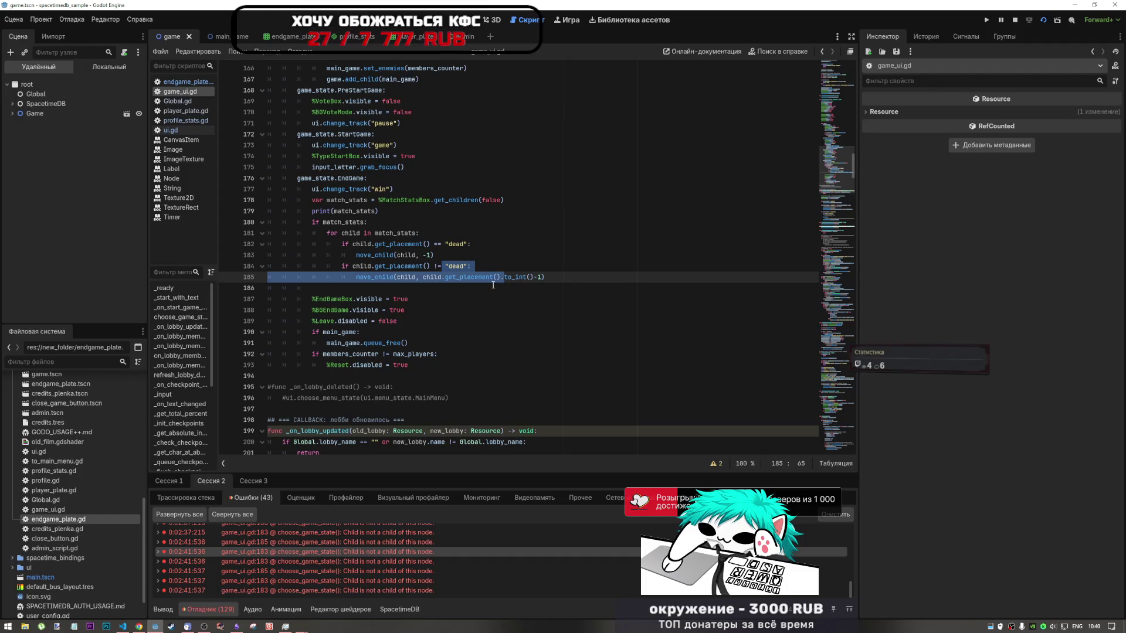
pyautogui.click(503, 277)
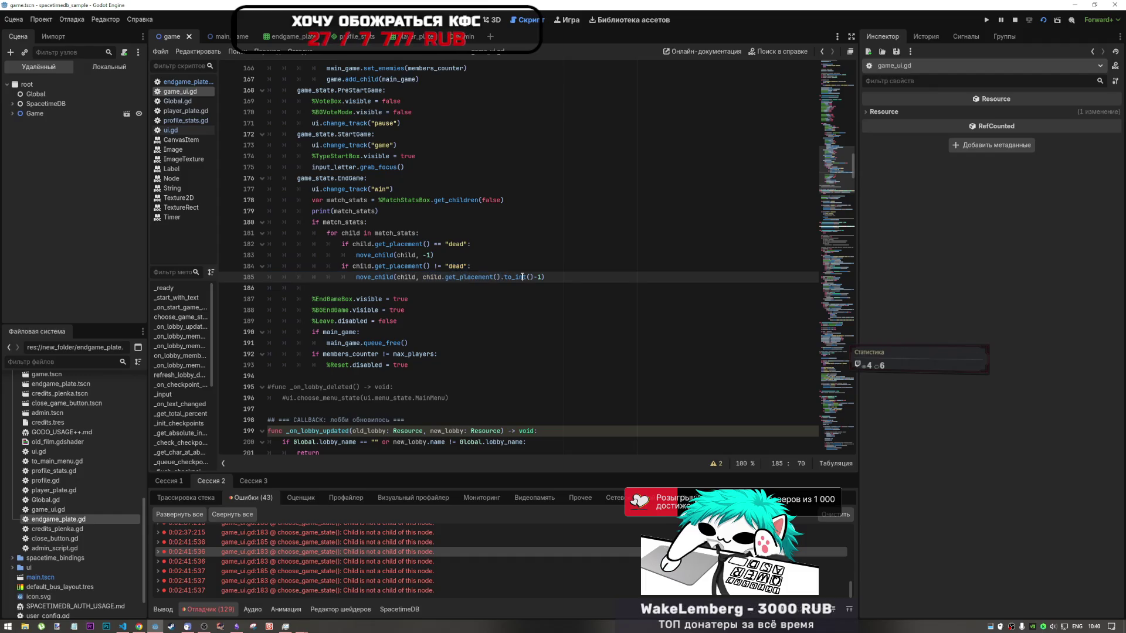
pyautogui.hotkey('shift', 'End')
pyautogui.click(430, 255)
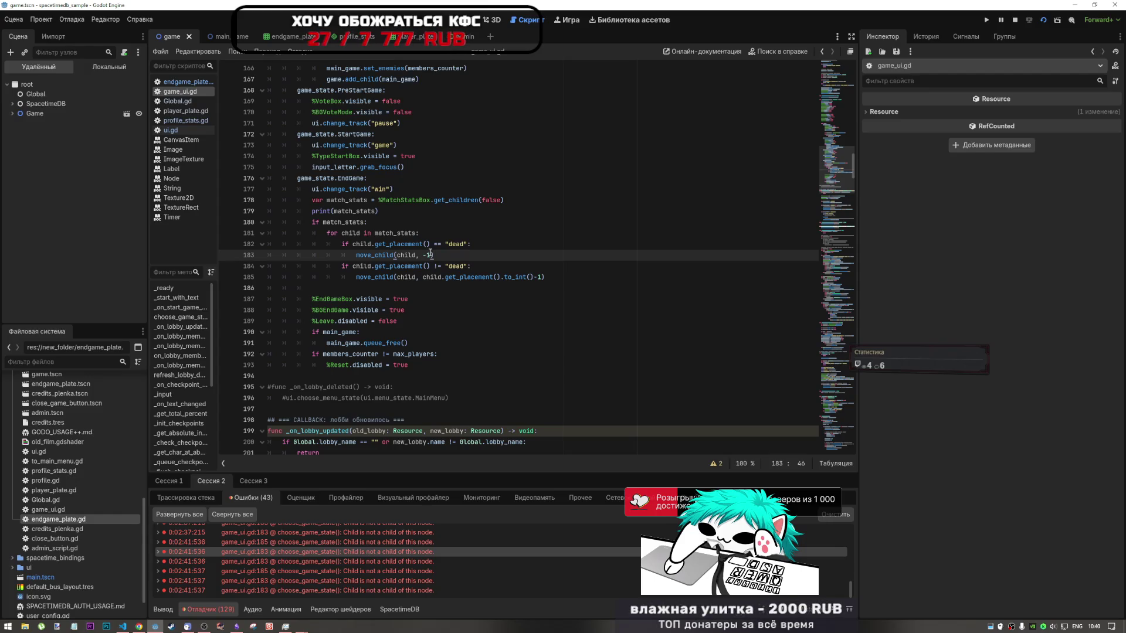
pyautogui.click(138, 626)
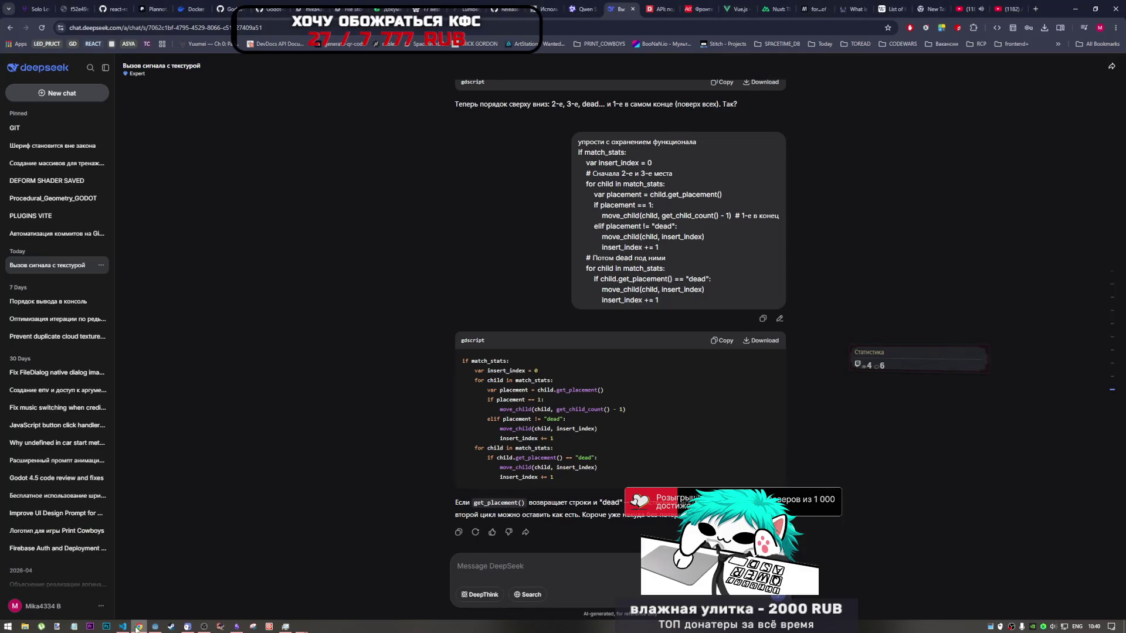
pyautogui.click(964, 9)
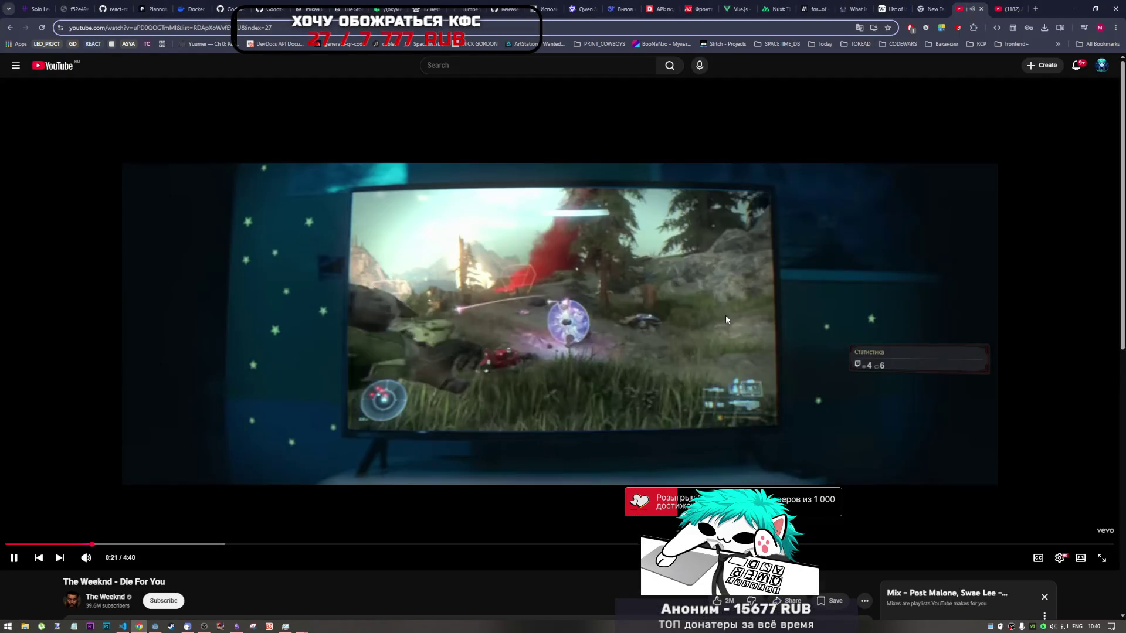